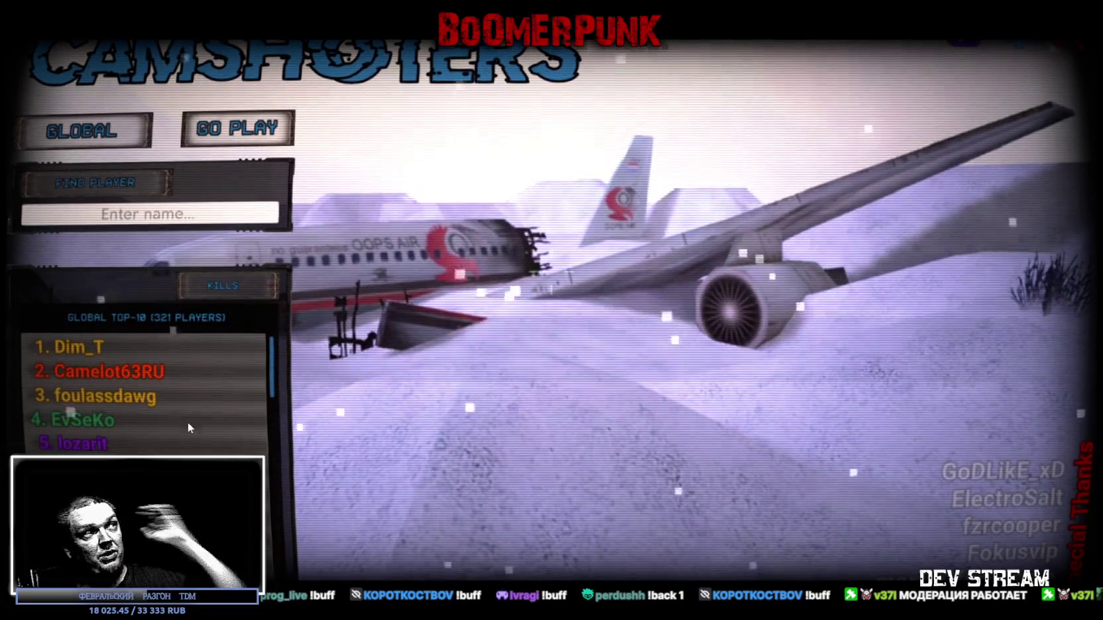
# Step: View the third- and fourth-ranked leaderboard profiles, then look up two players by username
pyautogui.click(96, 396)
pyautogui.click(88, 422)
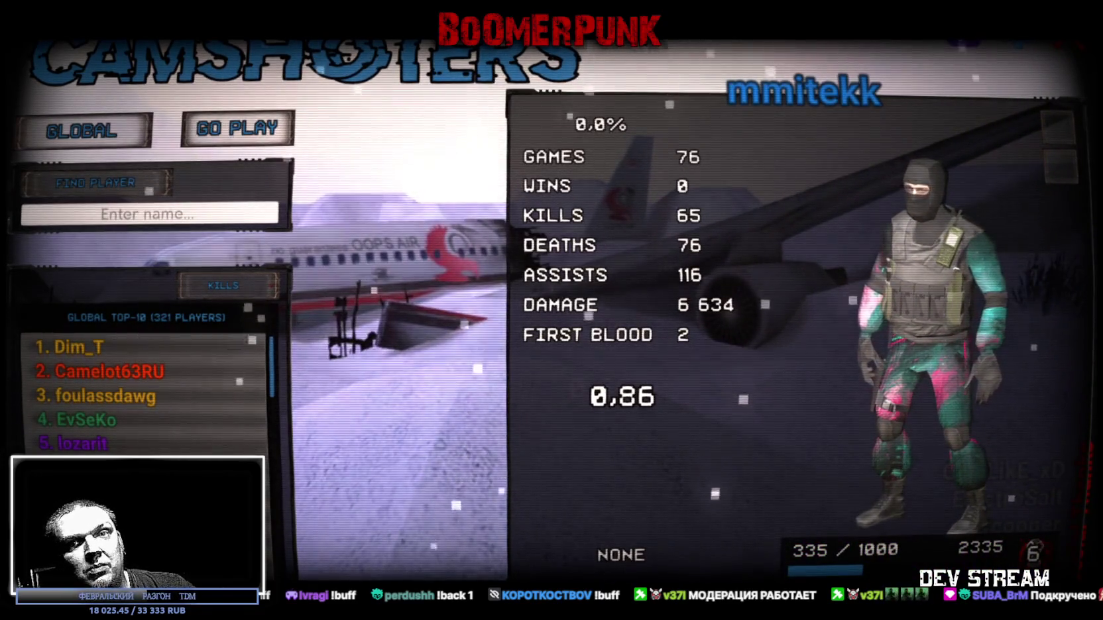
pyautogui.click(216, 223)
pyautogui.write('v37l')
pyautogui.click(114, 183)
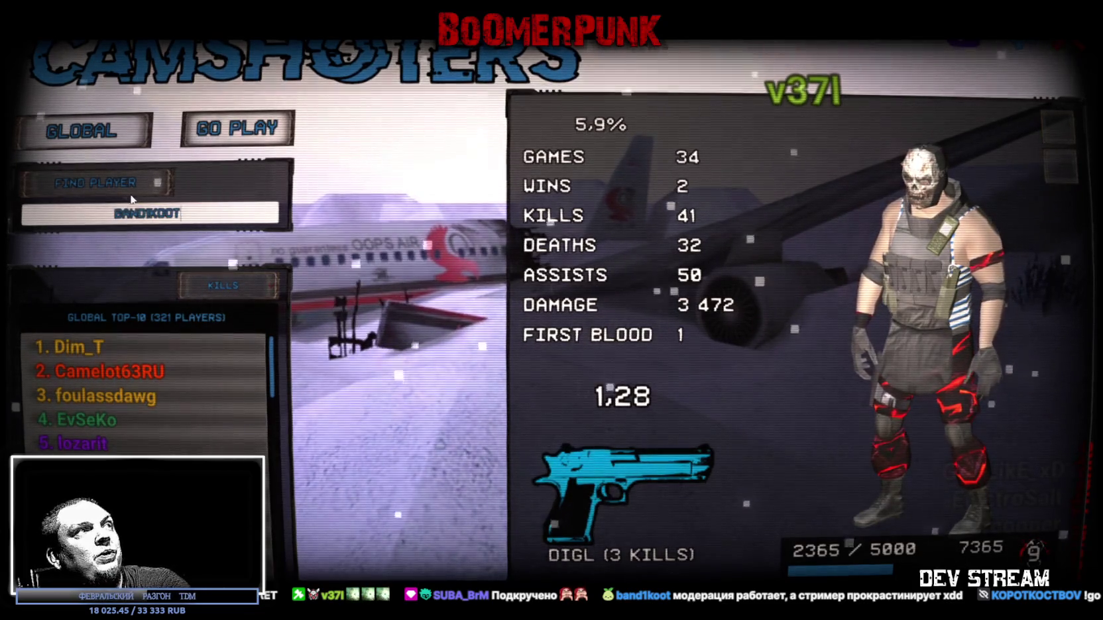
pyautogui.click(90, 183)
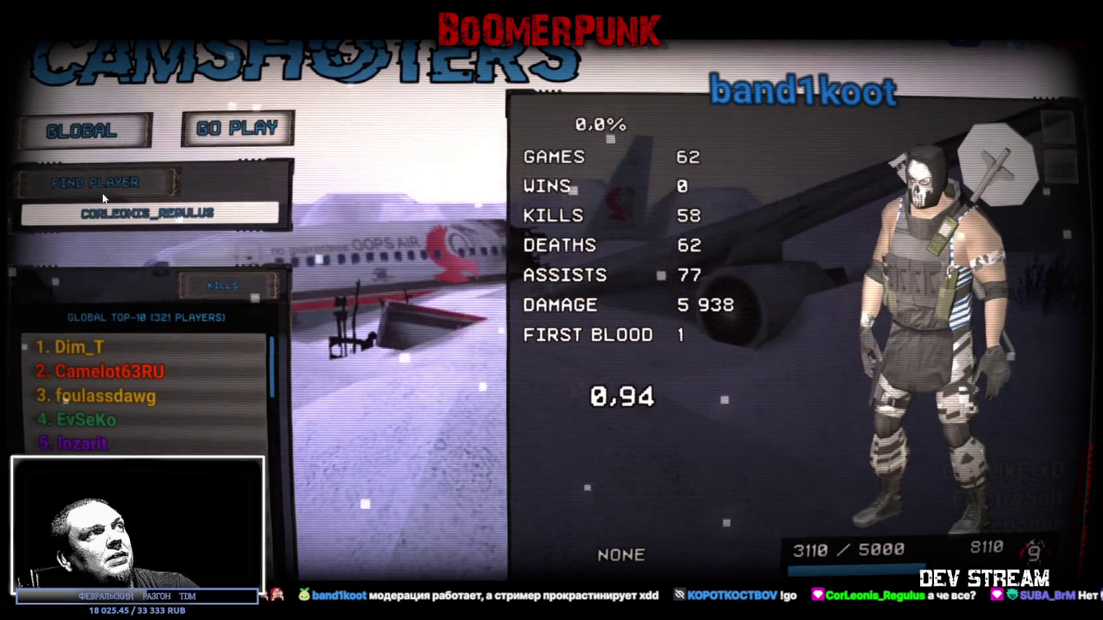
# Step: Load the next searched profile (41 games, 0.93 ratio), rotate its model, and move the image-search browser over the game
pyautogui.click(102, 191)
pyautogui.moveTo(981, 361)
pyautogui.mouseDown()
pyautogui.moveTo(932, 313)
pyautogui.moveTo(1026, 484)
pyautogui.mouseUp()
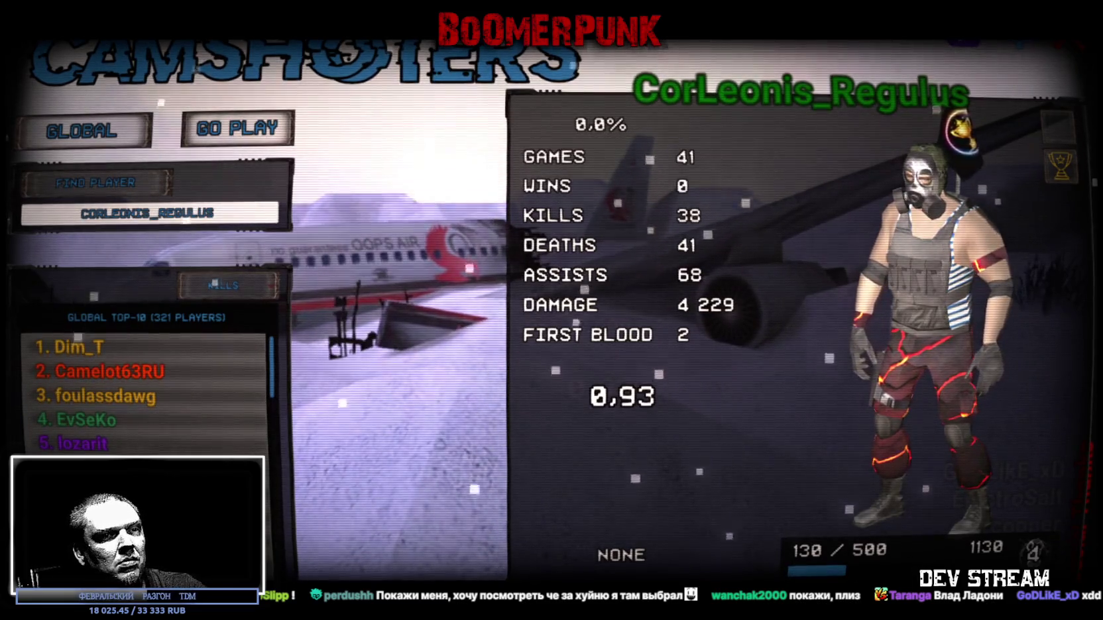
pyautogui.hotkey('alt', 'Tab')
pyautogui.moveTo(600, 264); pyautogui.dragTo(670, 109)
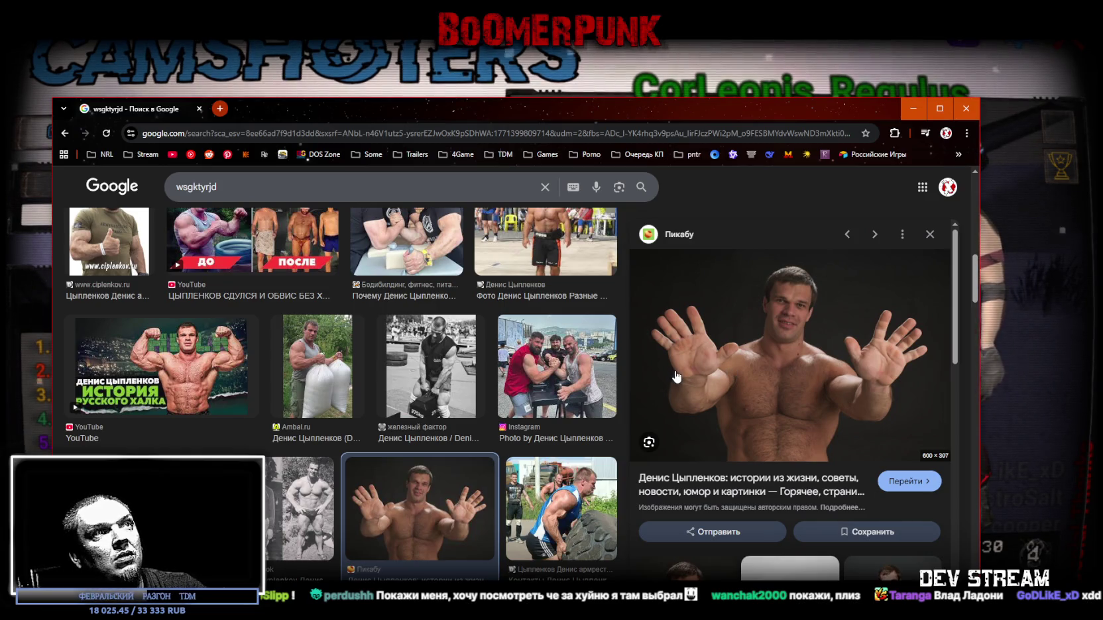
# Step: Preview the arm-wrestling image result, scroll the results, and drag the browser off the game screen
pyautogui.click(561, 383)
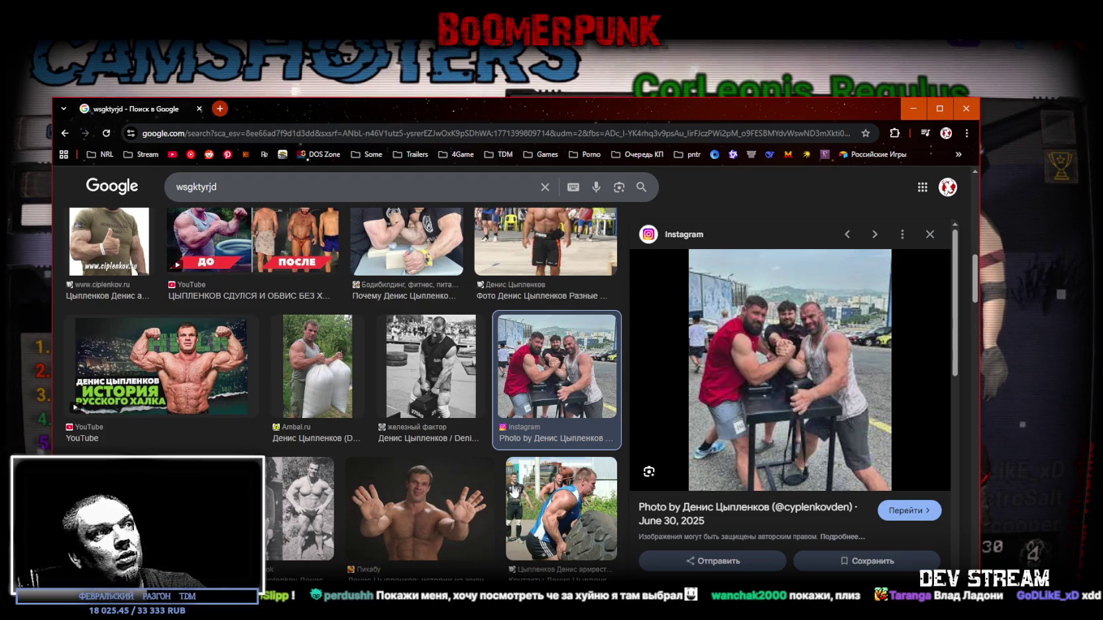
pyautogui.scroll(2, 346, 416)
pyautogui.moveTo(422, 123); pyautogui.dragTo(521, 483)
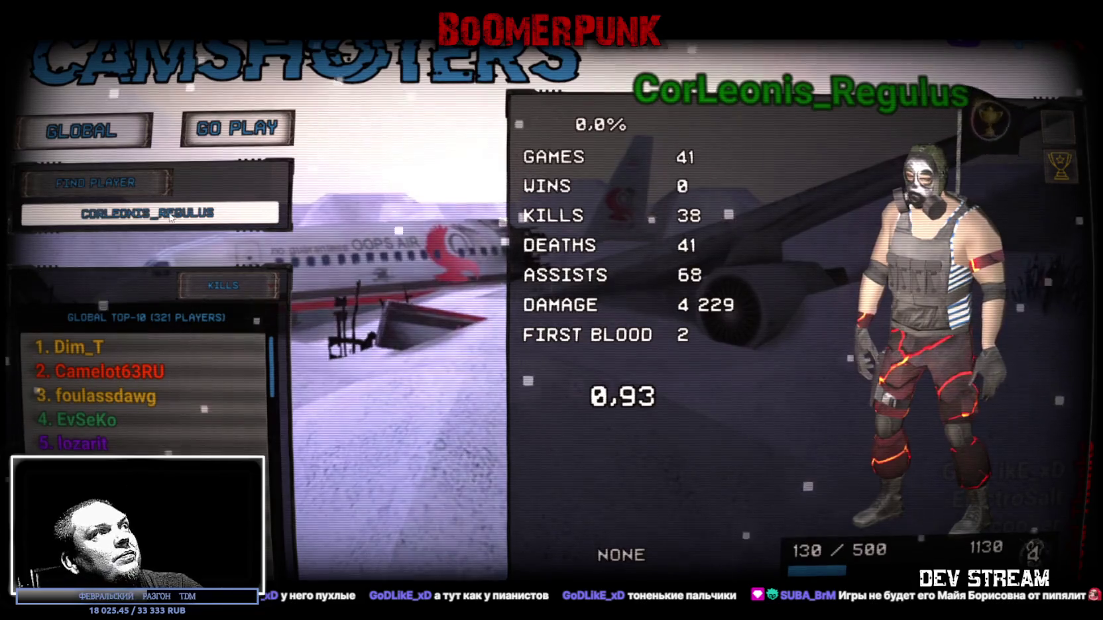
# Step: Paste and look up two more player names, turning the character model to a side view
pyautogui.write('wanchak2000')
pyautogui.click(106, 192)
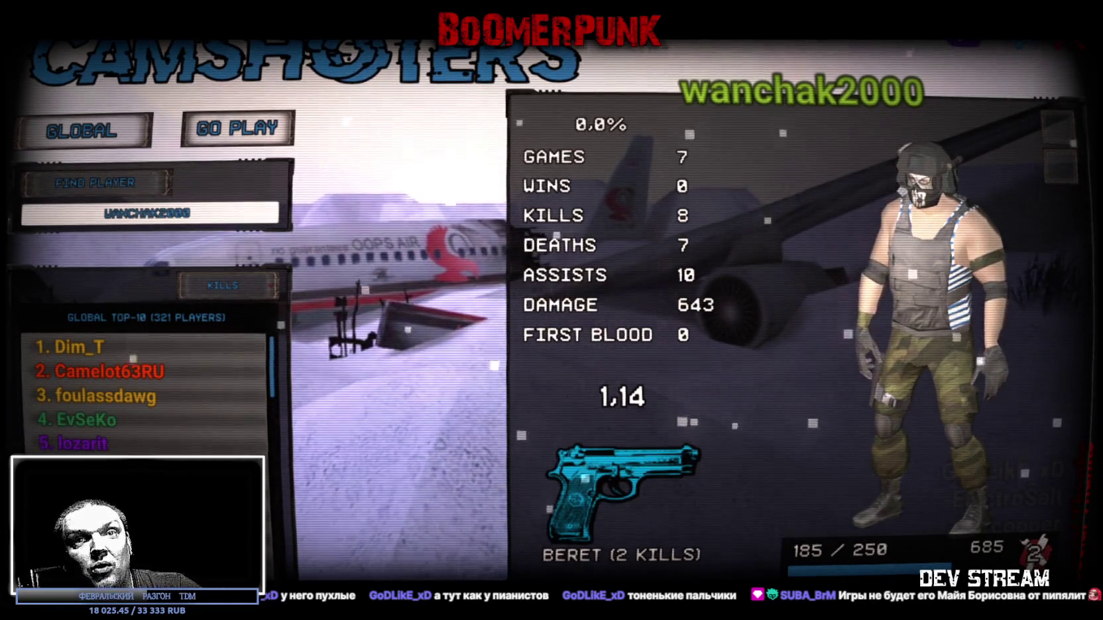
pyautogui.write('VAMPSLIPP')
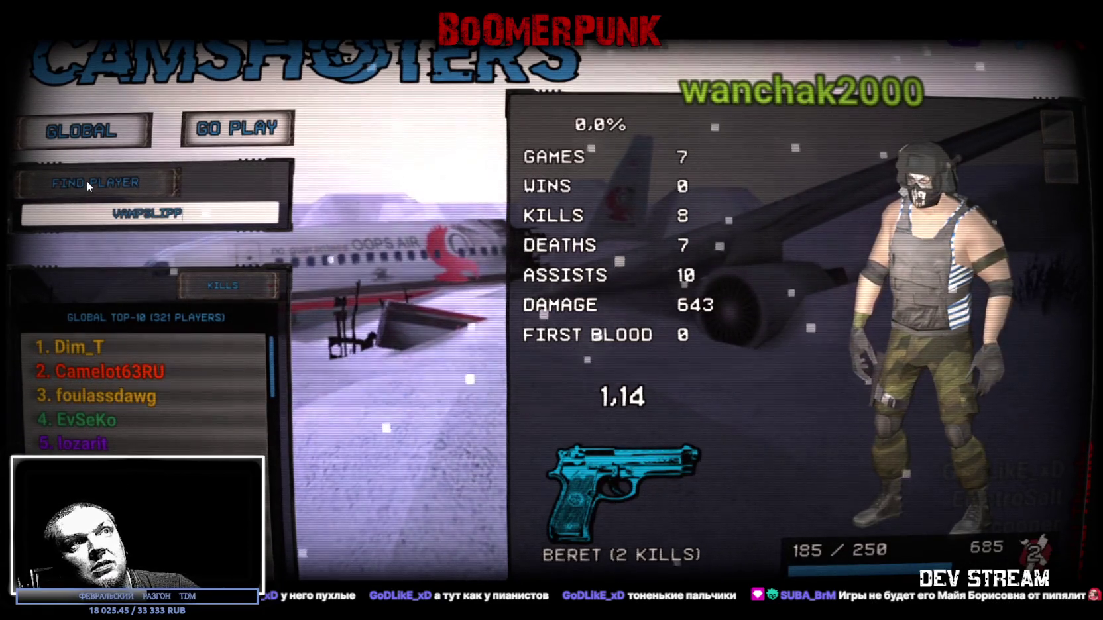
pyautogui.click(86, 181)
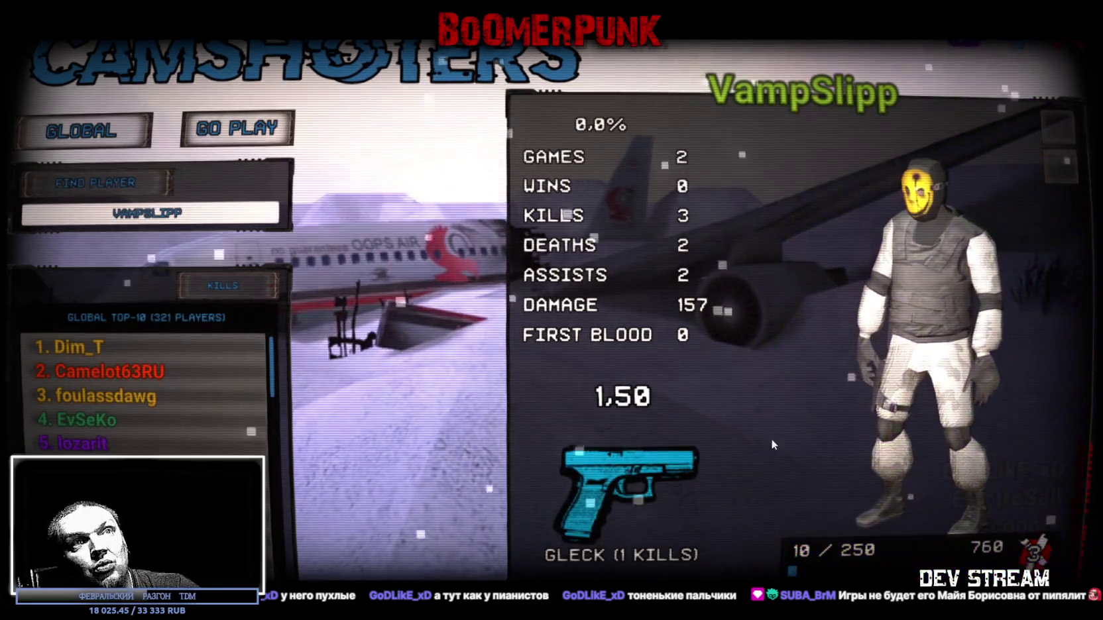
pyautogui.moveTo(888, 319); pyautogui.dragTo(971, 276)
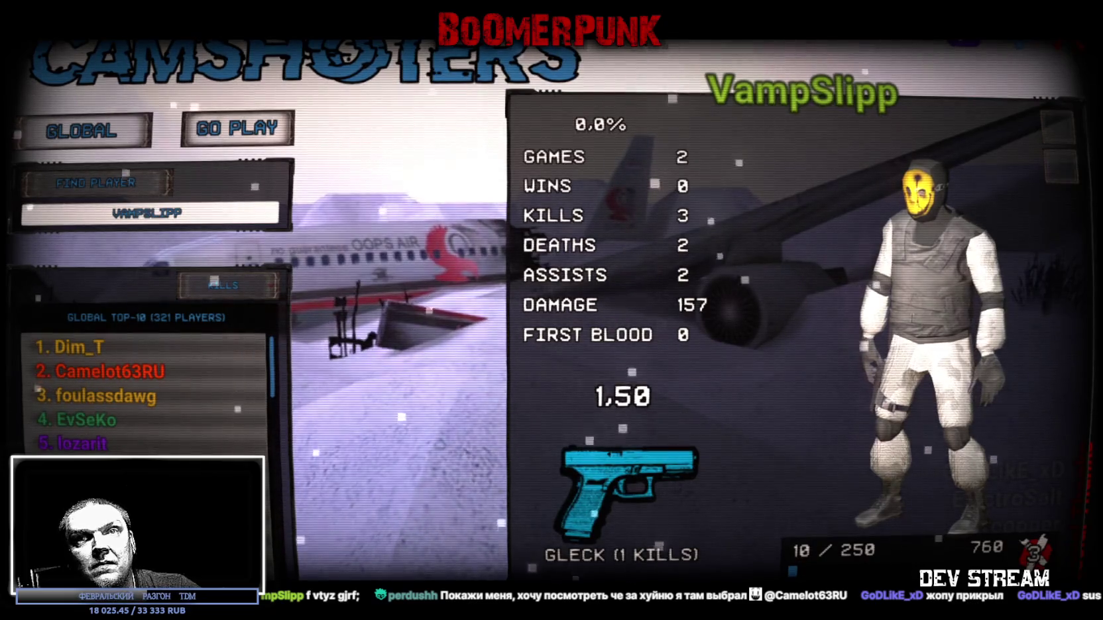
# Step: Search another player's username and turn the model right, showing 2 games and a 1.00 ratio
pyautogui.write('perdushh')
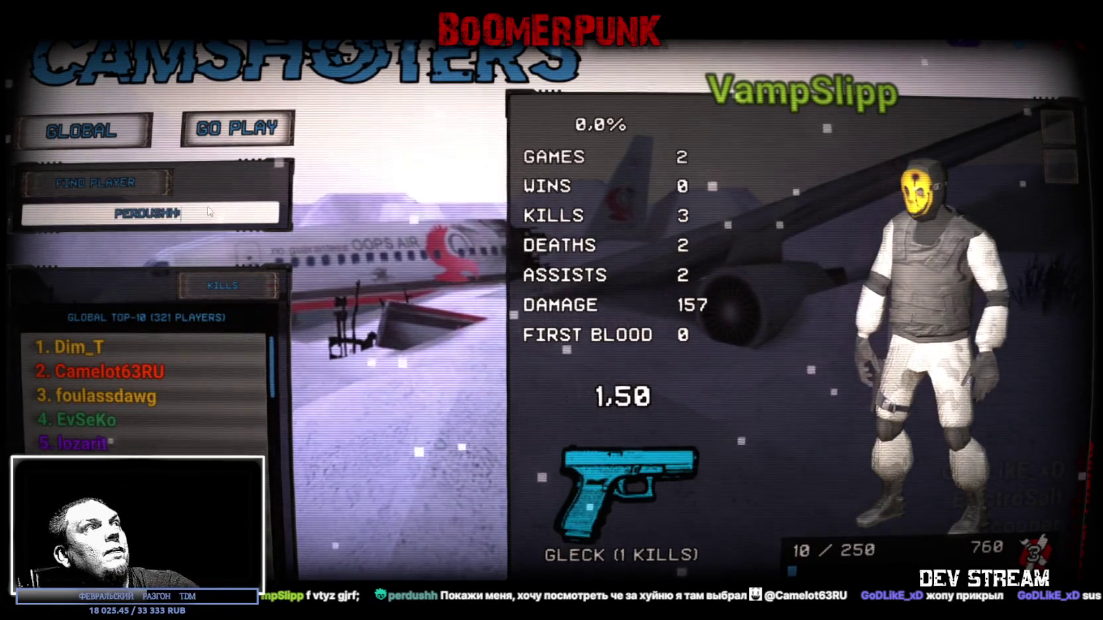
pyautogui.press('Return')
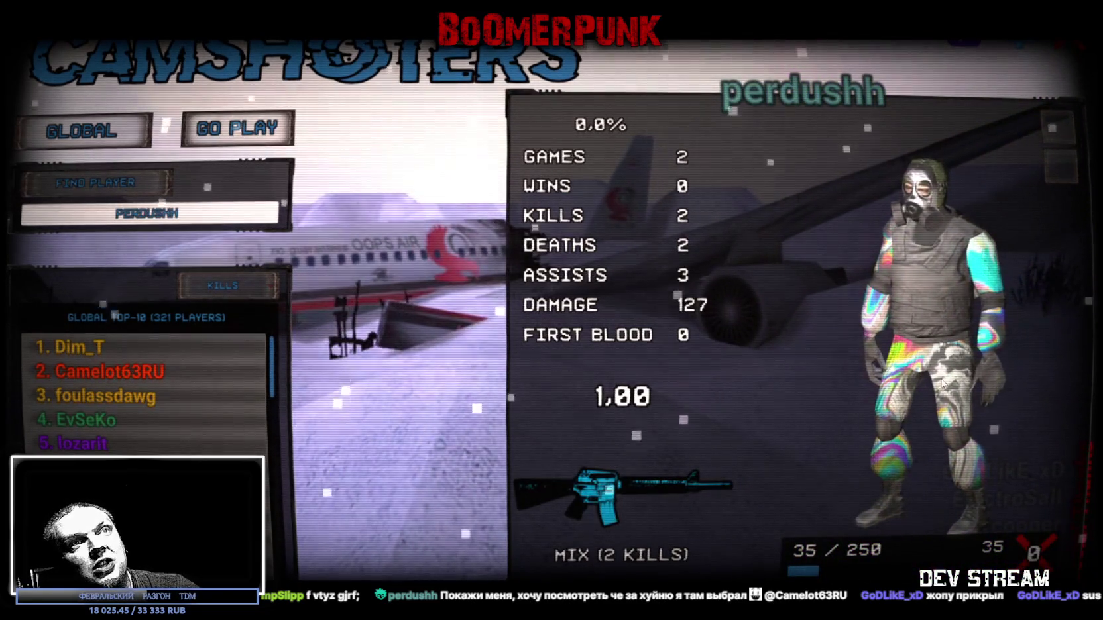
pyautogui.moveTo(888, 372); pyautogui.dragTo(944, 376)
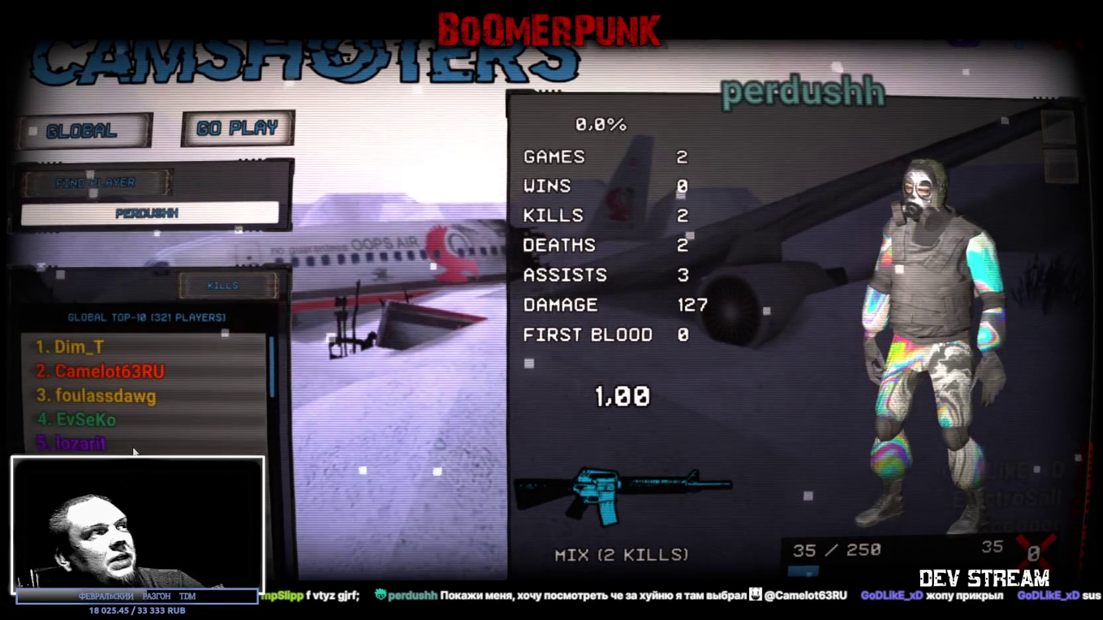
# Step: Browse the top five leaderboard profiles, ending on the second-ranked player (104 games, 0.95 ratio)
pyautogui.click(122, 373)
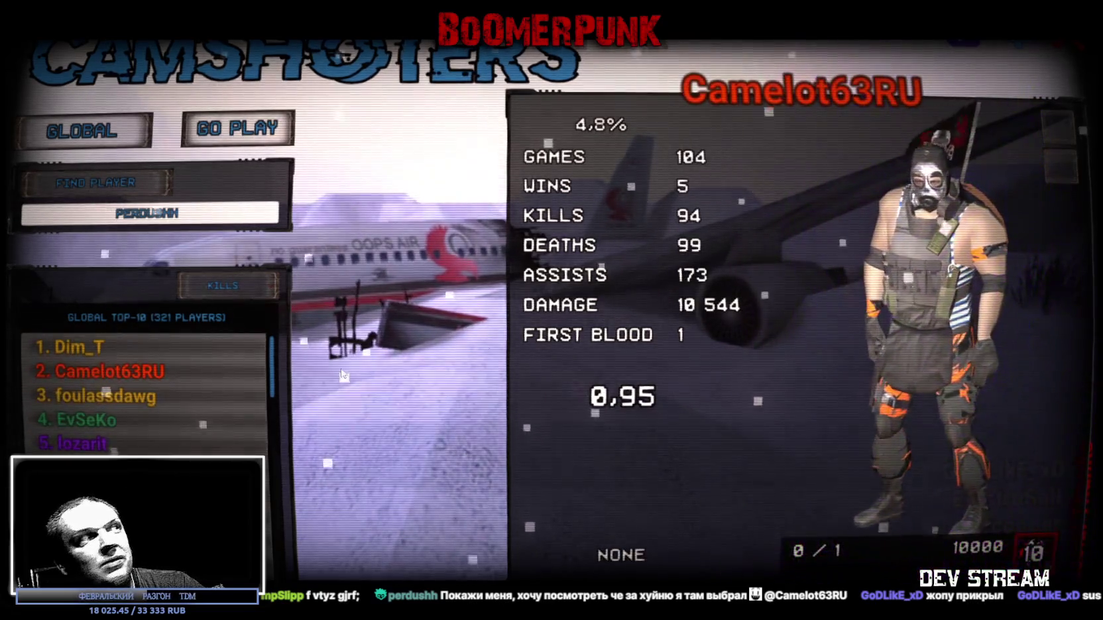
pyautogui.click(83, 353)
pyautogui.click(90, 373)
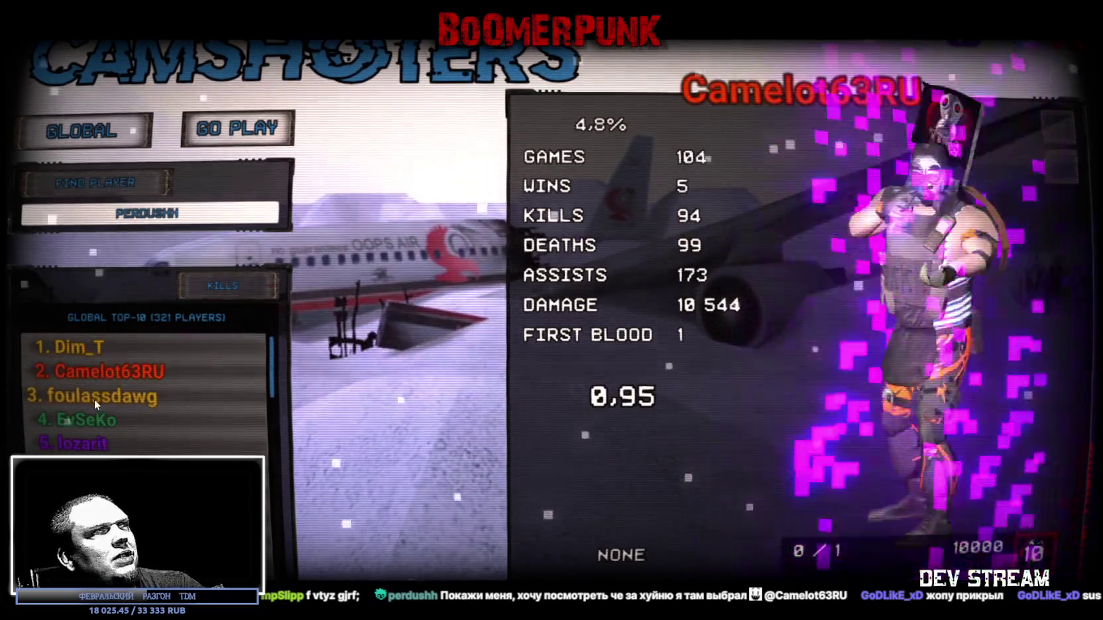
pyautogui.click(94, 398)
pyautogui.click(89, 423)
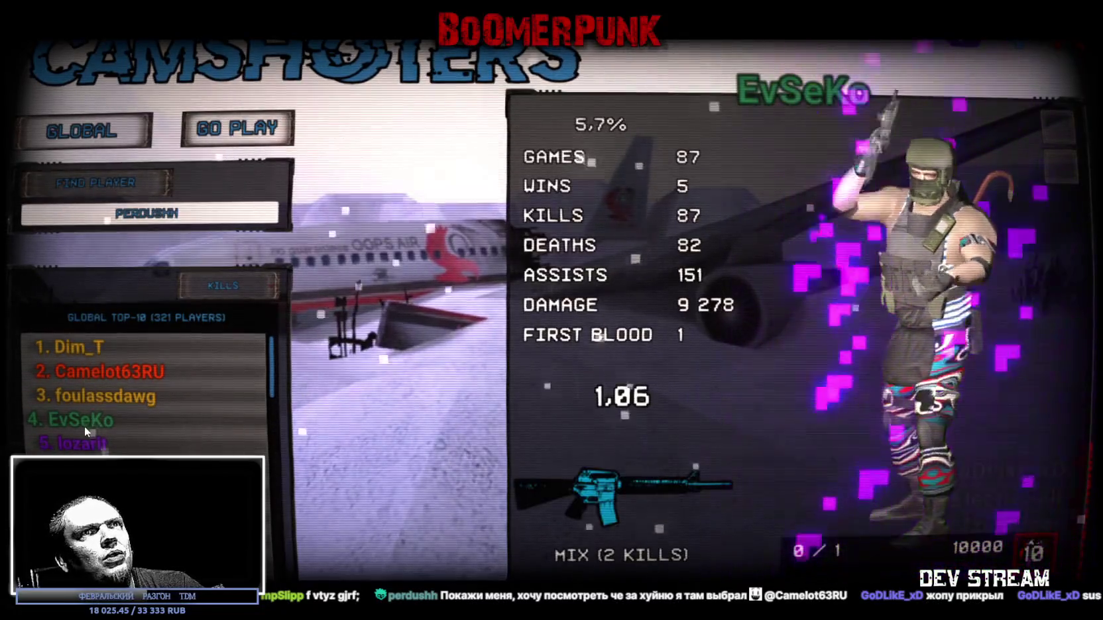
pyautogui.click(85, 449)
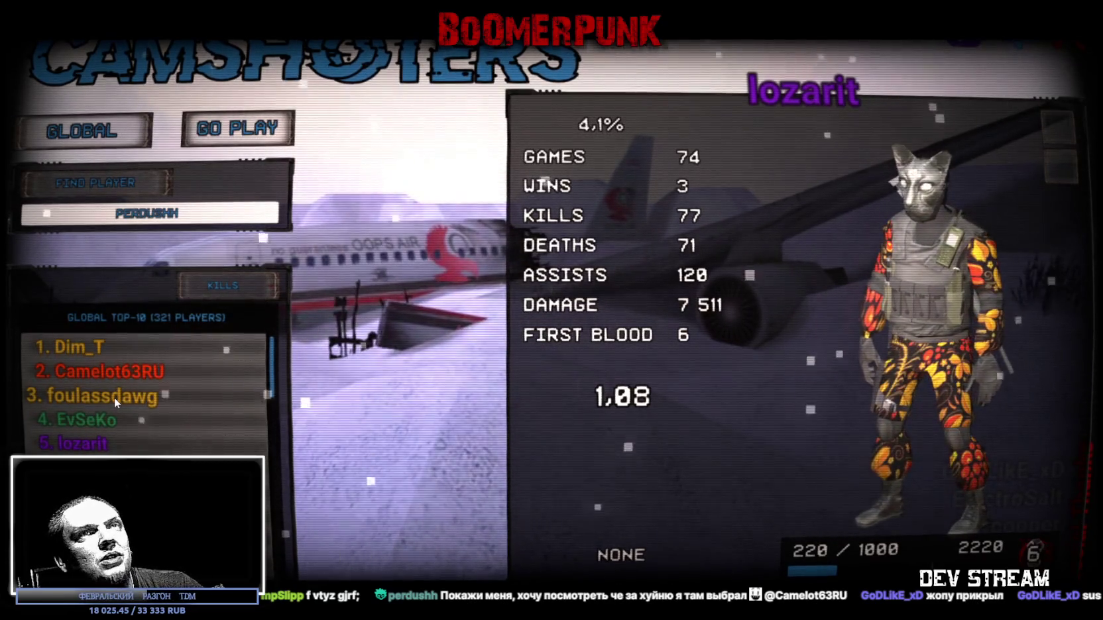
pyautogui.click(103, 372)
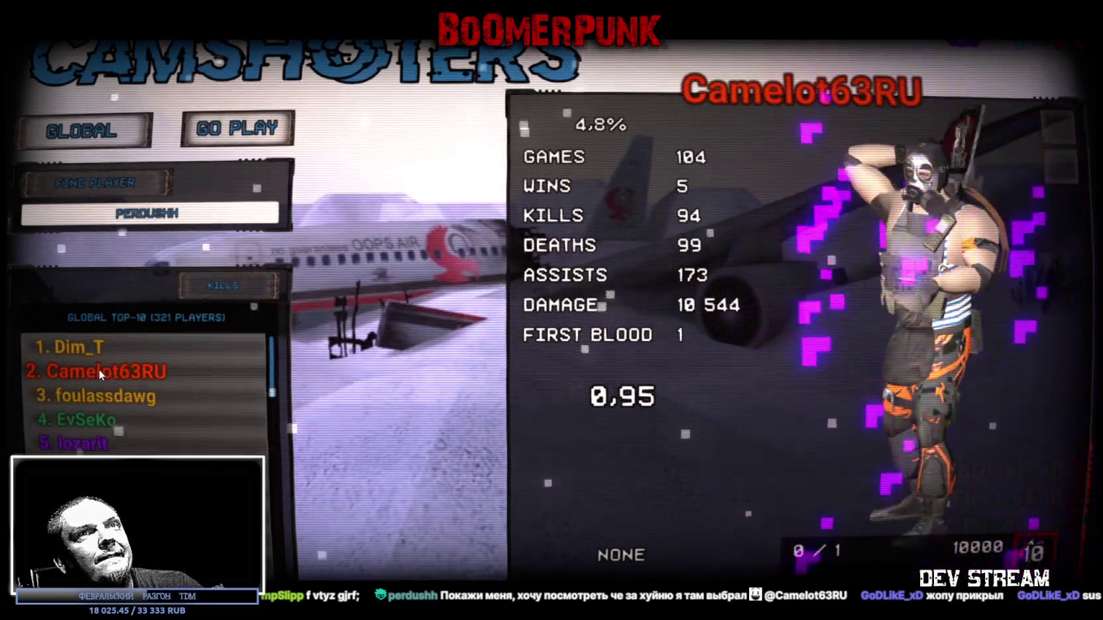
# Step: Rotate the second-ranked player's character model around to show the shield on its back
pyautogui.moveTo(916, 306)
pyautogui.mouseDown()
pyautogui.moveTo(956, 289)
pyautogui.moveTo(928, 305)
pyautogui.moveTo(961, 299)
pyautogui.moveTo(980, 360)
pyautogui.moveTo(875, 326)
pyautogui.moveTo(885, 255)
pyautogui.moveTo(943, 280)
pyautogui.moveTo(974, 237)
pyautogui.moveTo(950, 278)
pyautogui.moveTo(967, 270)
pyautogui.moveTo(906, 263)
pyautogui.moveTo(911, 319)
pyautogui.mouseUp()
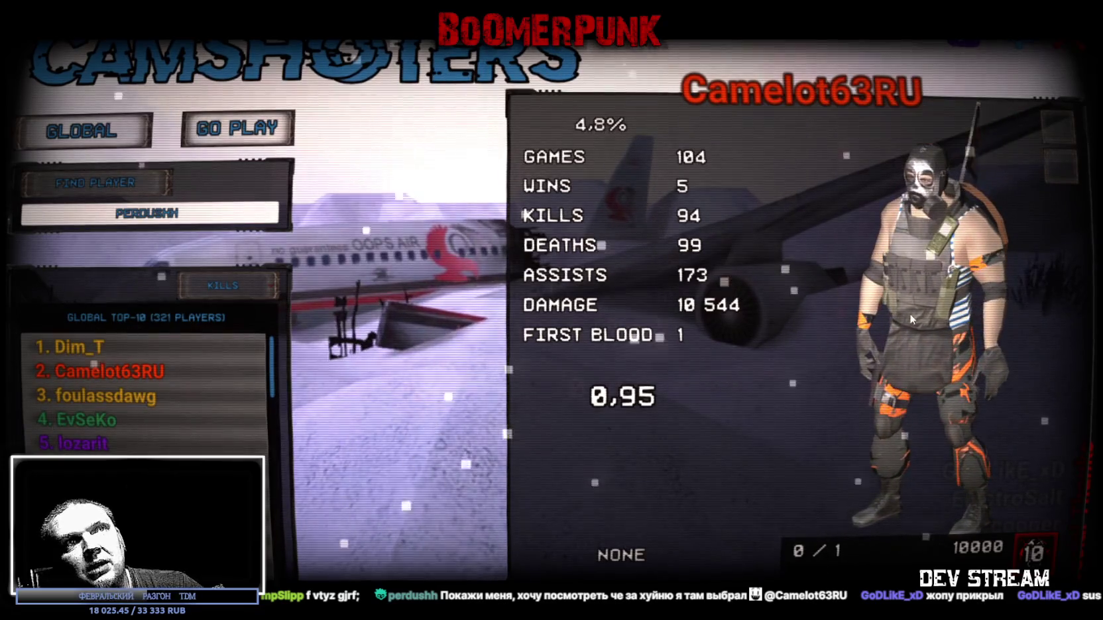
pyautogui.moveTo(910, 356)
pyautogui.mouseDown()
pyautogui.moveTo(950, 365)
pyautogui.moveTo(905, 238)
pyautogui.mouseUp()
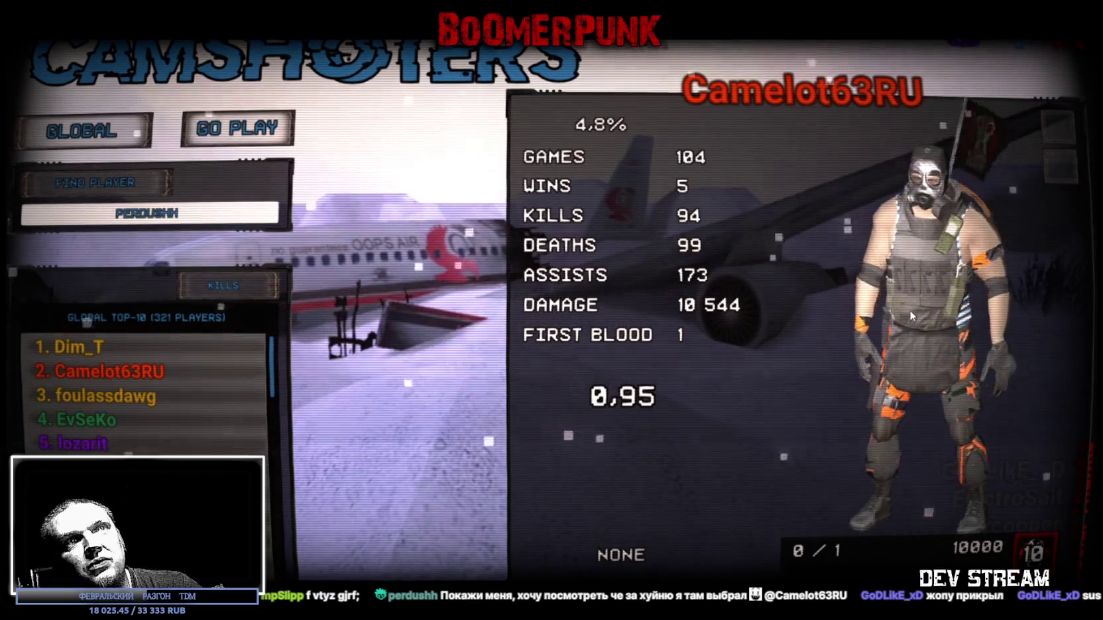
pyautogui.moveTo(910, 311)
pyautogui.mouseDown()
pyautogui.moveTo(891, 333)
pyautogui.moveTo(939, 454)
pyautogui.moveTo(967, 483)
pyautogui.moveTo(959, 468)
pyautogui.mouseUp()
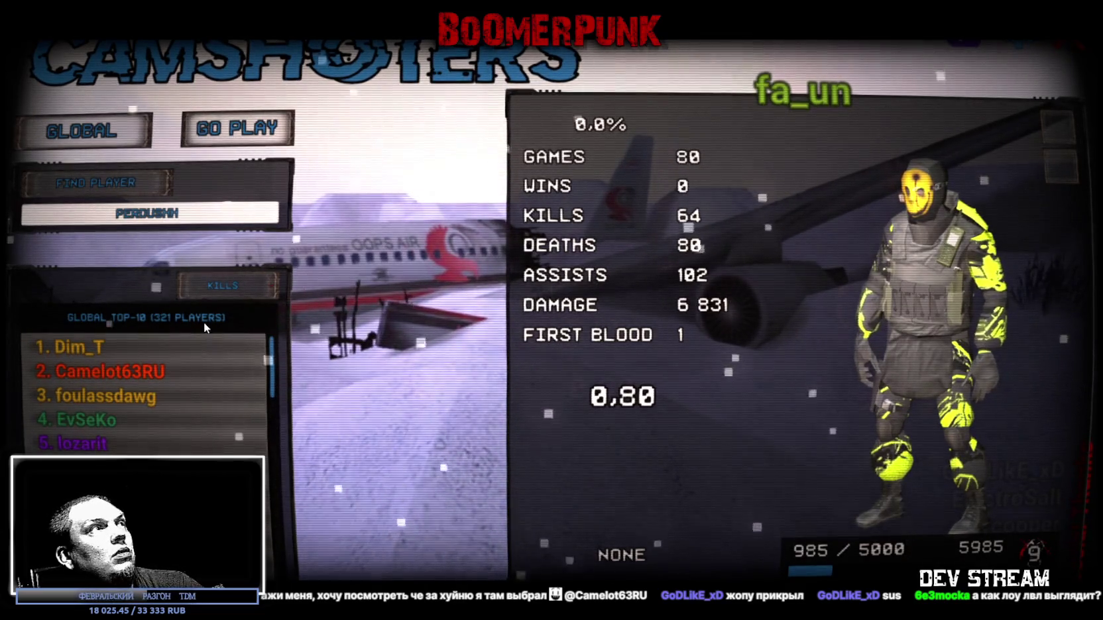
# Step: Look up one more player, then close the stats screen and launcher and switch to the commands spreadsheet
pyautogui.click(103, 184)
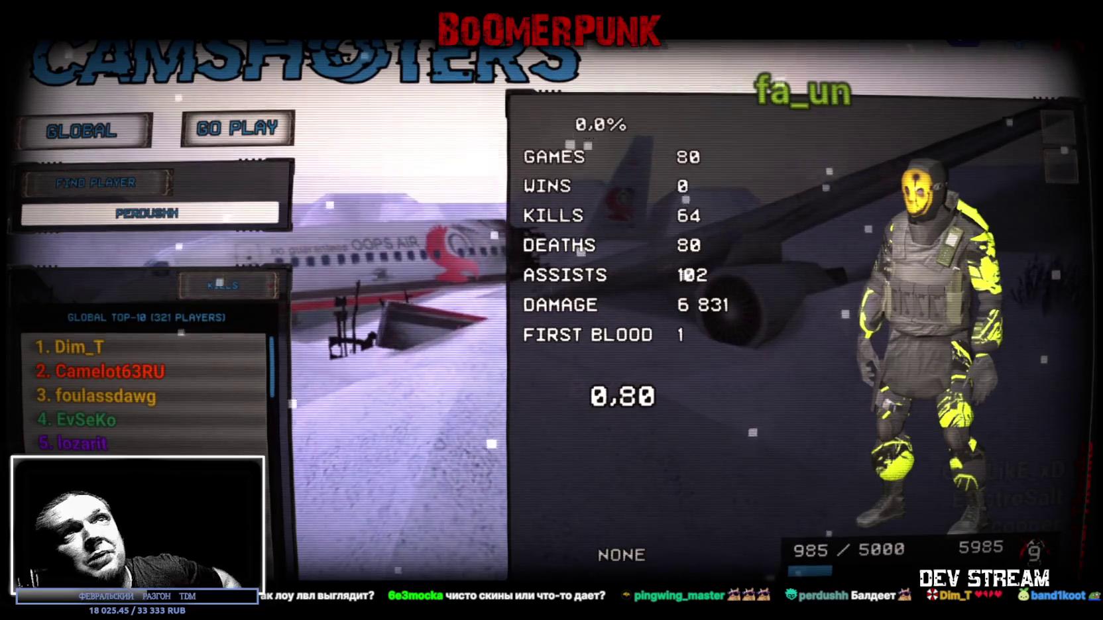
pyautogui.click(1074, 41)
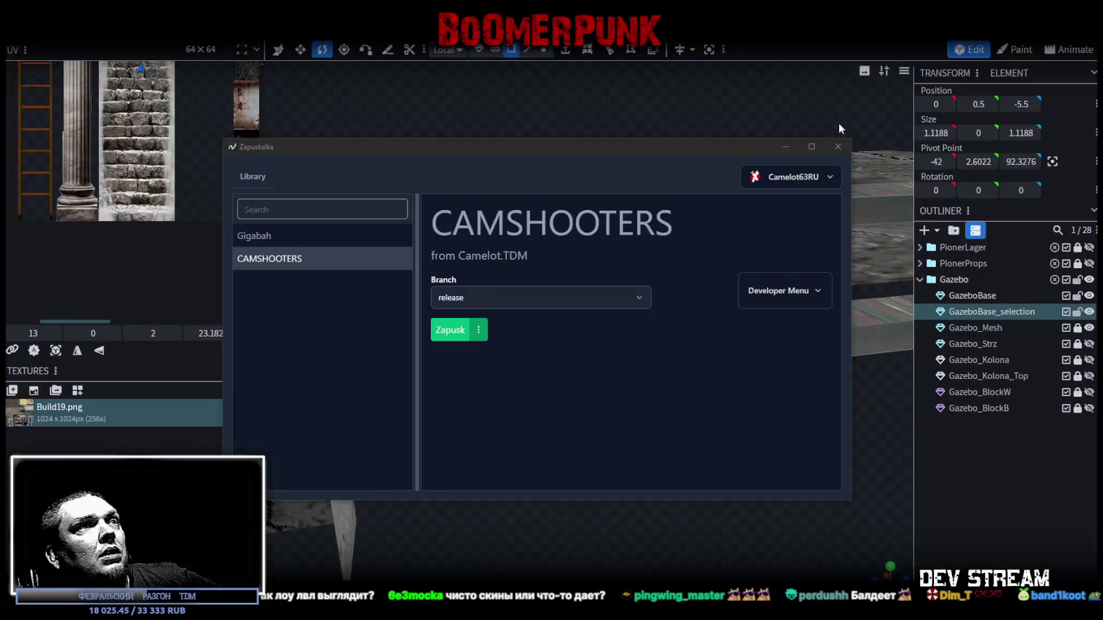
pyautogui.click(748, 149)
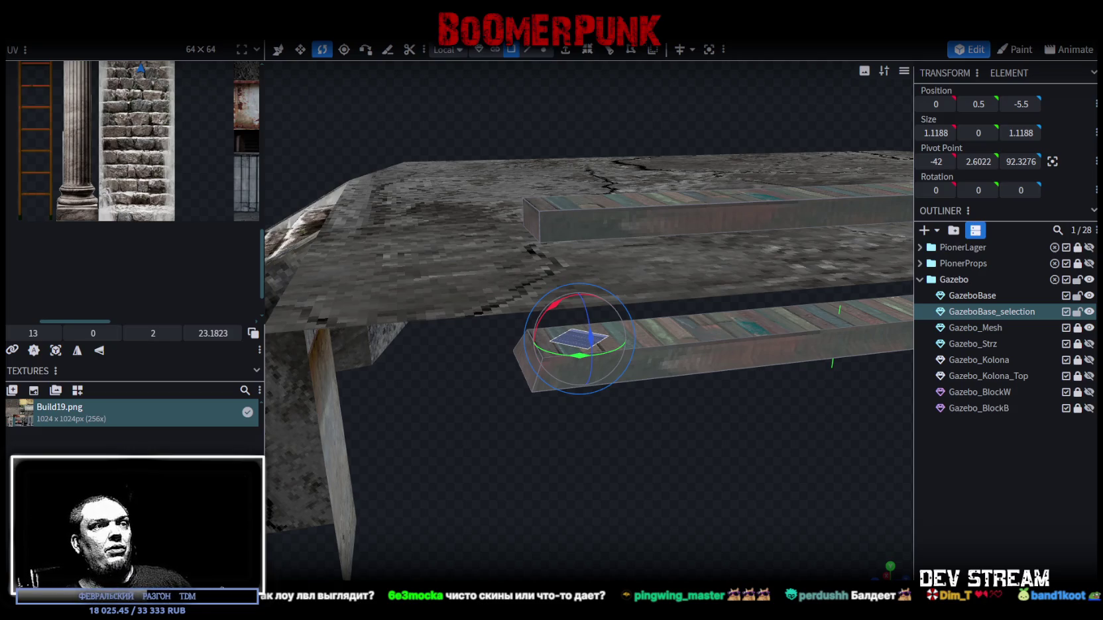
pyautogui.hotkey('alt', 'Tab')
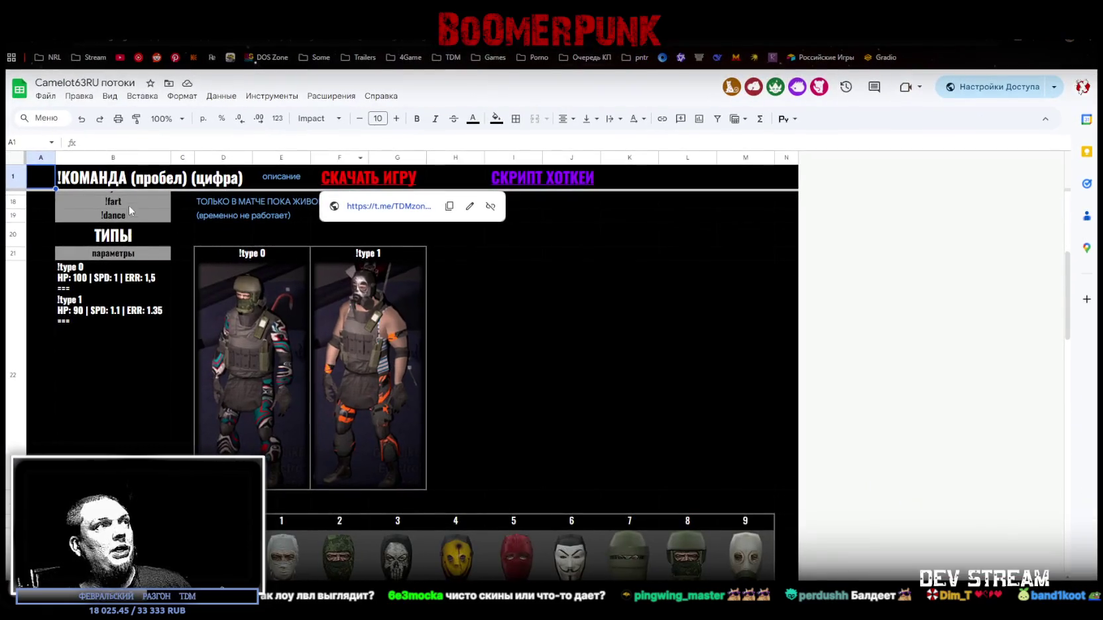
# Step: Dismiss the link preview at cell B22, scroll the sheet briefly, and minimize the browser
pyautogui.click(73, 276)
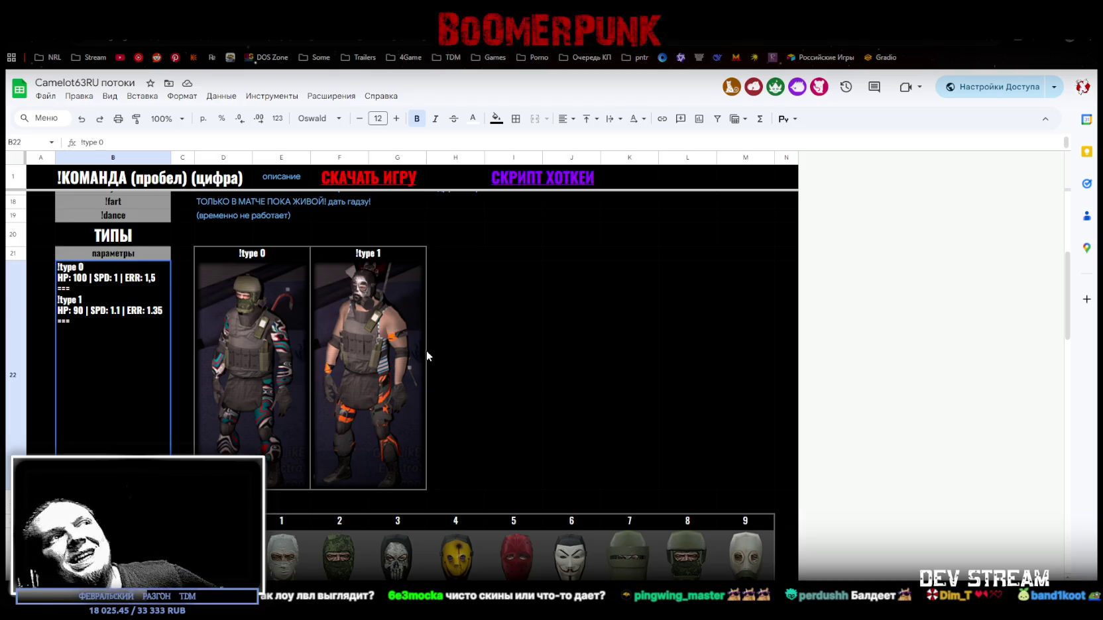
pyautogui.scroll(-2, 427, 351)
pyautogui.scroll(3, 358, 352)
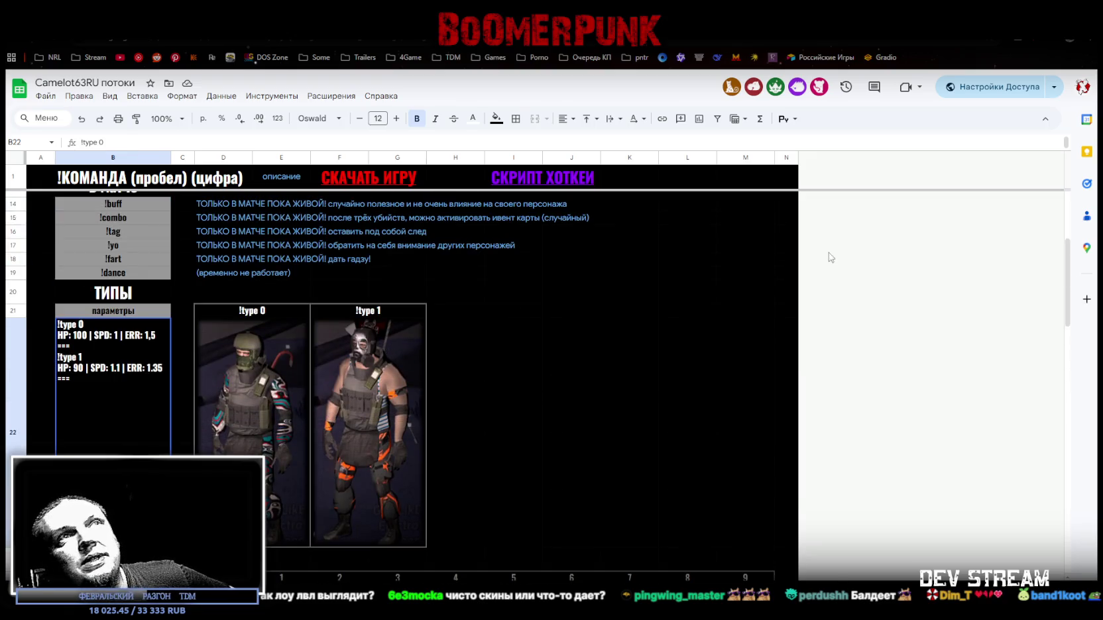
pyautogui.click(1069, 38)
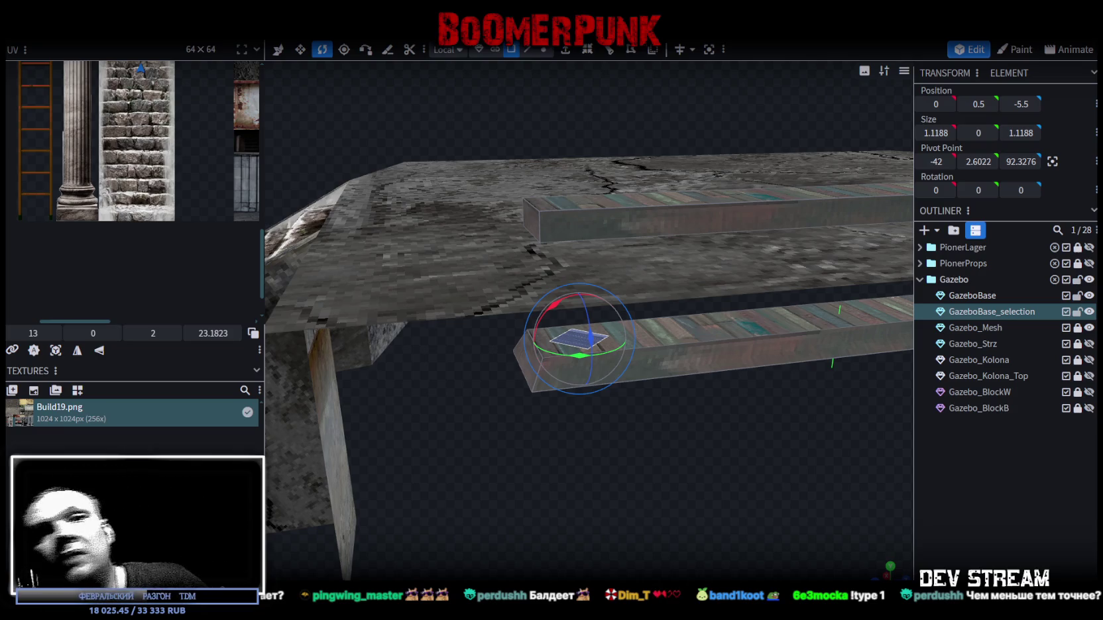
# Step: Extrude the selected rail face into a post with Extend set to 2
pyautogui.moveTo(608, 494)
pyautogui.mouseDown()
pyautogui.moveTo(638, 463)
pyautogui.moveTo(620, 461)
pyautogui.moveTo(658, 446)
pyautogui.mouseUp()
pyautogui.click(565, 55)
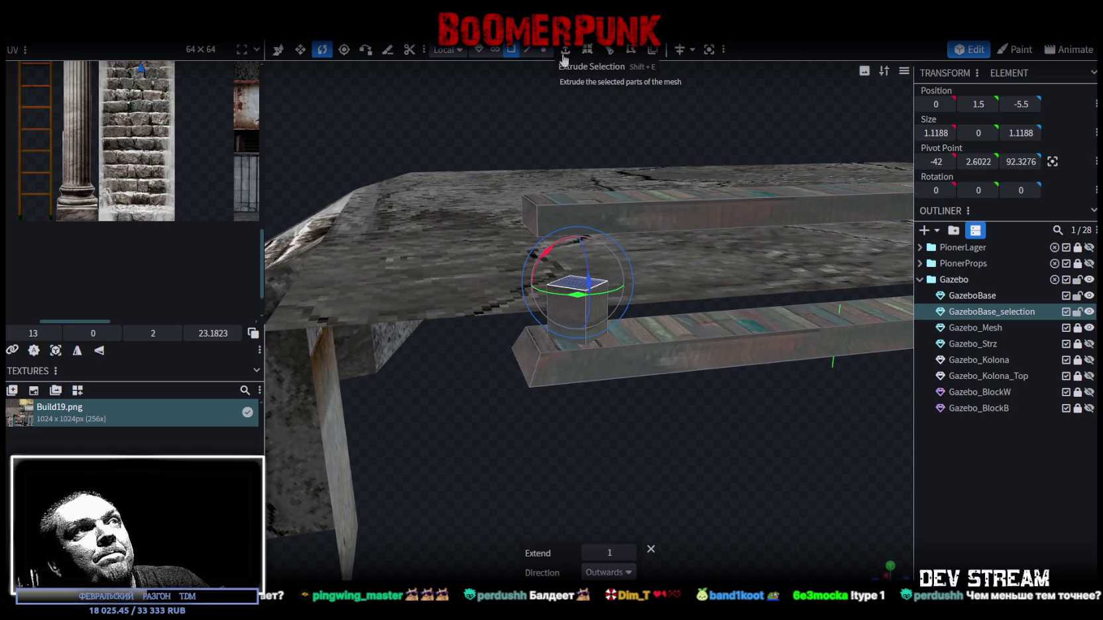
pyautogui.click(630, 553)
pyautogui.moveTo(710, 489)
pyautogui.mouseDown()
pyautogui.moveTo(705, 463)
pyautogui.moveTo(732, 496)
pyautogui.moveTo(715, 445)
pyautogui.moveTo(730, 447)
pyautogui.mouseUp()
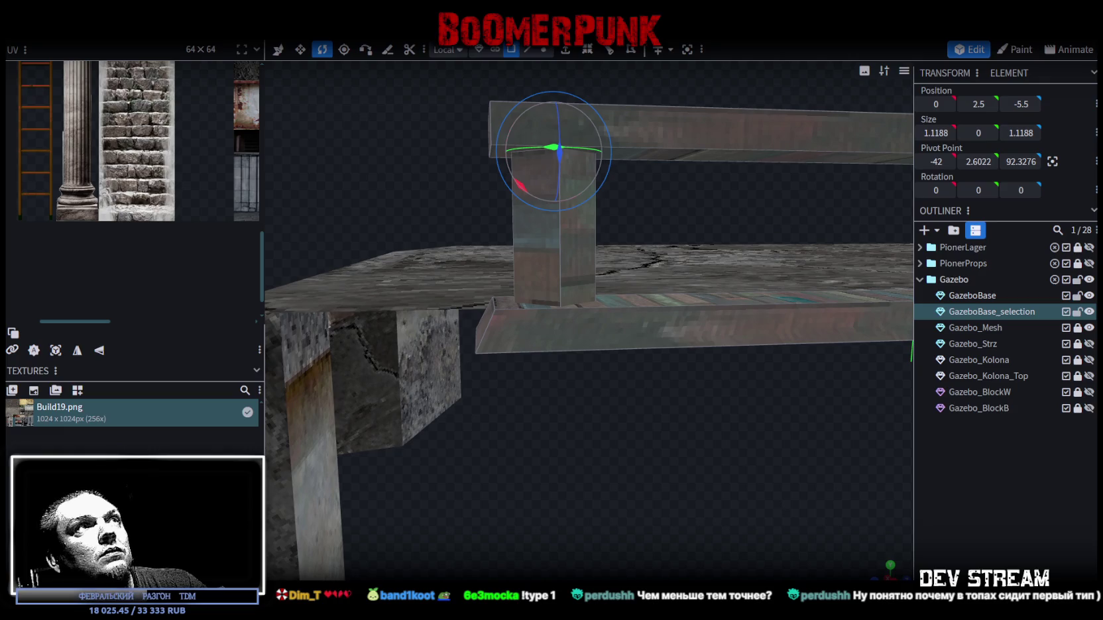
# Step: Select the post's vertical front edge, add a 3-cut loop cut, and frame the post
pyautogui.click(529, 53)
pyautogui.click(562, 257)
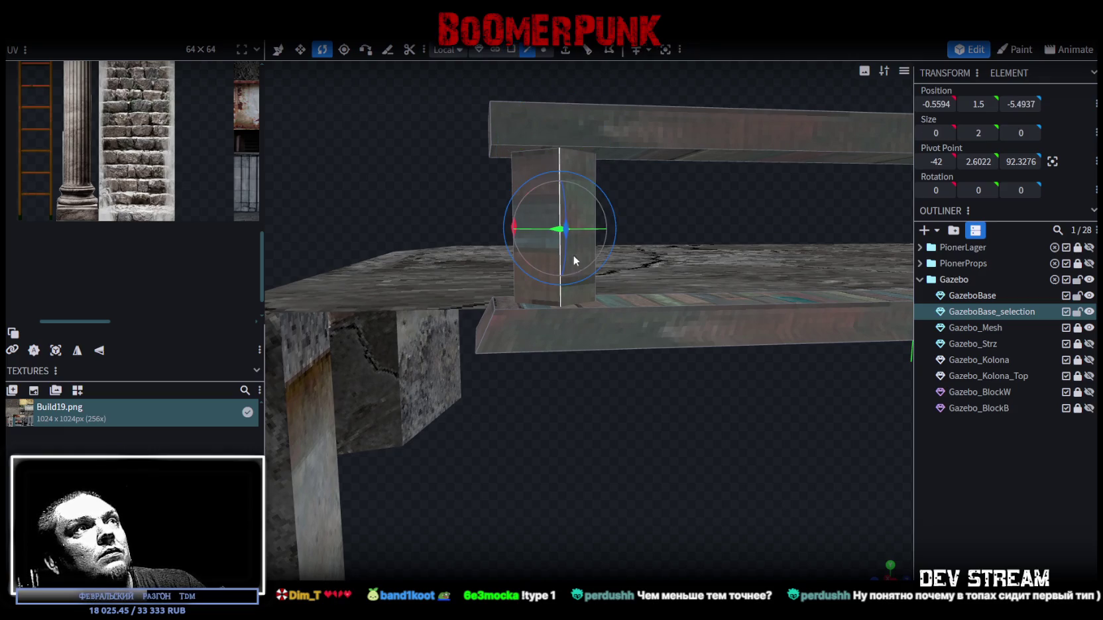
pyautogui.click(608, 59)
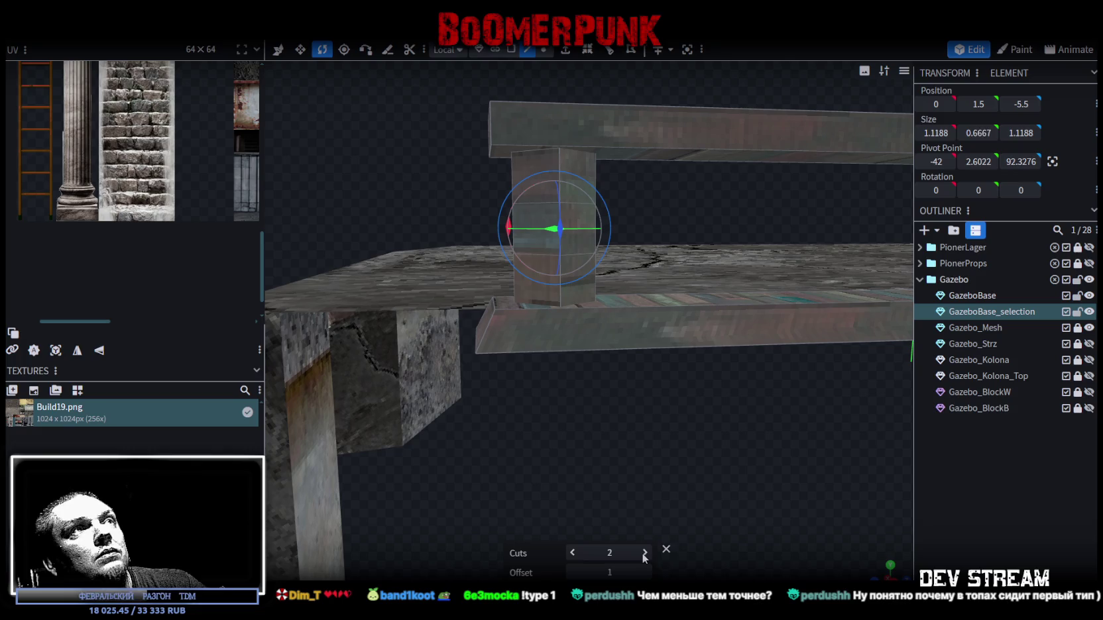
pyautogui.moveTo(695, 416); pyautogui.dragTo(689, 401)
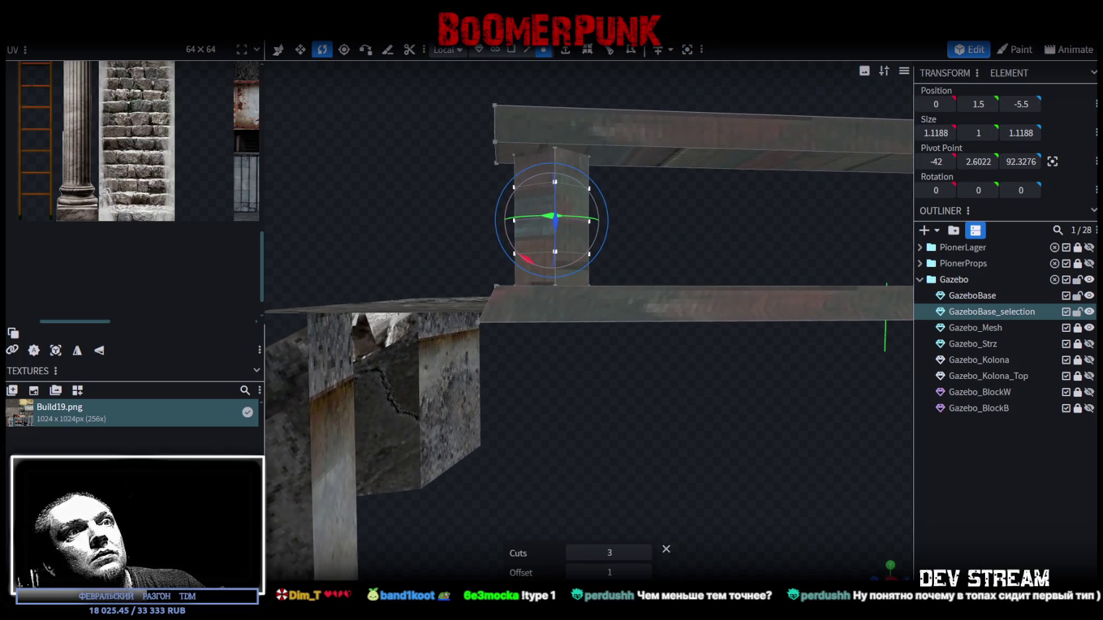
pyautogui.press('KP_7')
pyautogui.press('KP_Decimal')
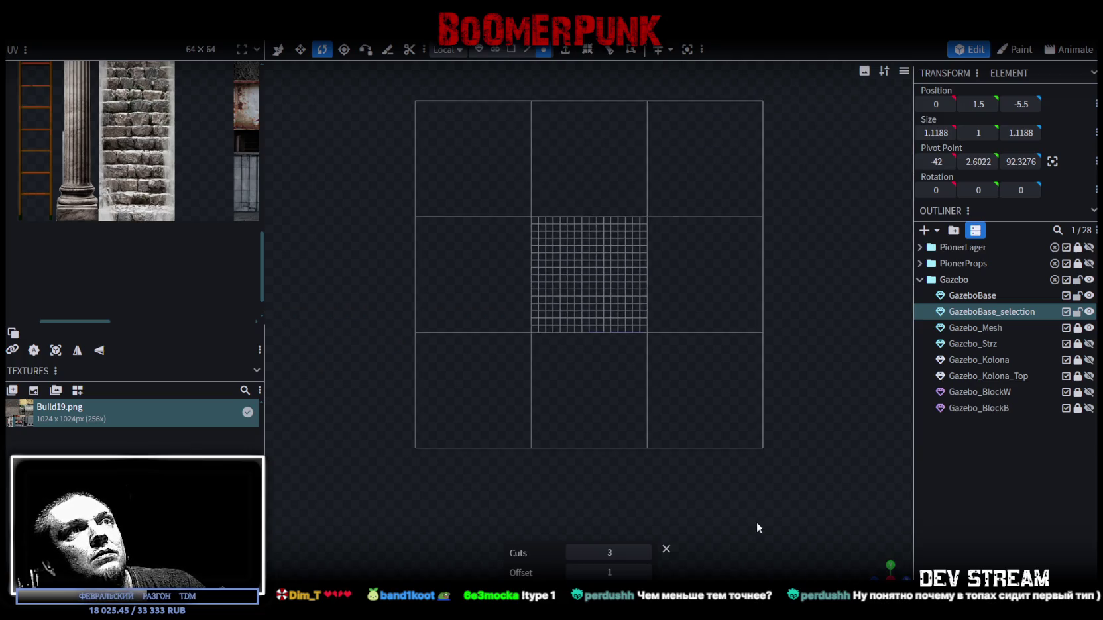
pyautogui.scroll(8, 614, 347)
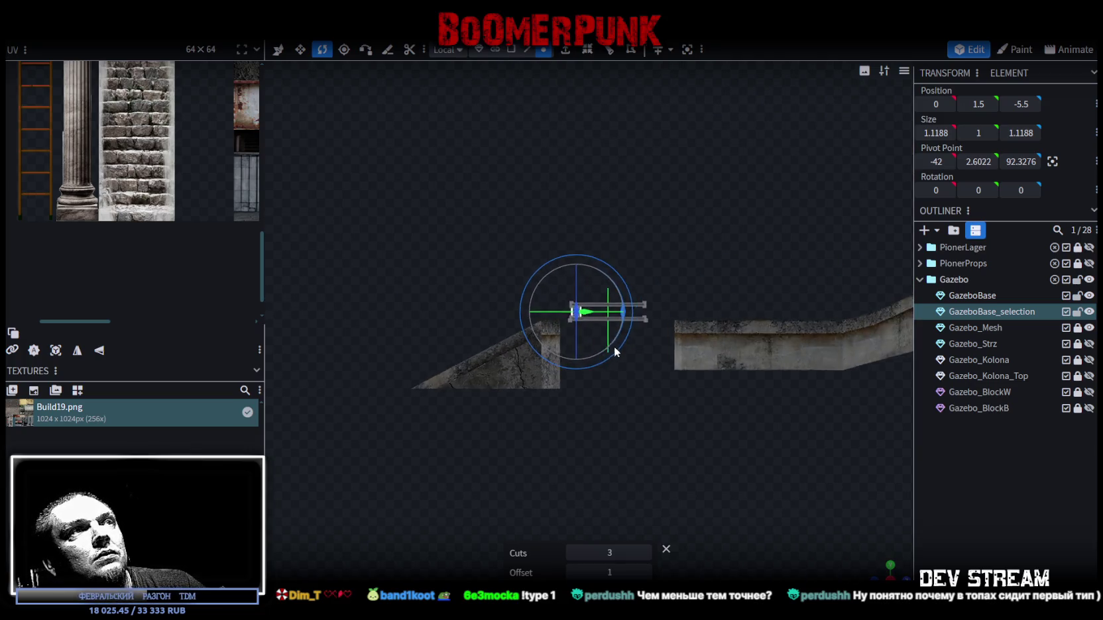
pyautogui.scroll(4, 655, 411)
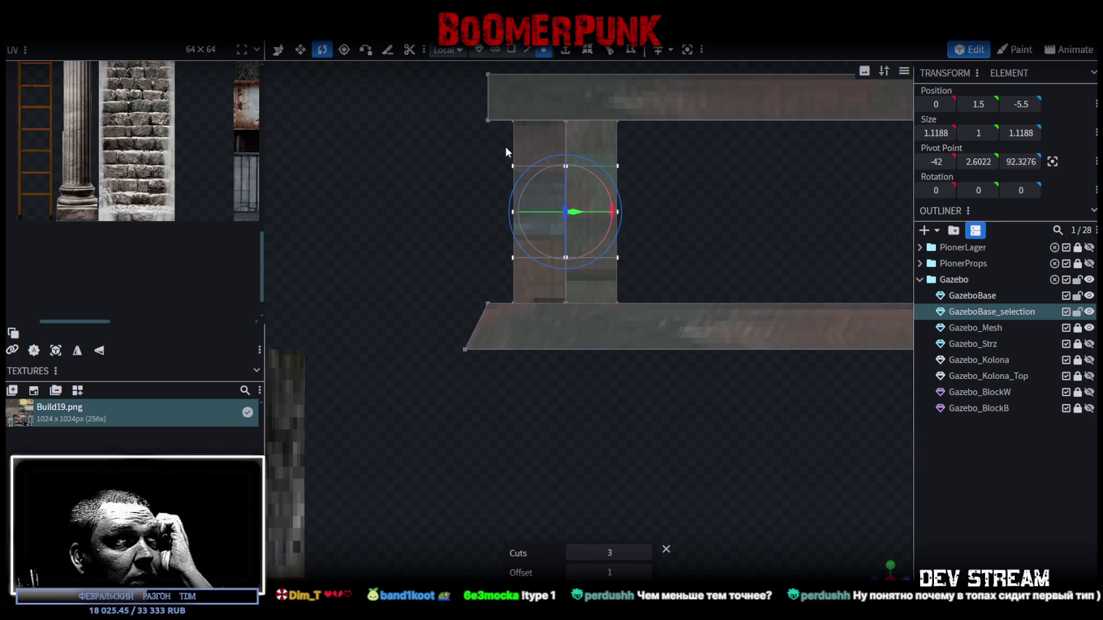
# Step: Select the post's bottom vertex ring and center the view on it
pyautogui.click(498, 291)
pyautogui.scroll(5, 789, 533)
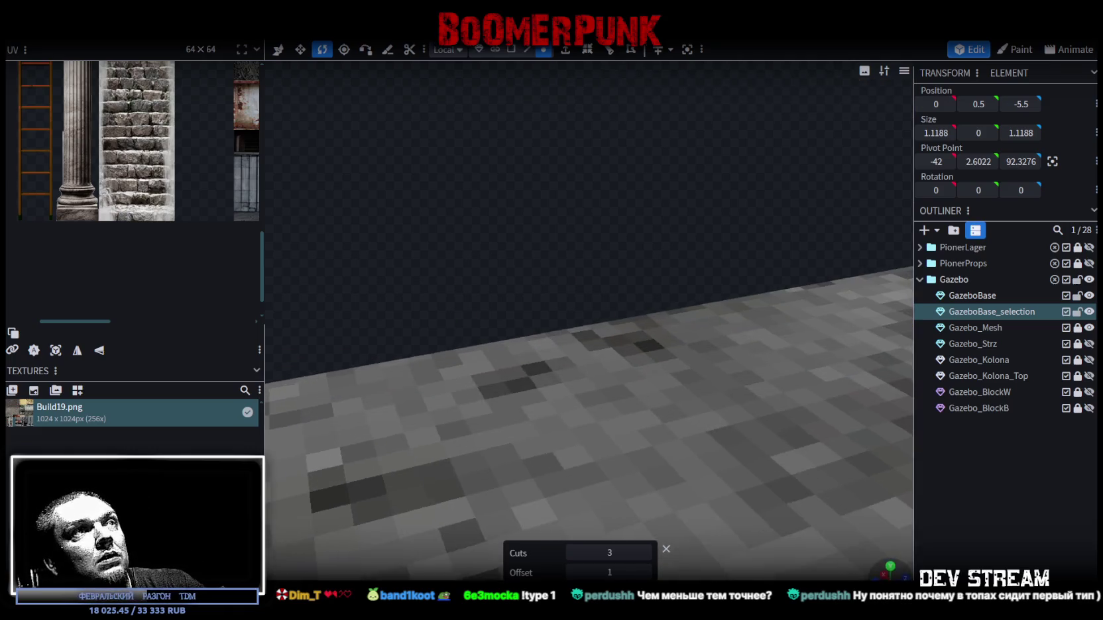
pyautogui.moveTo(791, 536); pyautogui.dragTo(786, 523)
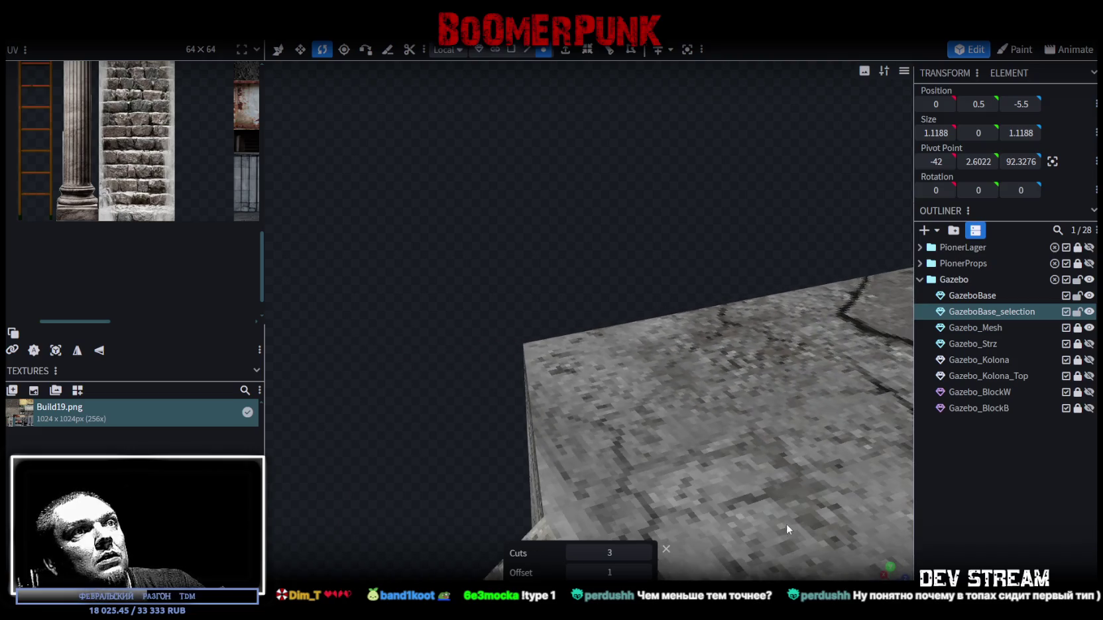
pyautogui.scroll(-8, 786, 524)
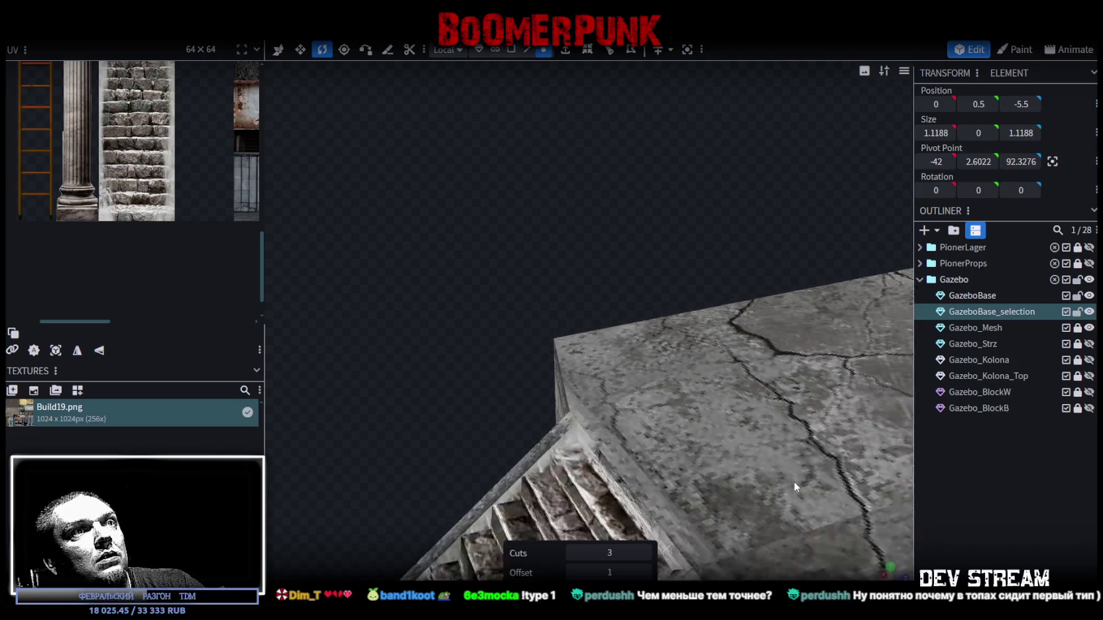
pyautogui.scroll(3, 741, 483)
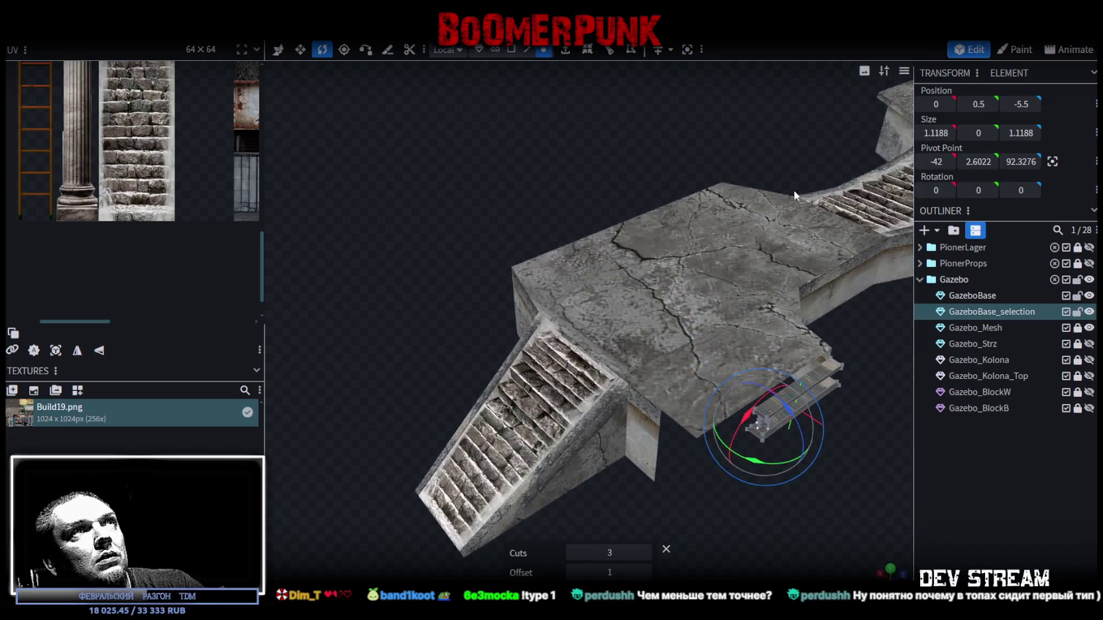
pyautogui.click(687, 49)
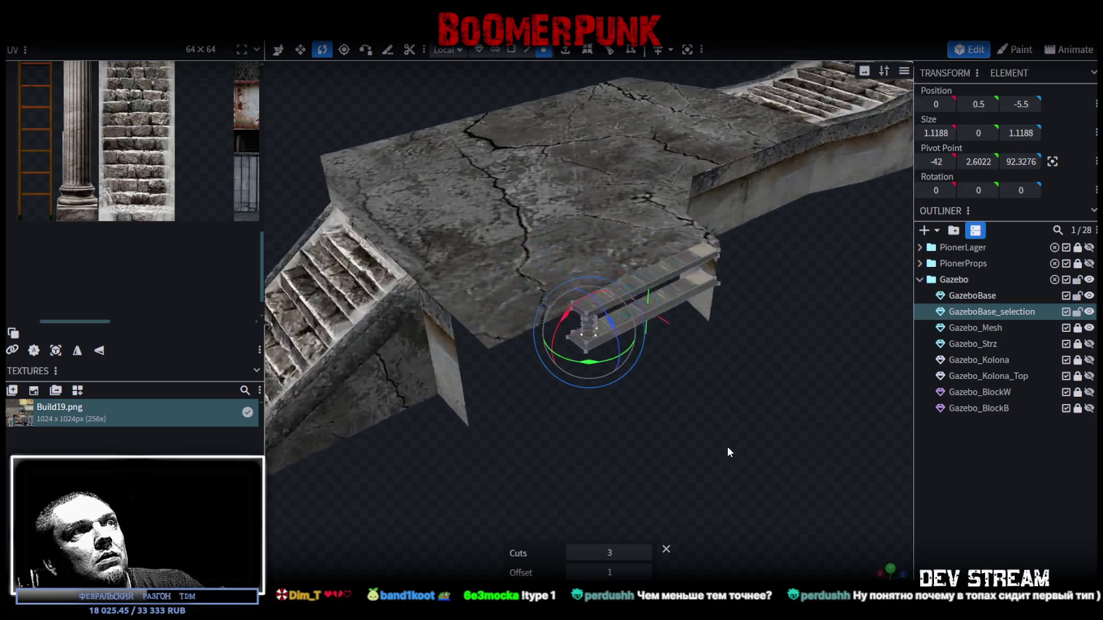
pyautogui.scroll(10, 727, 446)
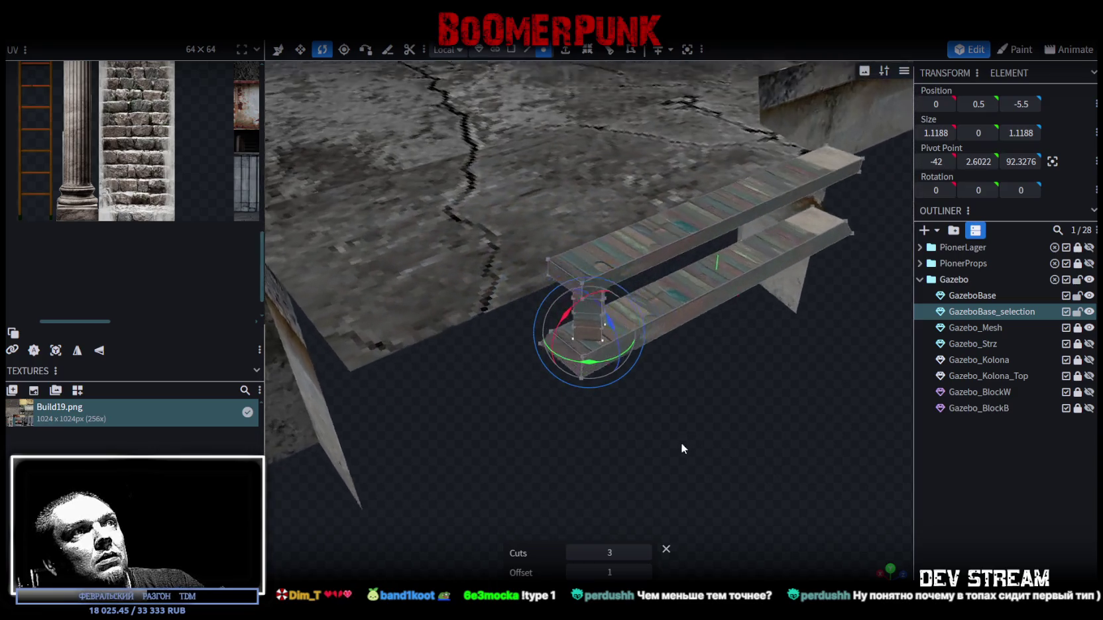
pyautogui.press('v')
# Step: Scale the vertex rings so the post's middle pinches narrower into a baluster
pyautogui.moveTo(684, 418)
pyautogui.mouseDown()
pyautogui.moveTo(596, 455)
pyautogui.moveTo(414, 445)
pyautogui.moveTo(464, 424)
pyautogui.mouseUp()
pyautogui.moveTo(578, 359)
pyautogui.mouseDown()
pyautogui.moveTo(560, 358)
pyautogui.moveTo(751, 355)
pyautogui.moveTo(740, 324)
pyautogui.mouseUp()
pyautogui.hotkey('ctrl', 'z')
pyautogui.hotkey('ctrl', 'z')
pyautogui.moveTo(710, 250)
pyautogui.mouseDown()
pyautogui.moveTo(592, 244)
pyautogui.moveTo(528, 277)
pyautogui.moveTo(841, 309)
pyautogui.moveTo(561, 260)
pyautogui.mouseUp()
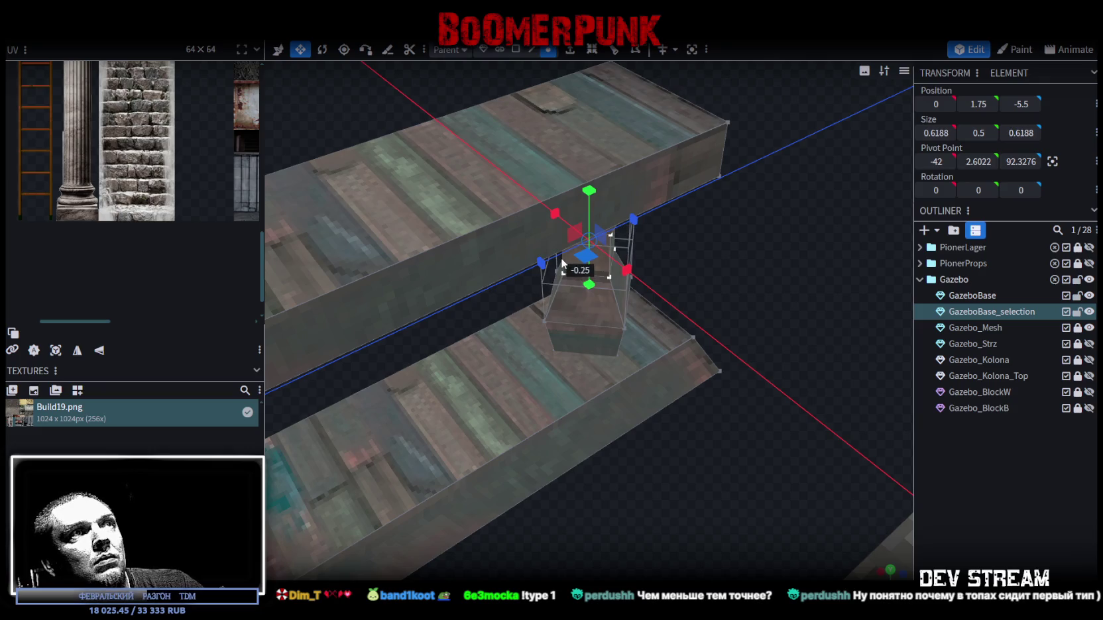
pyautogui.moveTo(650, 272)
pyautogui.mouseDown()
pyautogui.moveTo(755, 279)
pyautogui.moveTo(389, 291)
pyautogui.moveTo(362, 252)
pyautogui.mouseUp()
# Step: Switch to face mode and select all faces of the baluster post
pyautogui.click(516, 49)
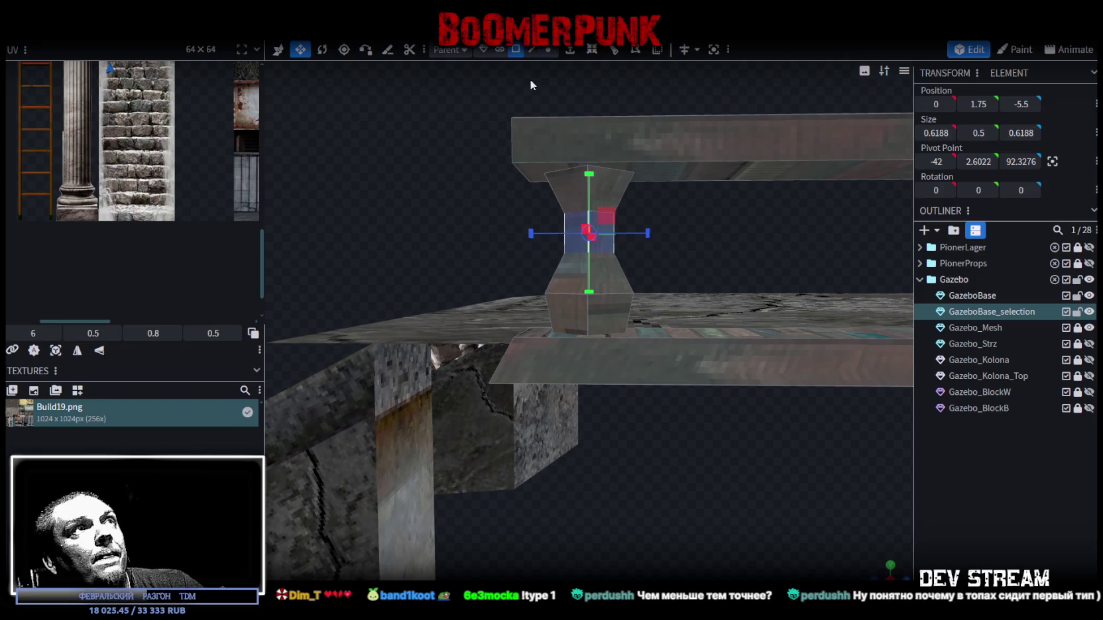
pyautogui.moveTo(484, 165); pyautogui.dragTo(446, 257)
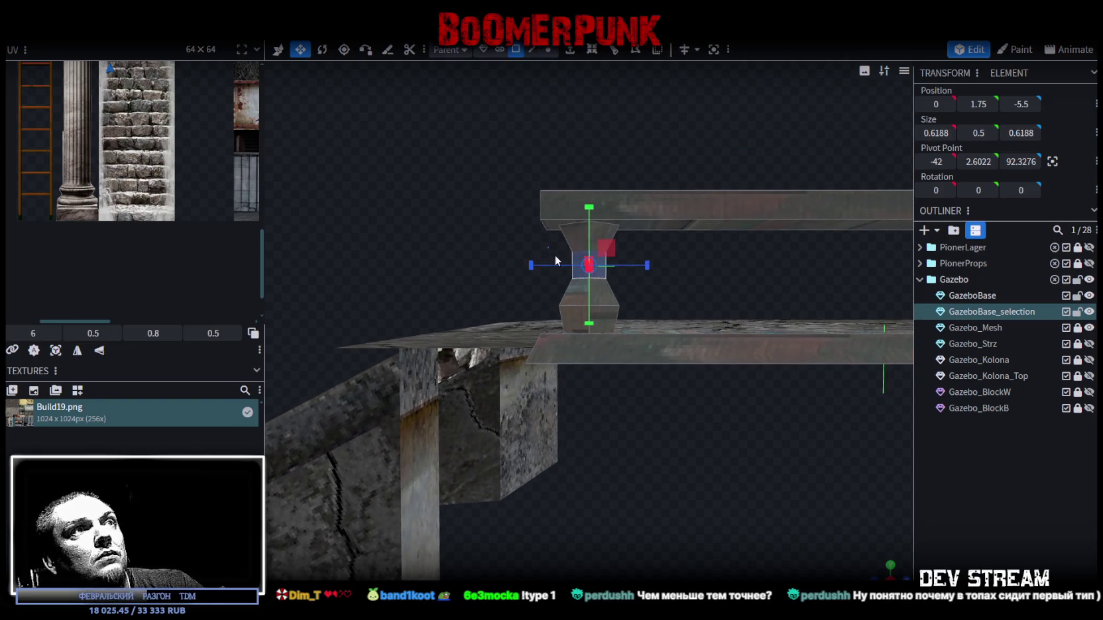
pyautogui.click(627, 309)
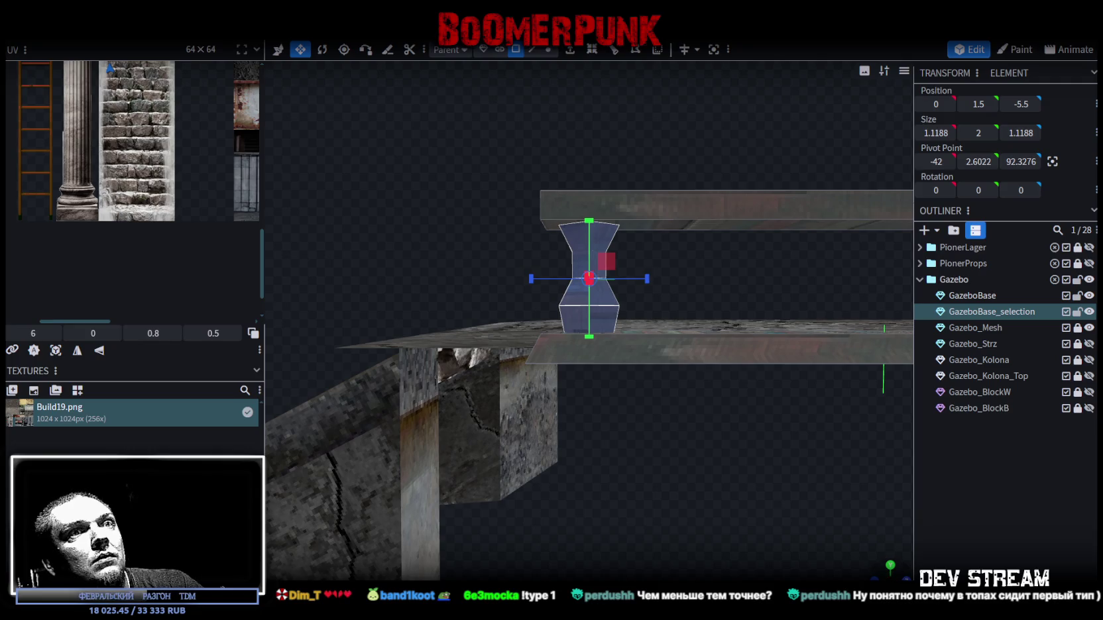
pyautogui.scroll(3, 873, 541)
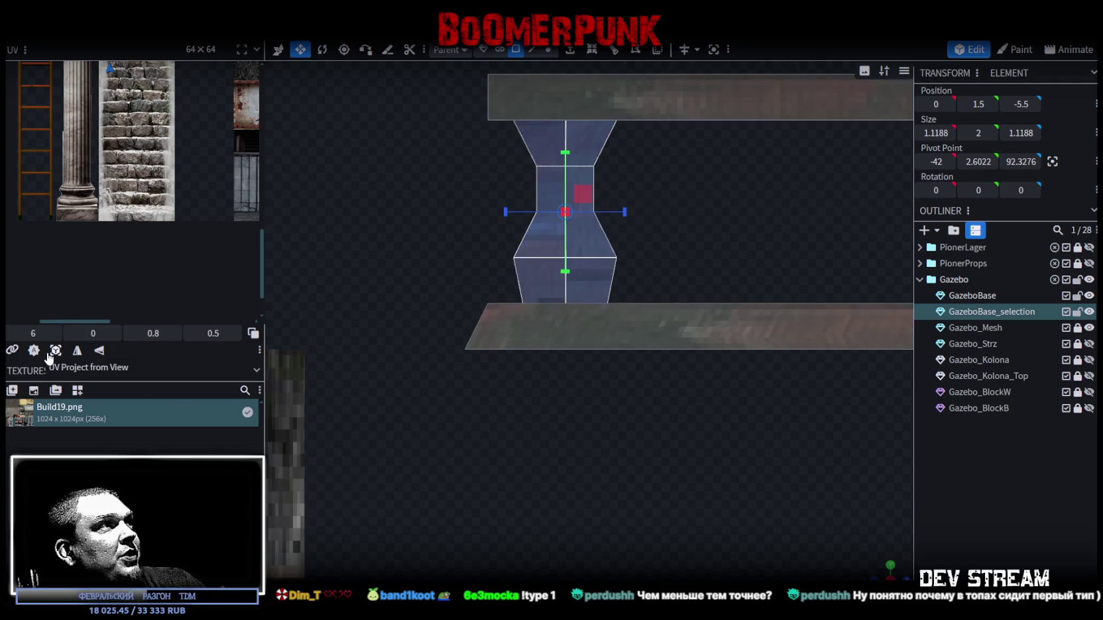
# Step: UV-project the post from the view, widen the UV editor, and place the island on the column texture
pyautogui.click(55, 351)
pyautogui.moveTo(265, 199); pyautogui.dragTo(428, 205)
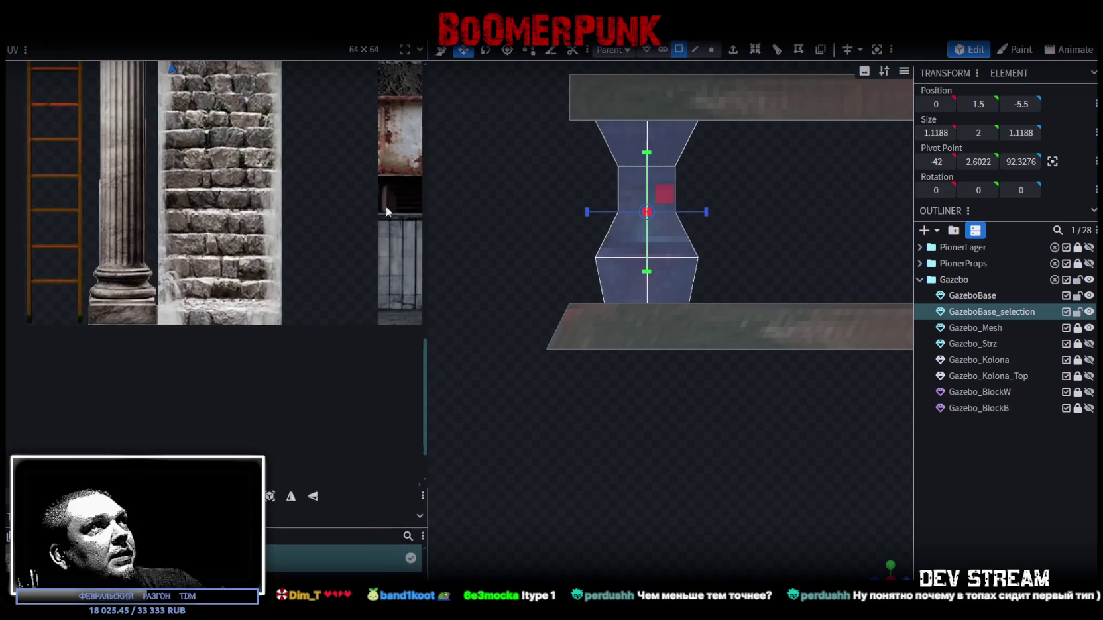
pyautogui.scroll(-3, 261, 303)
pyautogui.moveTo(212, 99)
pyautogui.mouseDown()
pyautogui.moveTo(238, 128)
pyautogui.moveTo(225, 352)
pyautogui.mouseUp()
pyautogui.scroll(5, 219, 356)
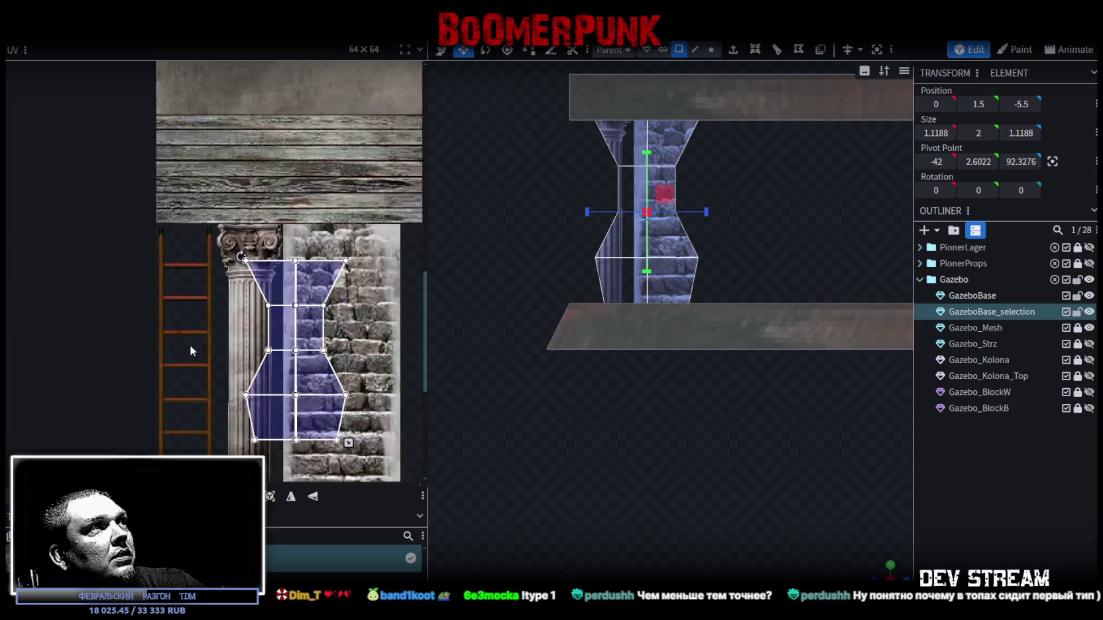
# Step: Move and scale the UV island to fit the column capital, then deselect to preview
pyautogui.moveTo(280, 253)
pyautogui.mouseDown()
pyautogui.moveTo(238, 200)
pyautogui.moveTo(246, 265)
pyautogui.moveTo(284, 323)
pyautogui.mouseUp()
pyautogui.scroll(5, 256, 258)
pyautogui.scroll(-3, 284, 323)
pyautogui.moveTo(323, 415); pyautogui.dragTo(253, 308)
pyautogui.scroll(2, 226, 239)
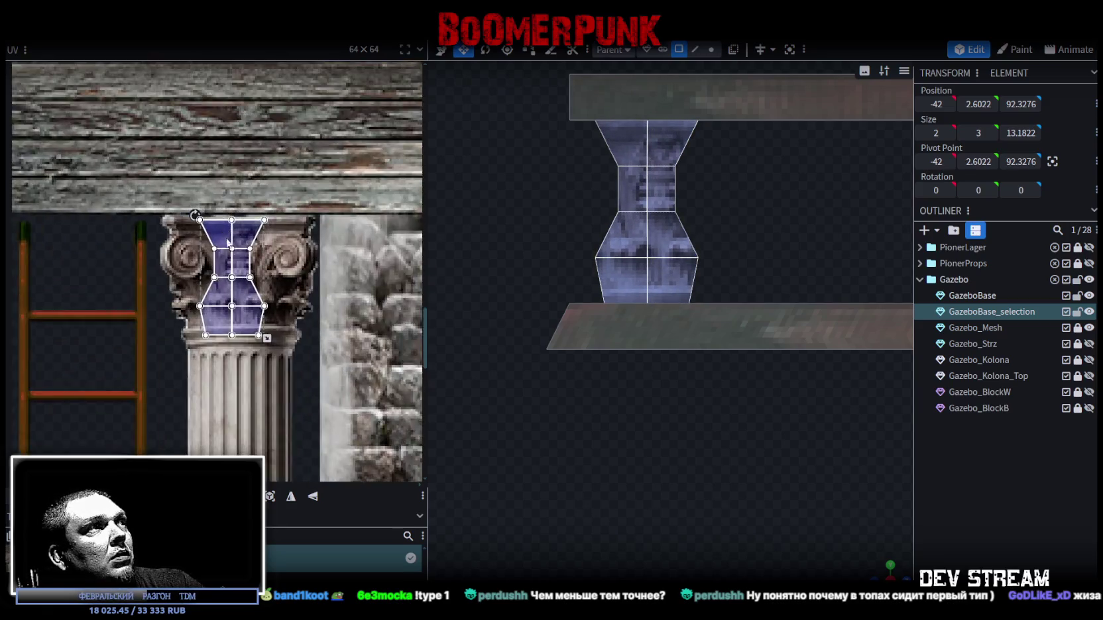
pyautogui.scroll(3, 246, 263)
pyautogui.moveTo(280, 408)
pyautogui.mouseDown()
pyautogui.moveTo(301, 384)
pyautogui.moveTo(311, 387)
pyautogui.moveTo(317, 424)
pyautogui.mouseUp()
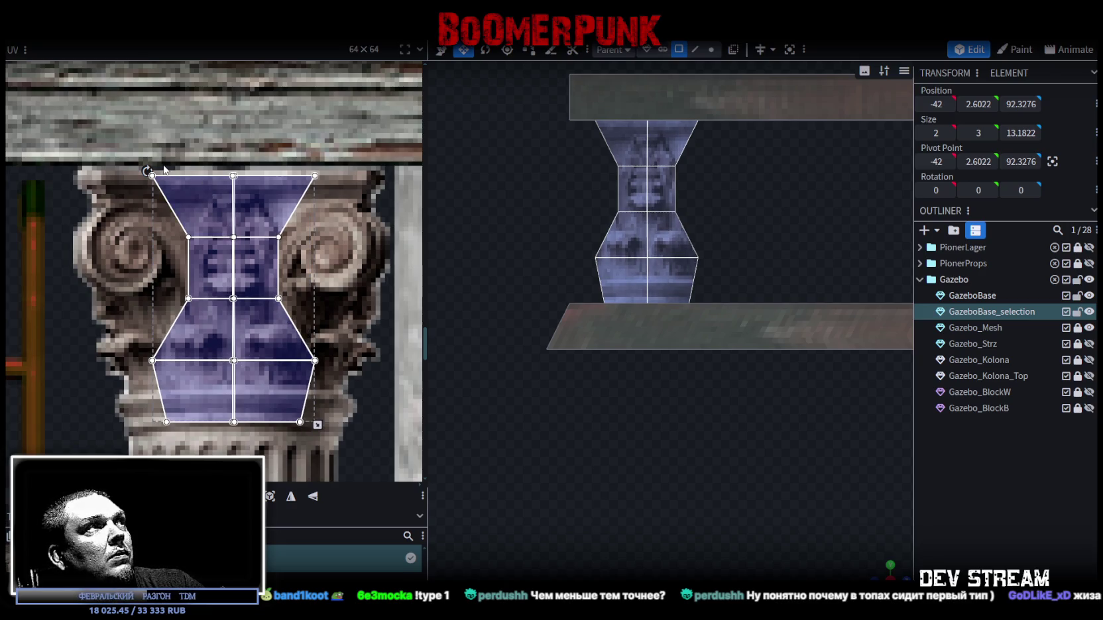
pyautogui.press('Up')
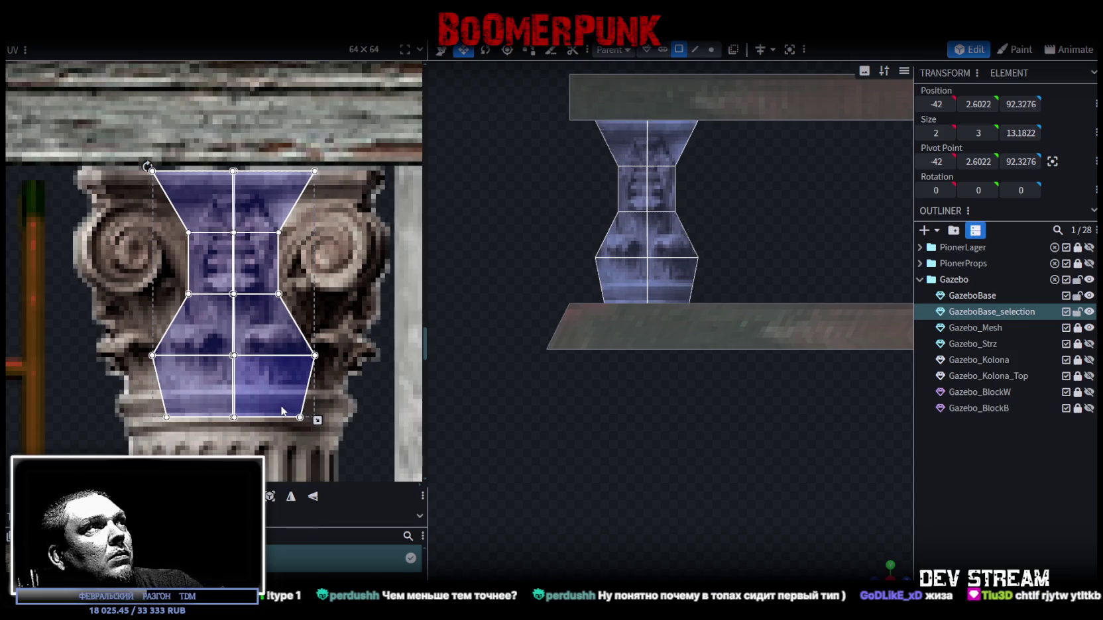
pyautogui.moveTo(277, 403)
pyautogui.mouseDown()
pyautogui.moveTo(319, 421)
pyautogui.moveTo(319, 436)
pyautogui.mouseUp()
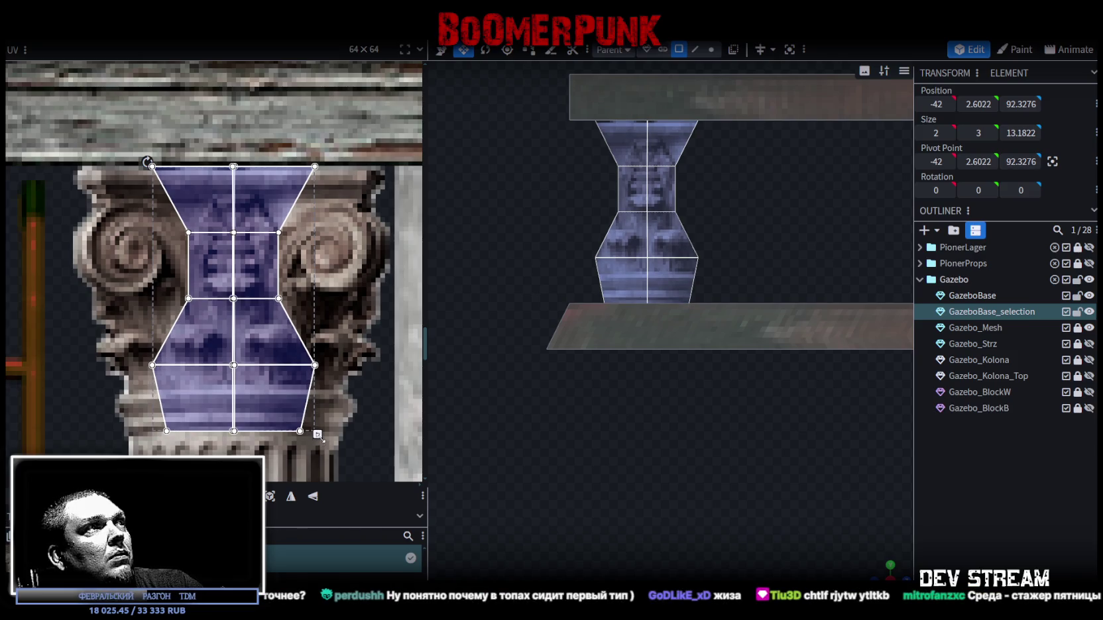
pyautogui.click(965, 490)
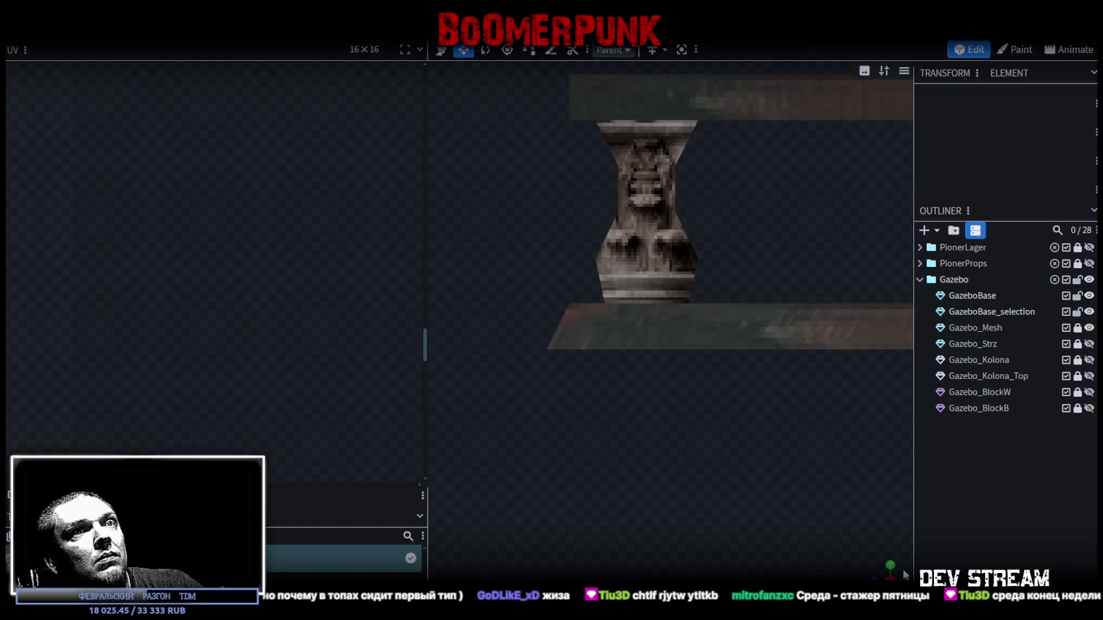
# Step: Select and frame the baluster post, then move its UV mapping down to the column base
pyautogui.scroll(-5, 804, 540)
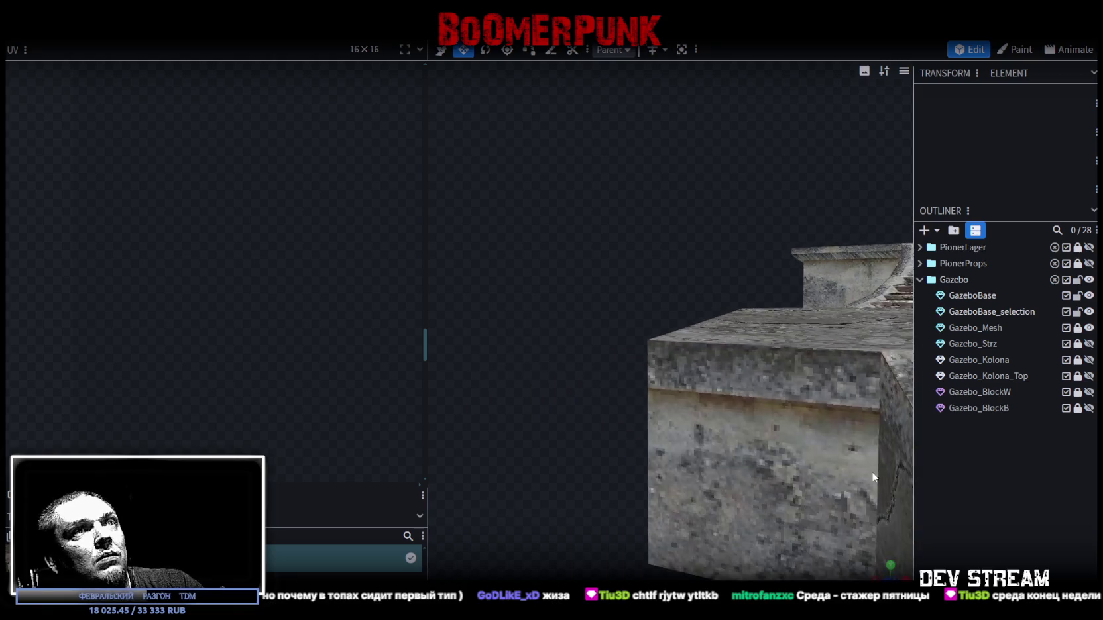
pyautogui.scroll(-5, 626, 459)
pyautogui.moveTo(625, 459)
pyautogui.mouseDown()
pyautogui.moveTo(653, 502)
pyautogui.moveTo(734, 452)
pyautogui.moveTo(715, 417)
pyautogui.moveTo(815, 446)
pyautogui.moveTo(701, 410)
pyautogui.moveTo(892, 476)
pyautogui.moveTo(905, 462)
pyautogui.moveTo(881, 440)
pyautogui.moveTo(845, 444)
pyautogui.moveTo(748, 401)
pyautogui.mouseUp()
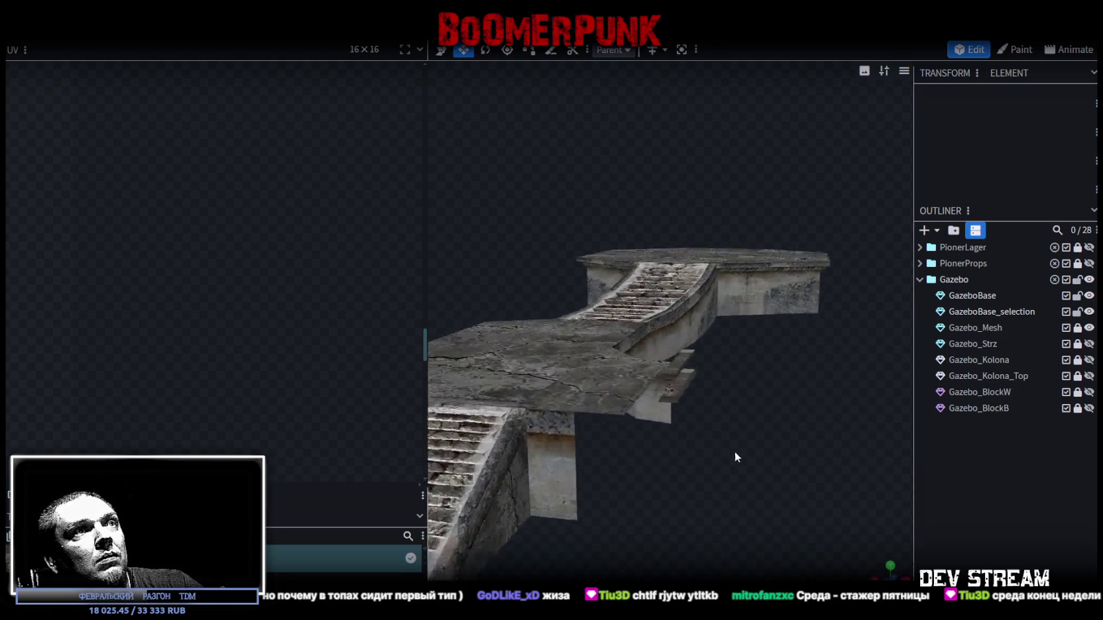
pyautogui.scroll(5, 715, 417)
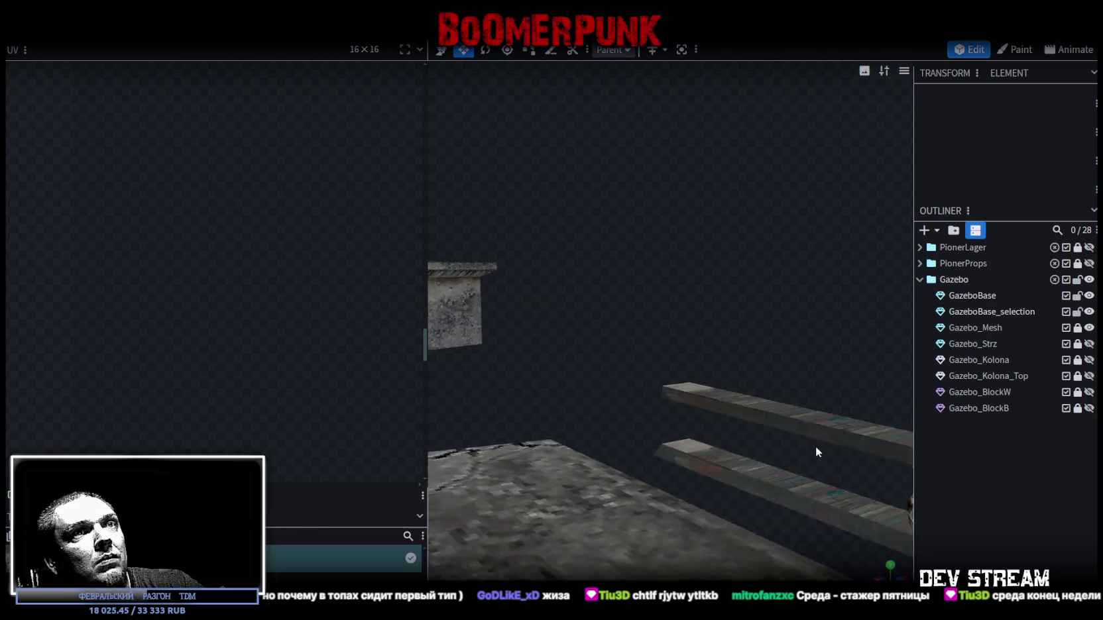
pyautogui.click(740, 379)
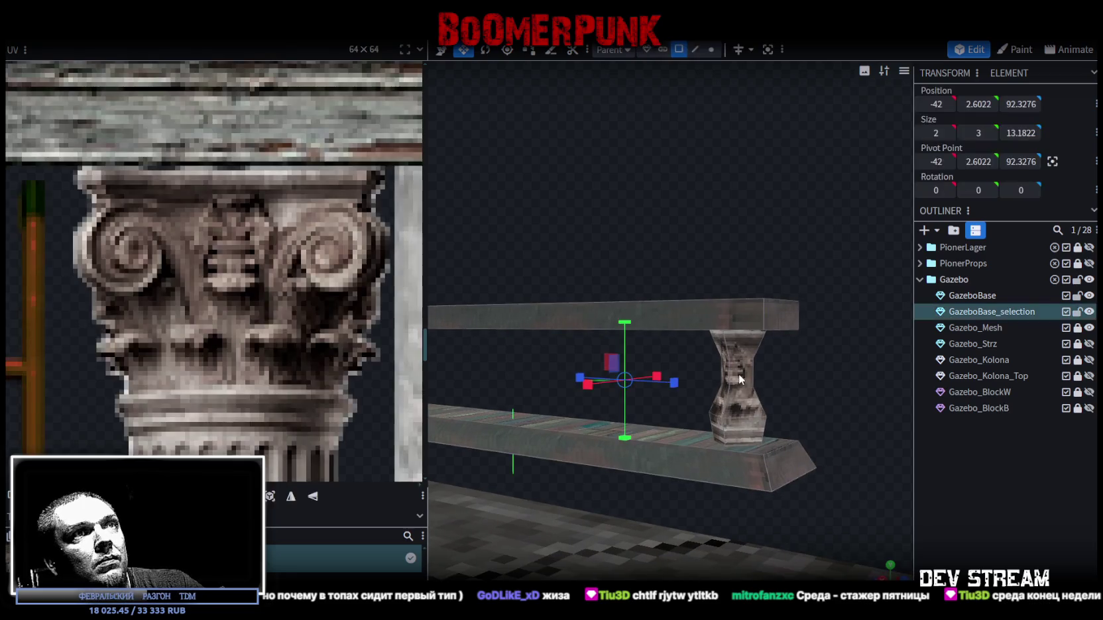
pyautogui.doubleClick(723, 358)
pyautogui.press('f')
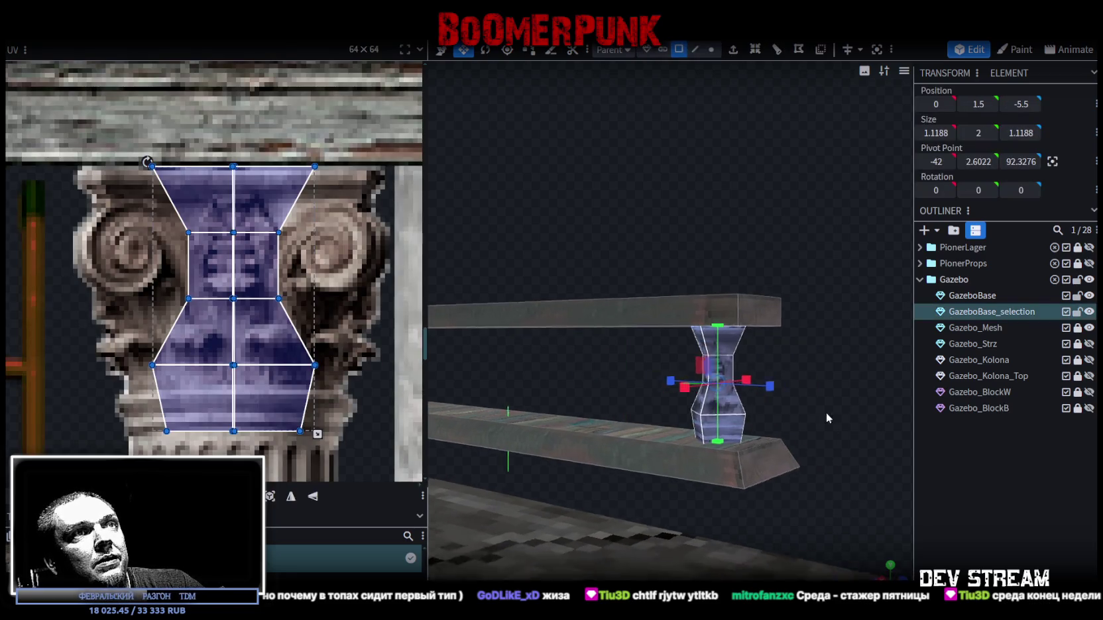
pyautogui.scroll(-5, 309, 299)
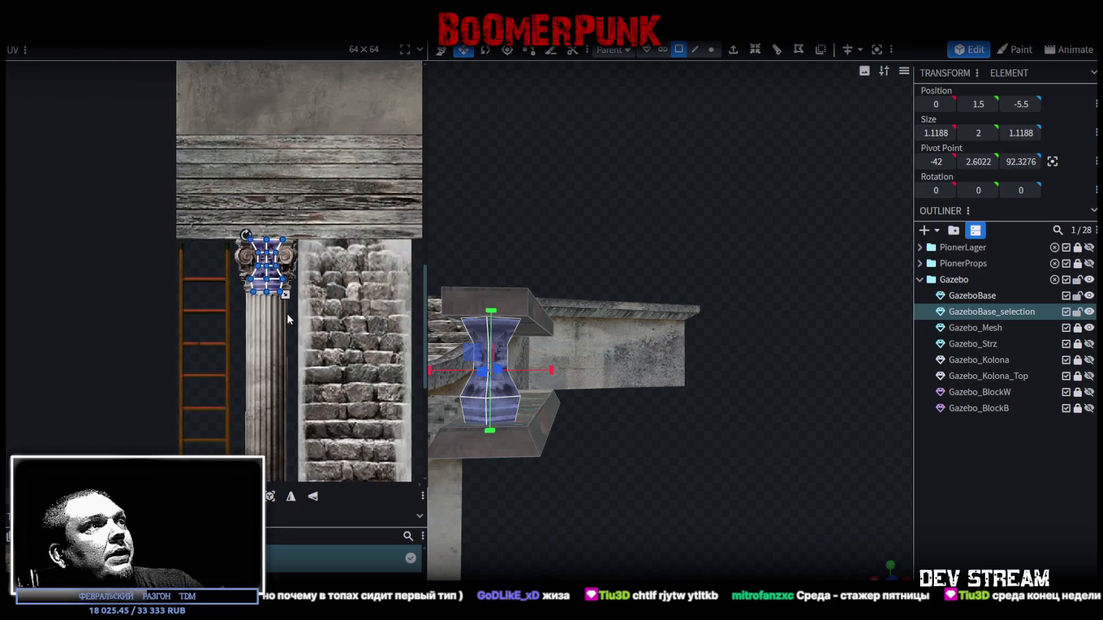
pyautogui.scroll(-3, 305, 304)
pyautogui.moveTo(277, 188)
pyautogui.mouseDown()
pyautogui.moveTo(279, 414)
pyautogui.moveTo(222, 382)
pyautogui.mouseUp()
pyautogui.scroll(5, 278, 410)
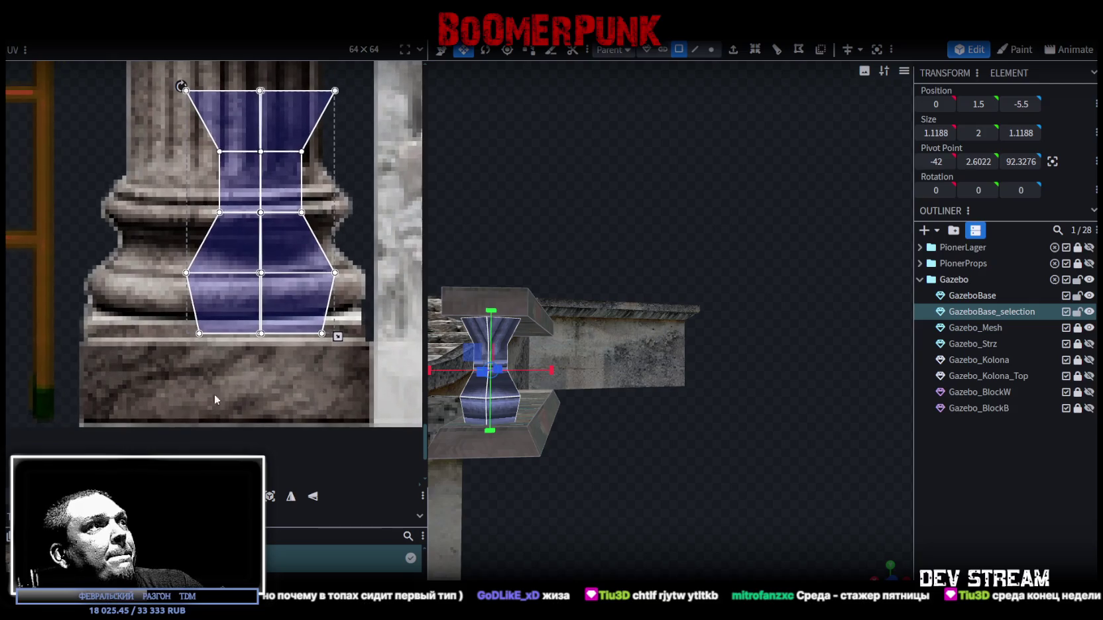
# Step: Mirror the baluster's UV vertically and resize it to sit over the column base
pyautogui.click(316, 498)
pyautogui.moveTo(272, 238); pyautogui.dragTo(240, 348)
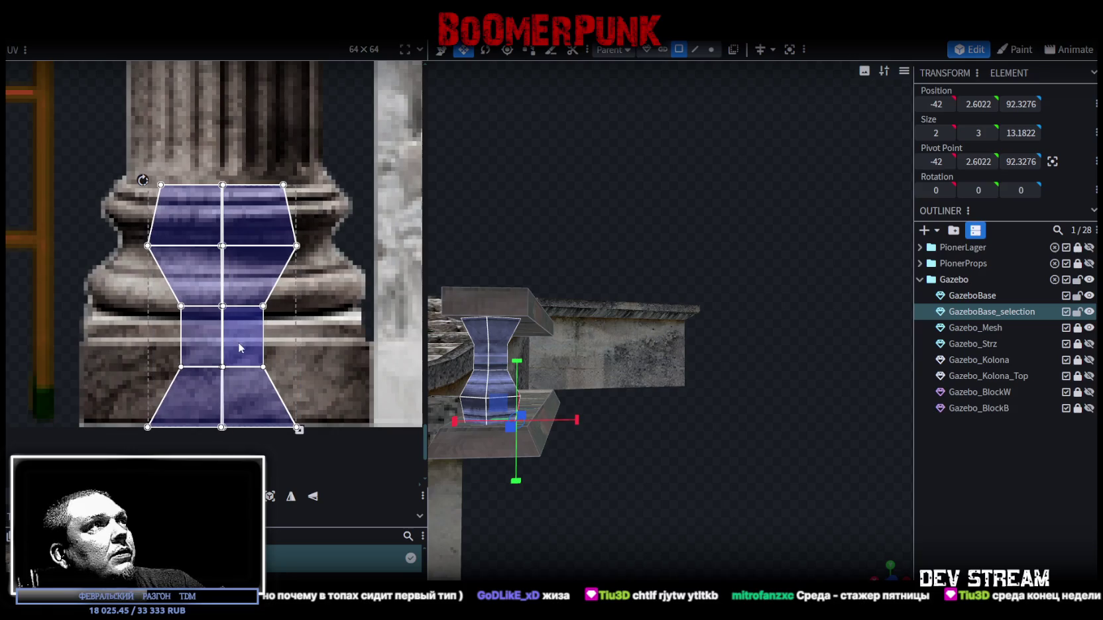
pyautogui.moveTo(299, 431)
pyautogui.mouseDown()
pyautogui.moveTo(300, 381)
pyautogui.moveTo(321, 325)
pyautogui.moveTo(253, 315)
pyautogui.mouseUp()
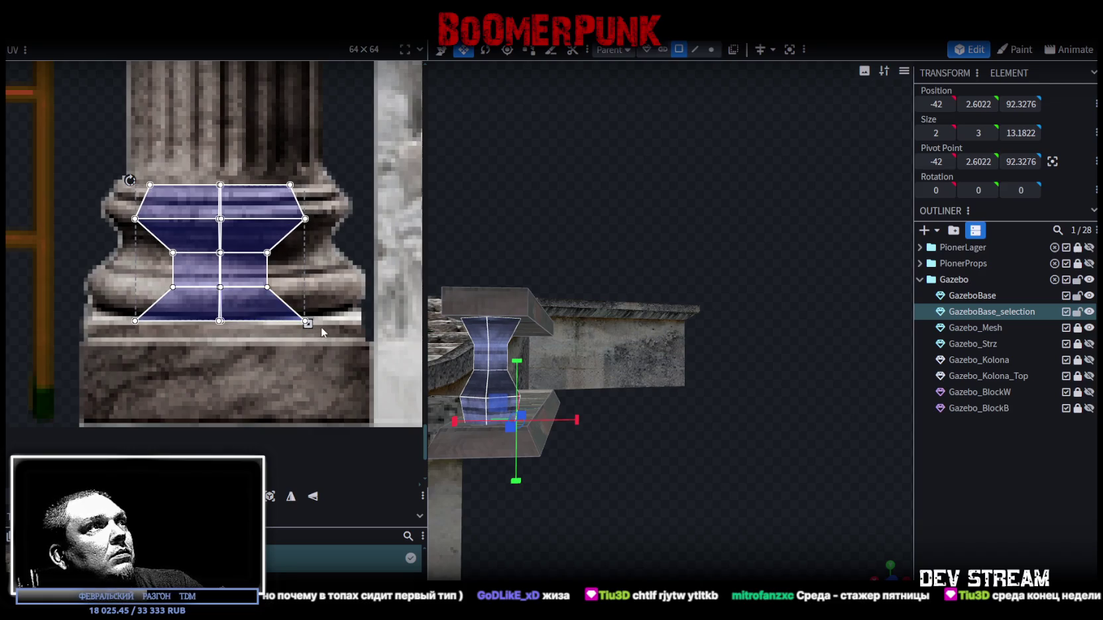
pyautogui.moveTo(307, 323); pyautogui.dragTo(323, 343)
pyautogui.moveTo(271, 325); pyautogui.dragTo(271, 327)
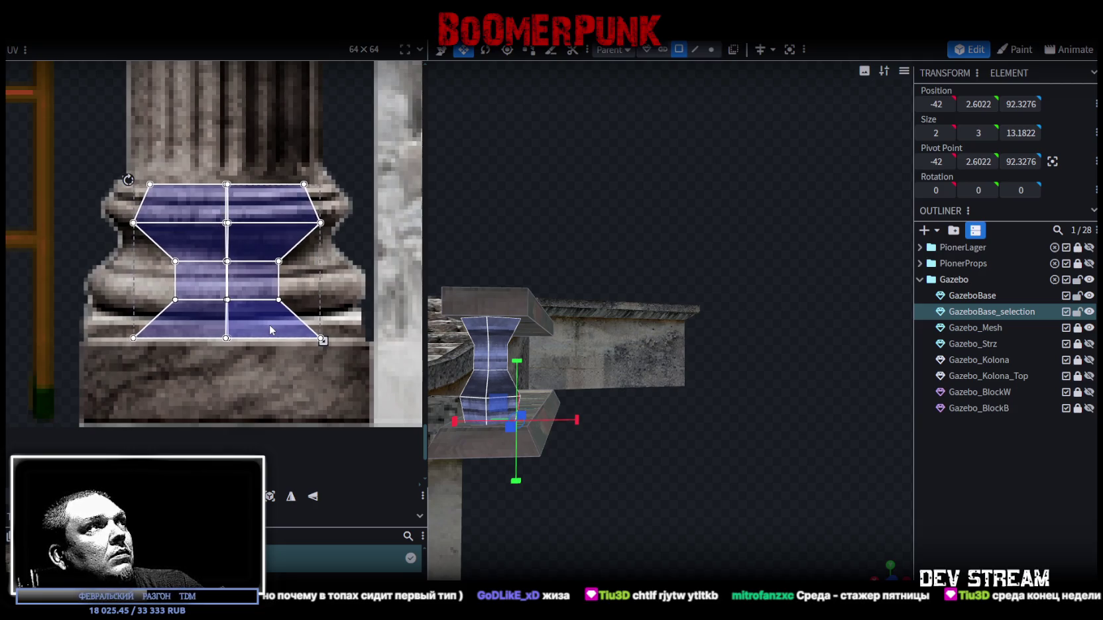
# Step: Flip the baluster's texture vertically again and squash its UV island to fit the base
pyautogui.moveTo(667, 485)
pyautogui.mouseDown()
pyautogui.moveTo(688, 471)
pyautogui.moveTo(732, 508)
pyautogui.moveTo(762, 500)
pyautogui.mouseUp()
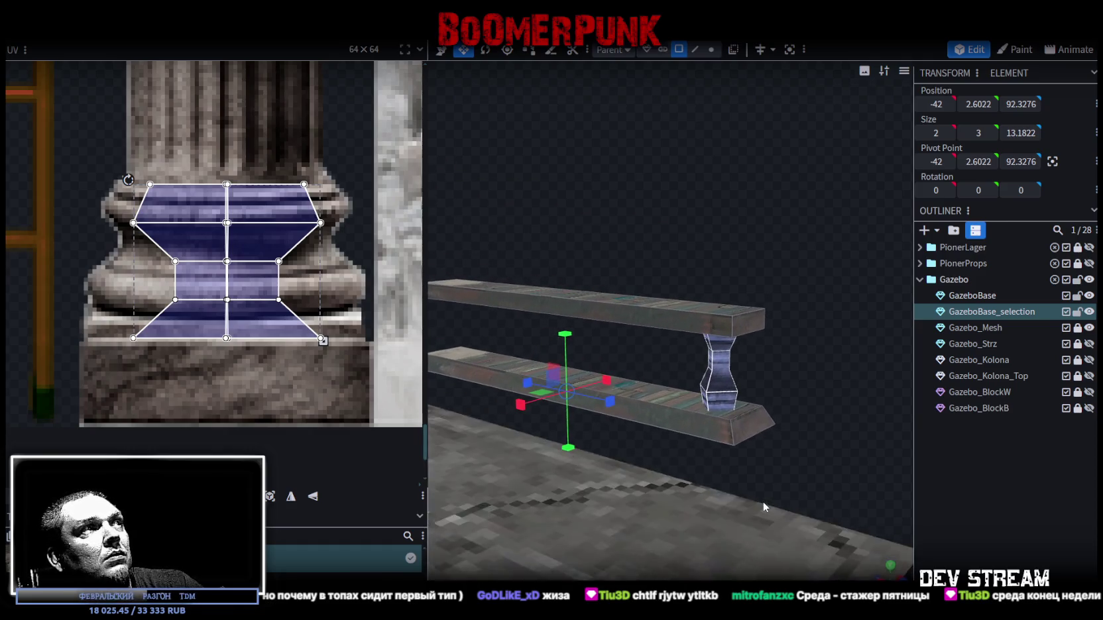
pyautogui.click(316, 499)
pyautogui.moveTo(806, 431); pyautogui.dragTo(797, 423)
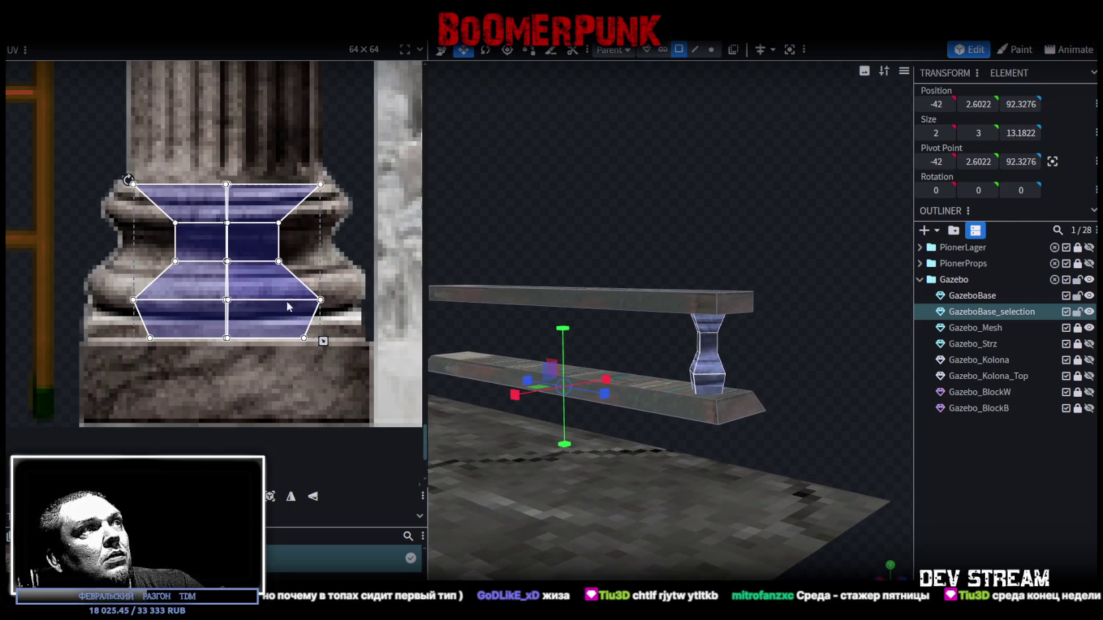
pyautogui.moveTo(322, 342); pyautogui.dragTo(324, 321)
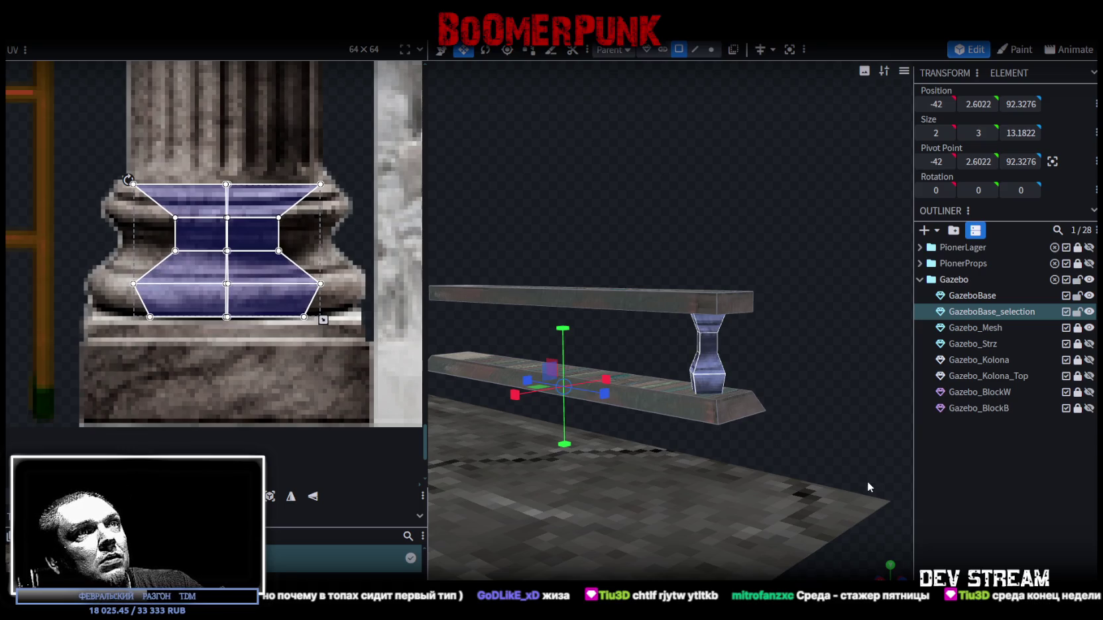
# Step: Stretch the baluster's height from 1.5 to 2 so it reaches the top rail
pyautogui.click(985, 499)
pyautogui.moveTo(862, 411)
pyautogui.mouseDown()
pyautogui.moveTo(799, 370)
pyautogui.moveTo(825, 359)
pyautogui.moveTo(587, 380)
pyautogui.moveTo(584, 344)
pyautogui.moveTo(556, 383)
pyautogui.moveTo(686, 428)
pyautogui.moveTo(668, 386)
pyautogui.moveTo(679, 345)
pyautogui.moveTo(620, 234)
pyautogui.mouseUp()
pyautogui.click(679, 345)
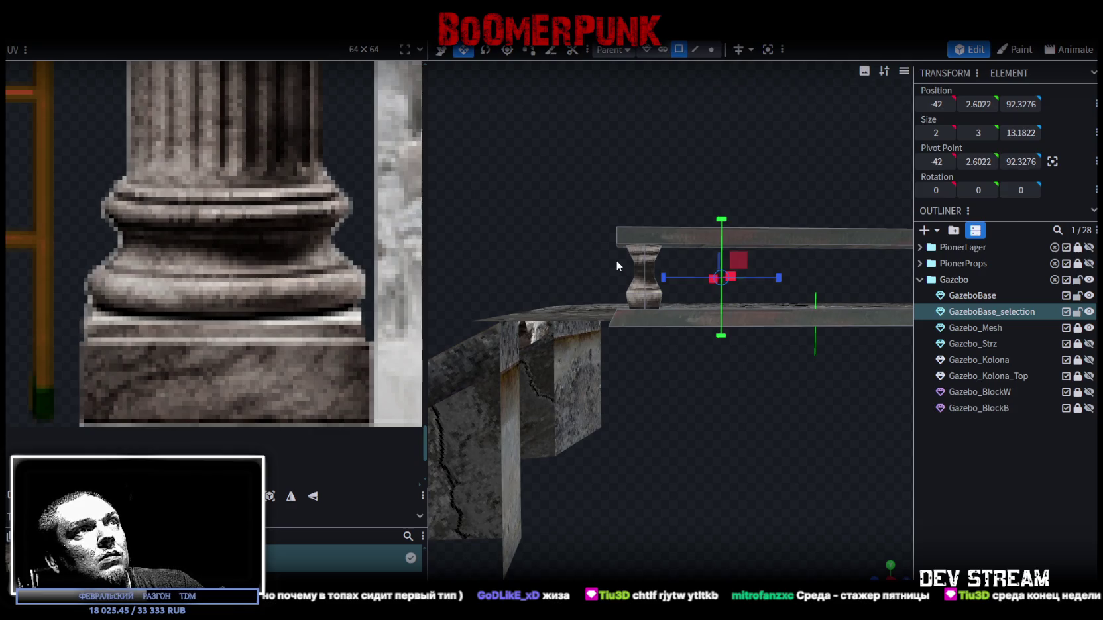
pyautogui.click(653, 290)
pyautogui.moveTo(653, 290); pyautogui.dragTo(653, 311)
pyautogui.moveTo(552, 251)
pyautogui.mouseDown()
pyautogui.moveTo(689, 281)
pyautogui.moveTo(580, 314)
pyautogui.moveTo(600, 407)
pyautogui.mouseUp()
# Step: Copy the baluster, paste it as a new mesh selection and move it to the rail's centre
pyautogui.press('v')
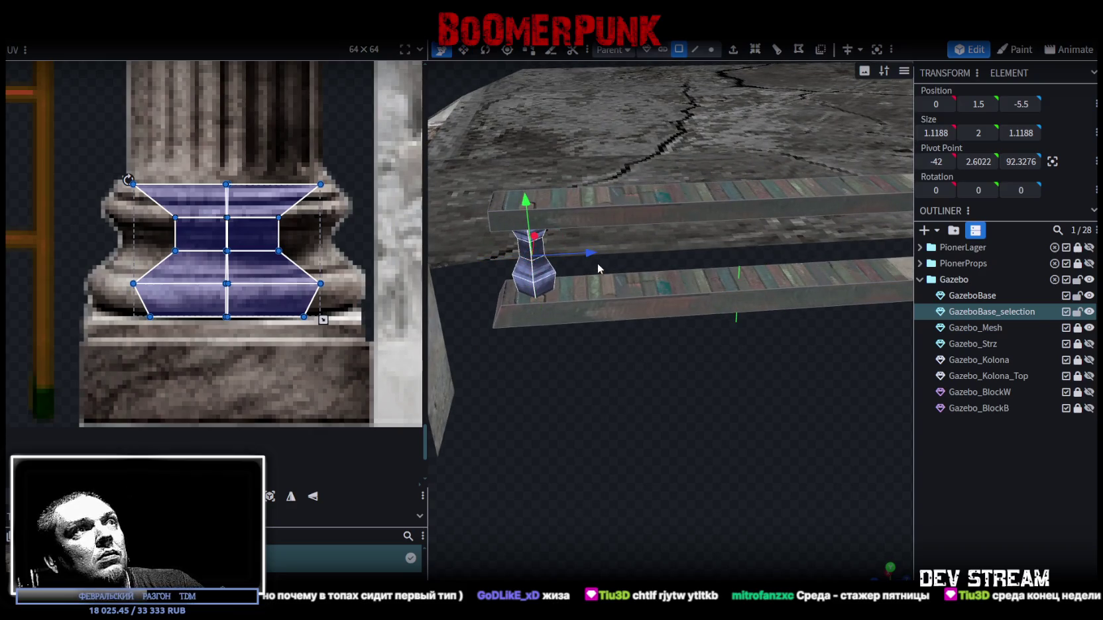
pyautogui.rightClick(542, 286)
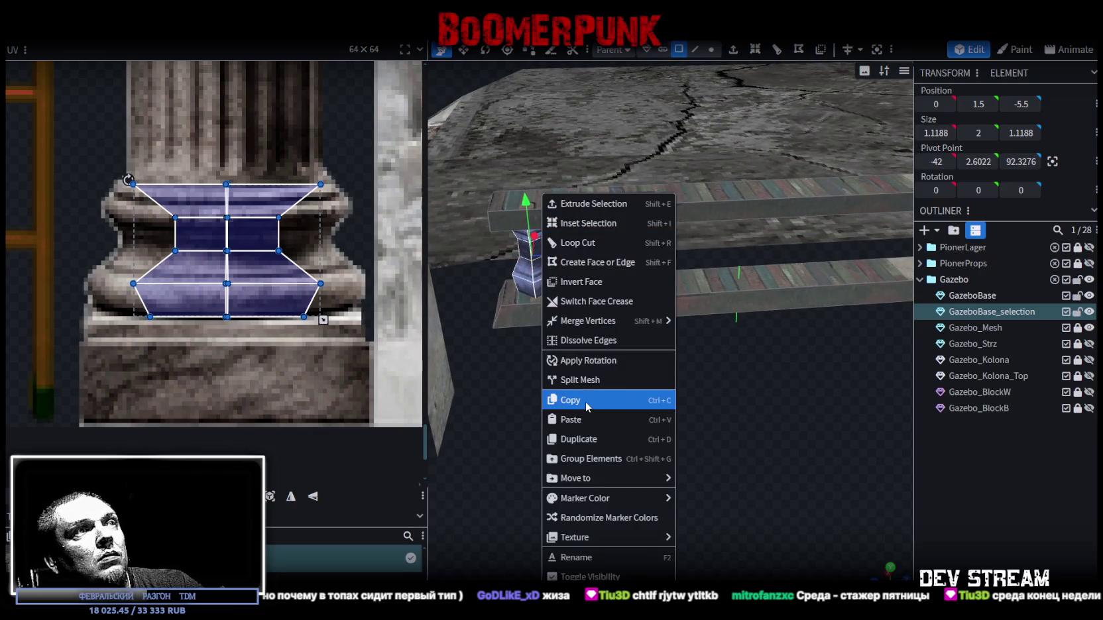
pyautogui.click(586, 401)
pyautogui.rightClick(542, 285)
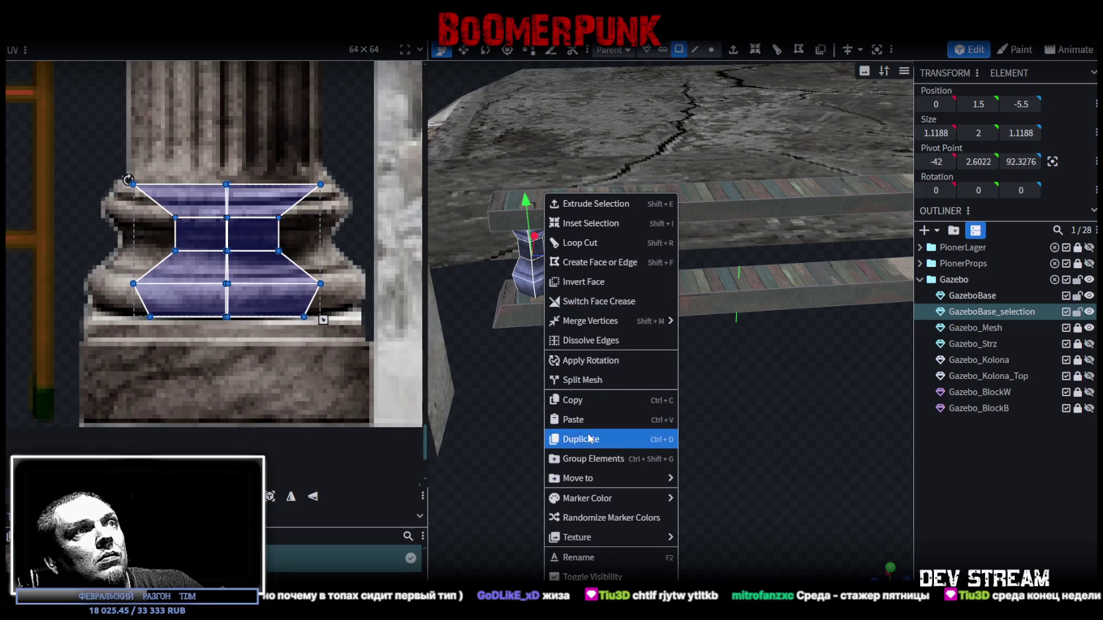
pyautogui.click(647, 419)
pyautogui.click(648, 431)
pyautogui.moveTo(590, 253)
pyautogui.mouseDown()
pyautogui.moveTo(698, 247)
pyautogui.moveTo(661, 254)
pyautogui.moveTo(683, 248)
pyautogui.mouseUp()
pyautogui.moveTo(683, 408)
pyautogui.mouseDown()
pyautogui.moveTo(657, 416)
pyautogui.moveTo(662, 405)
pyautogui.moveTo(604, 448)
pyautogui.mouseUp()
pyautogui.moveTo(583, 305)
pyautogui.mouseDown()
pyautogui.moveTo(702, 306)
pyautogui.moveTo(658, 472)
pyautogui.moveTo(686, 391)
pyautogui.mouseUp()
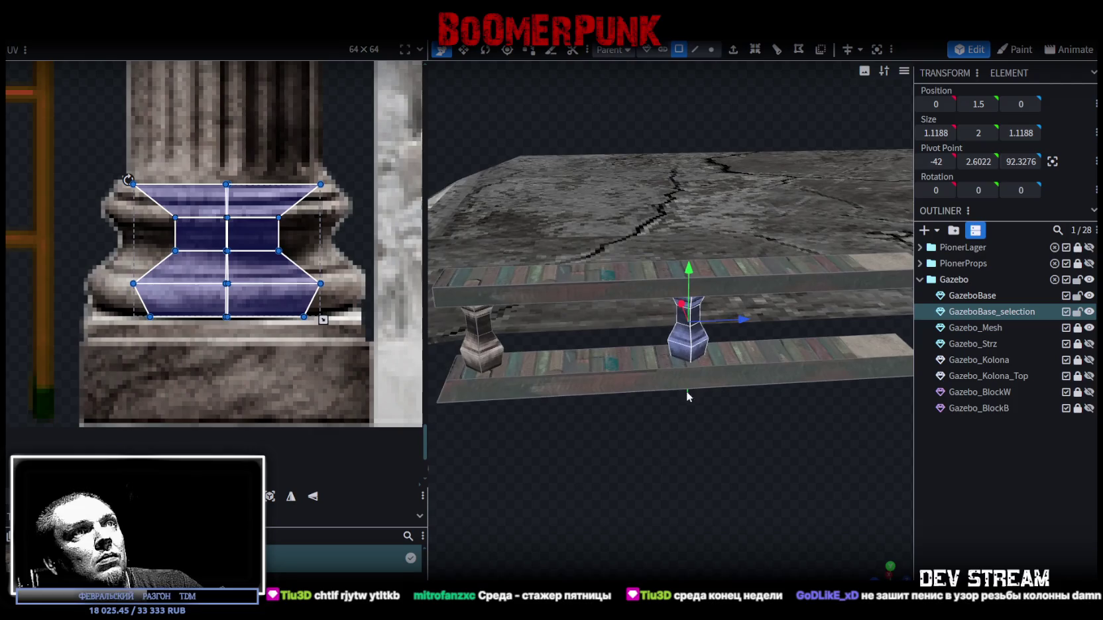
# Step: Paste another baluster and place it midway along the rail
pyautogui.rightClick(678, 351)
pyautogui.click(690, 421)
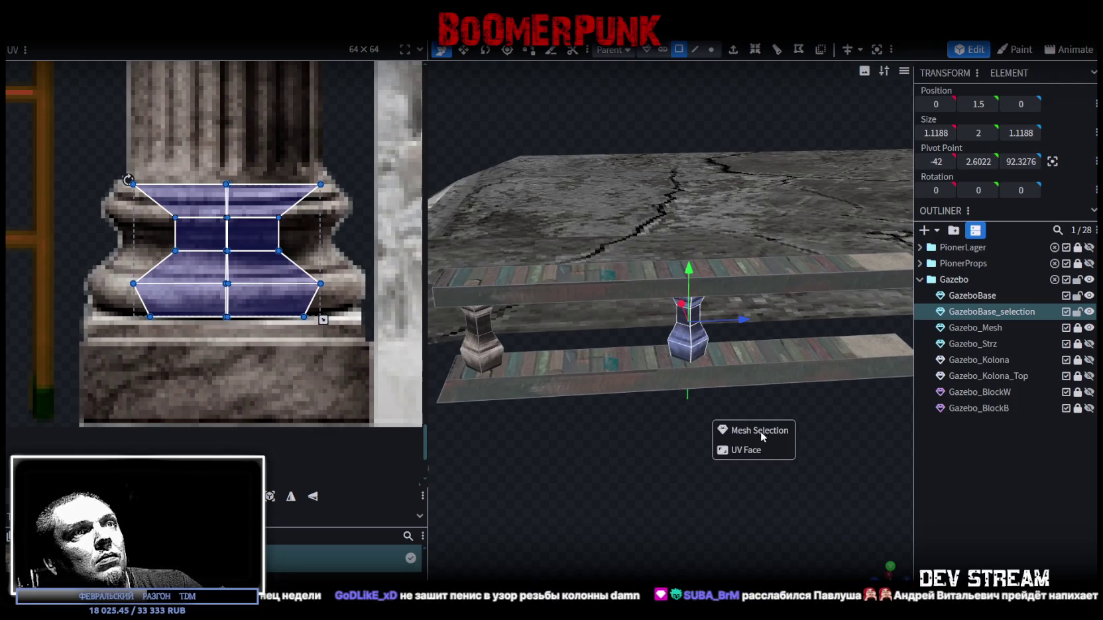
pyautogui.click(742, 429)
pyautogui.moveTo(538, 328)
pyautogui.mouseDown()
pyautogui.moveTo(647, 332)
pyautogui.moveTo(627, 476)
pyautogui.moveTo(618, 405)
pyautogui.moveTo(618, 418)
pyautogui.mouseUp()
# Step: Copy the left and middle balusters together and paste the pair as new mesh faces
pyautogui.scroll(5, 711, 448)
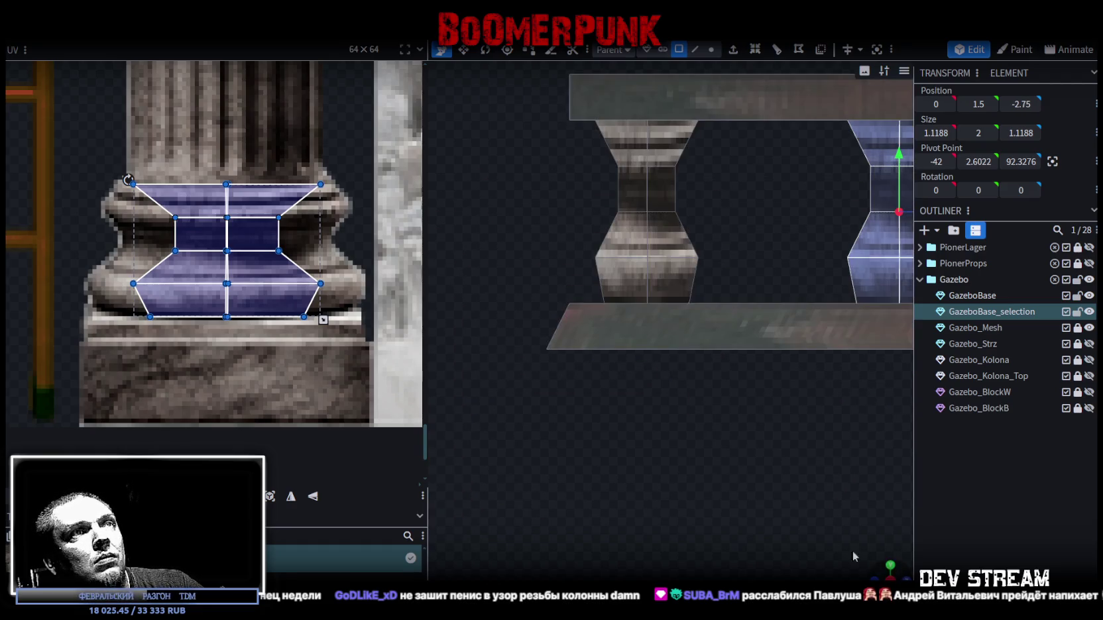
pyautogui.scroll(-3, 711, 448)
pyautogui.click(524, 265)
pyautogui.keyDown('shift'); pyautogui.click(702, 265); pyautogui.keyUp('shift')
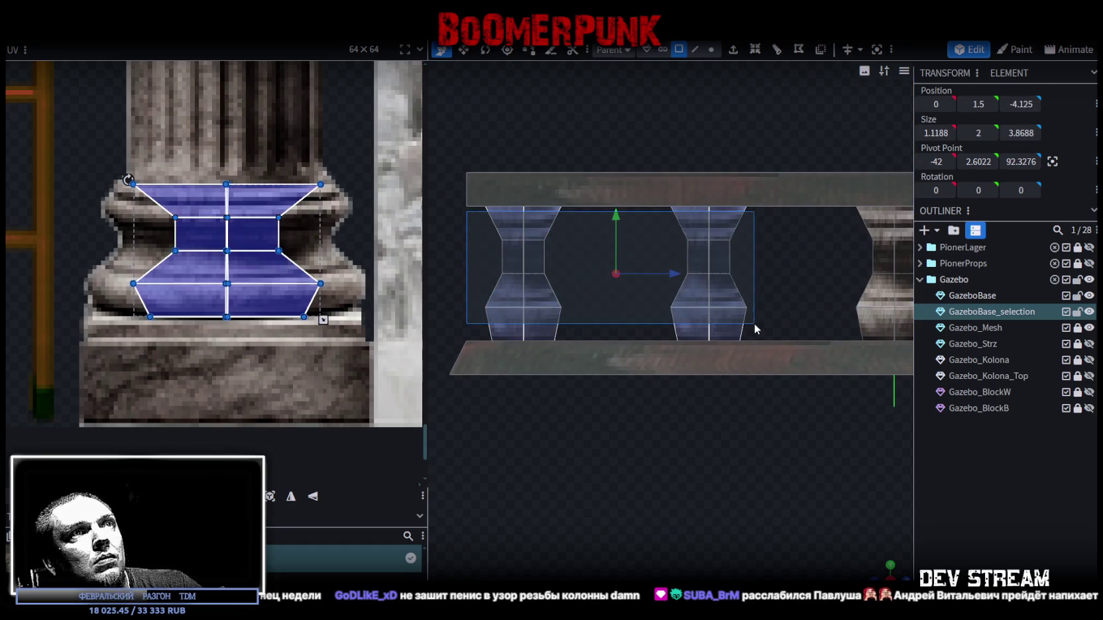
pyautogui.rightClick(727, 279)
pyautogui.click(759, 400)
pyautogui.rightClick(762, 427)
pyautogui.click(759, 424)
pyautogui.click(776, 432)
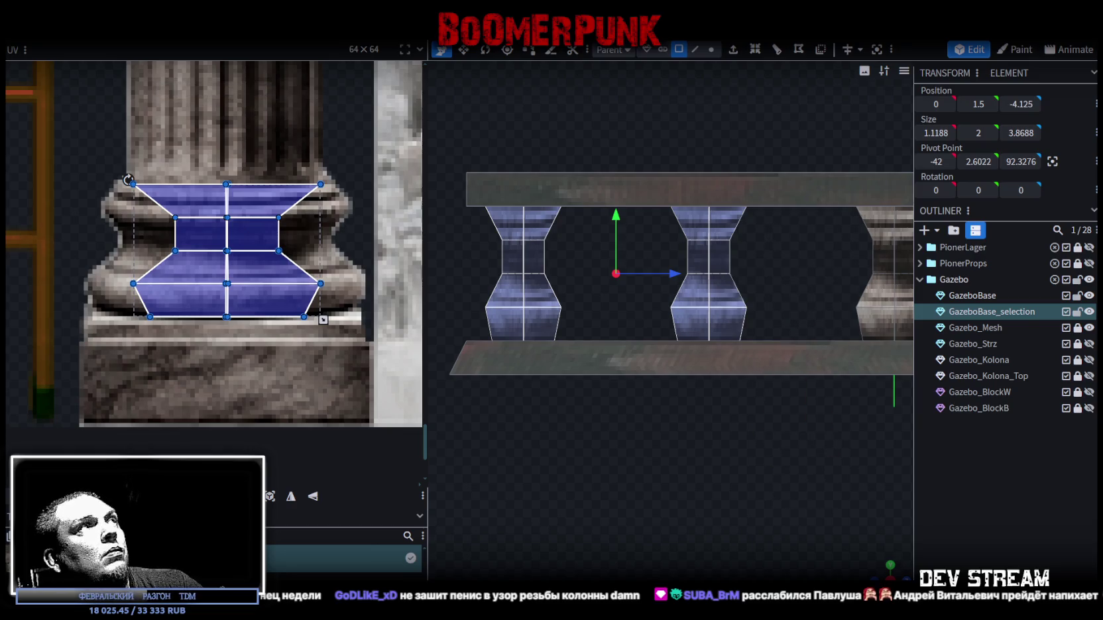
# Step: Flip the pasted pair along Z to mirror them to the rail's other end
pyautogui.rightClick(139, 199)
pyautogui.moveTo(172, 66)
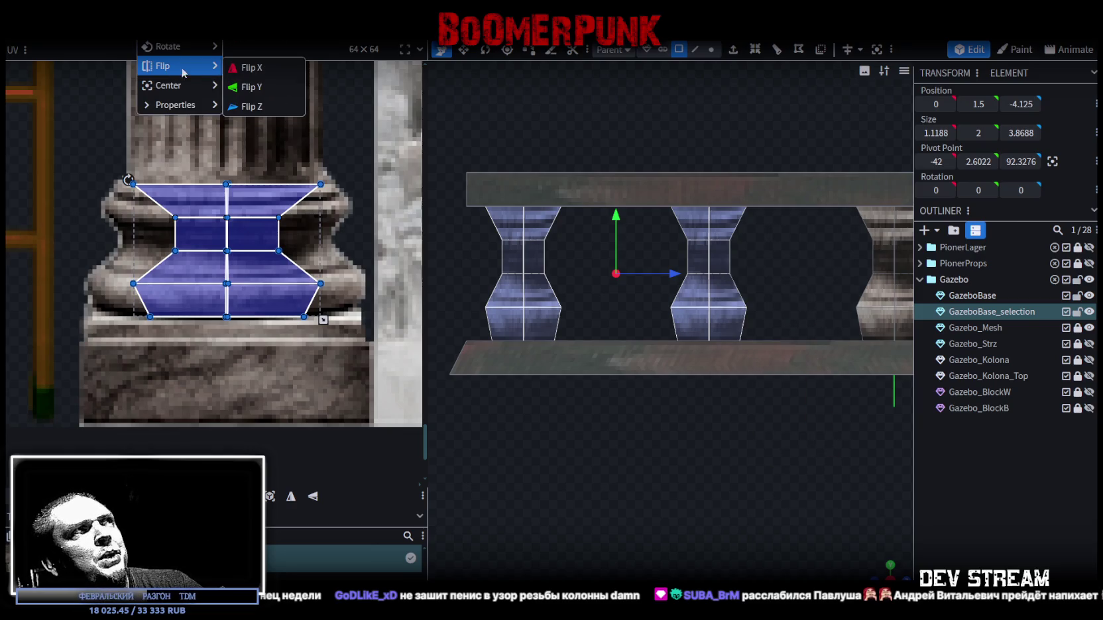
pyautogui.click(251, 106)
pyautogui.scroll(-3, 741, 486)
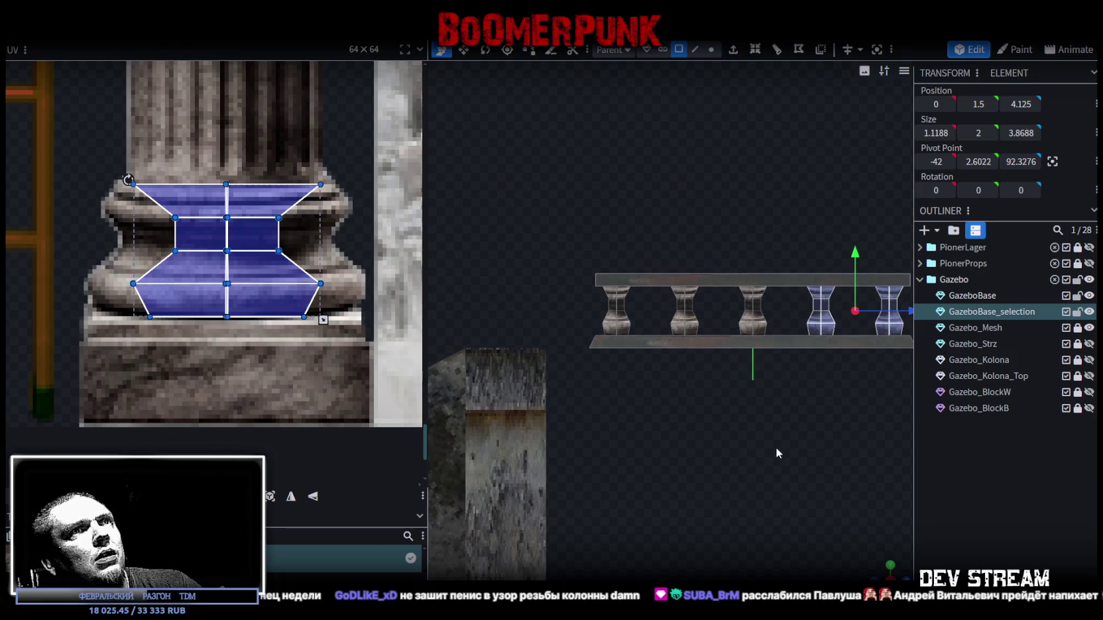
pyautogui.click(996, 497)
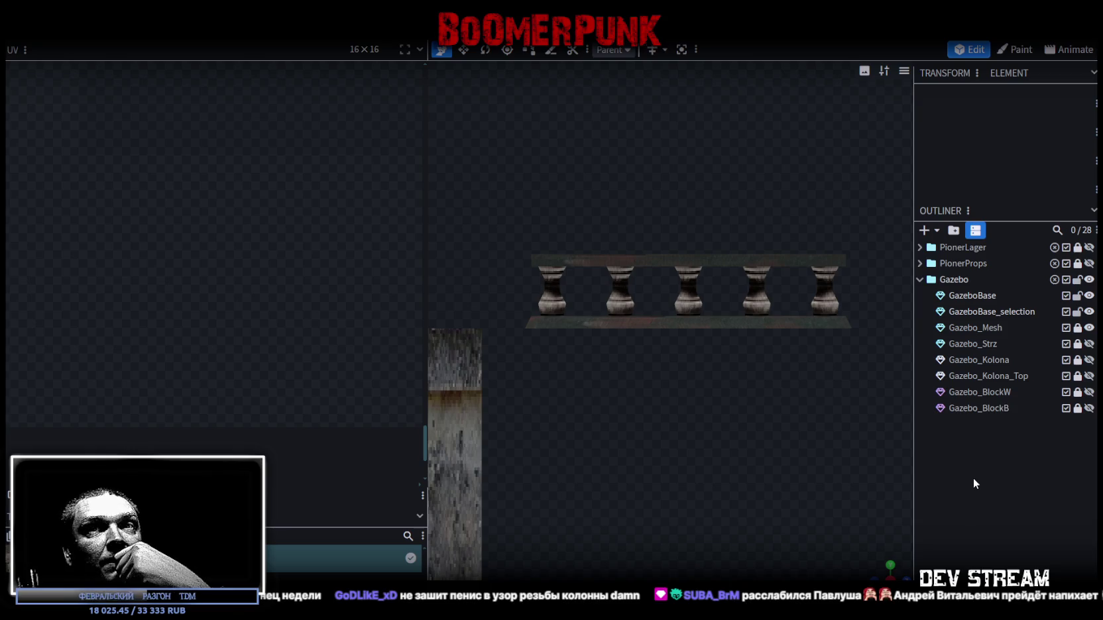
# Step: Inspect the five-baluster railing and select the middle baluster's bottom face
pyautogui.click(653, 299)
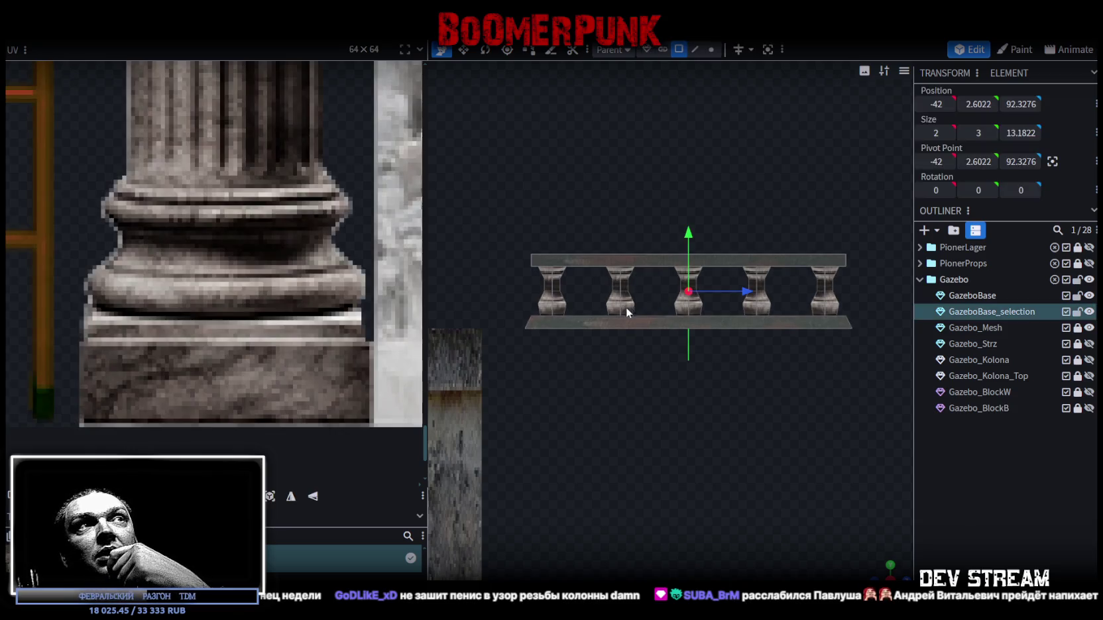
pyautogui.scroll(1, 696, 446)
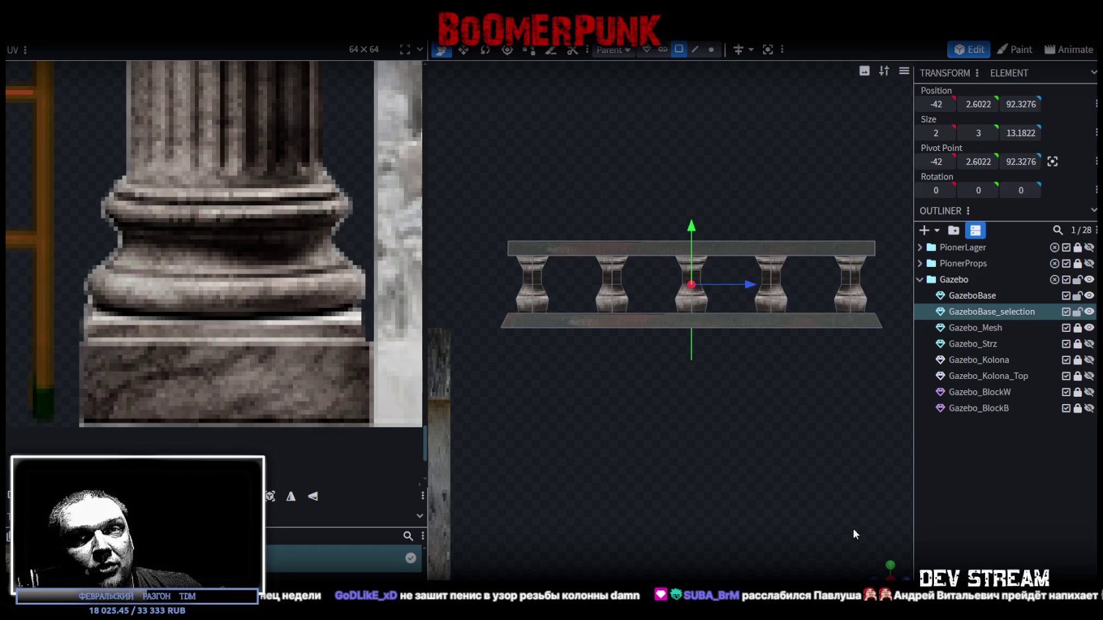
pyautogui.scroll(-2, 784, 501)
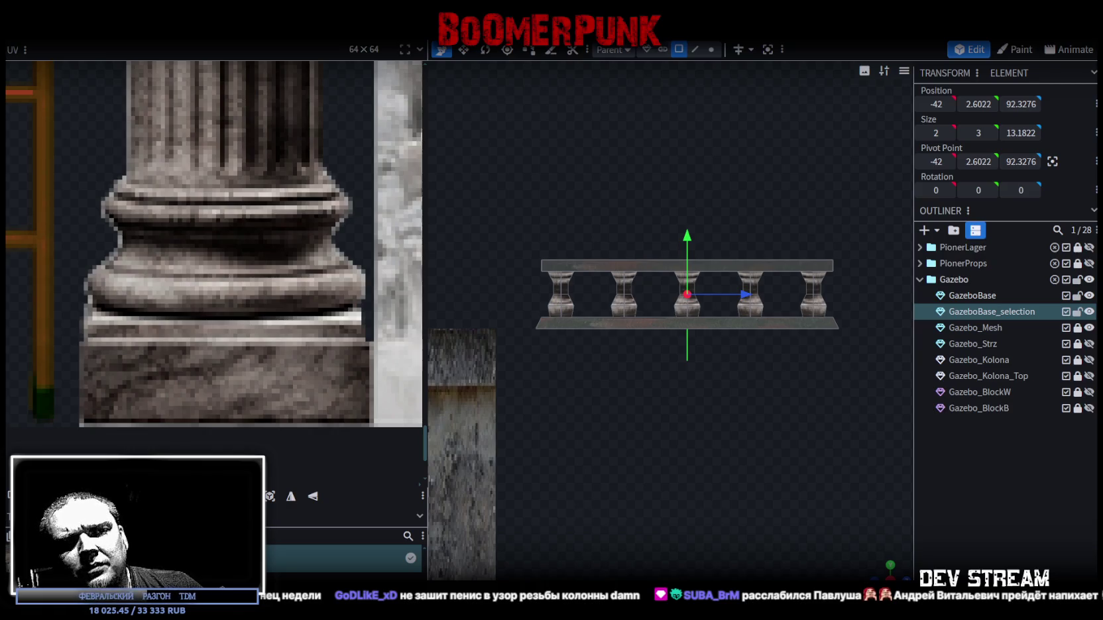
pyautogui.scroll(-2, 745, 489)
pyautogui.moveTo(738, 487)
pyautogui.mouseDown()
pyautogui.moveTo(706, 541)
pyautogui.moveTo(726, 519)
pyautogui.mouseUp()
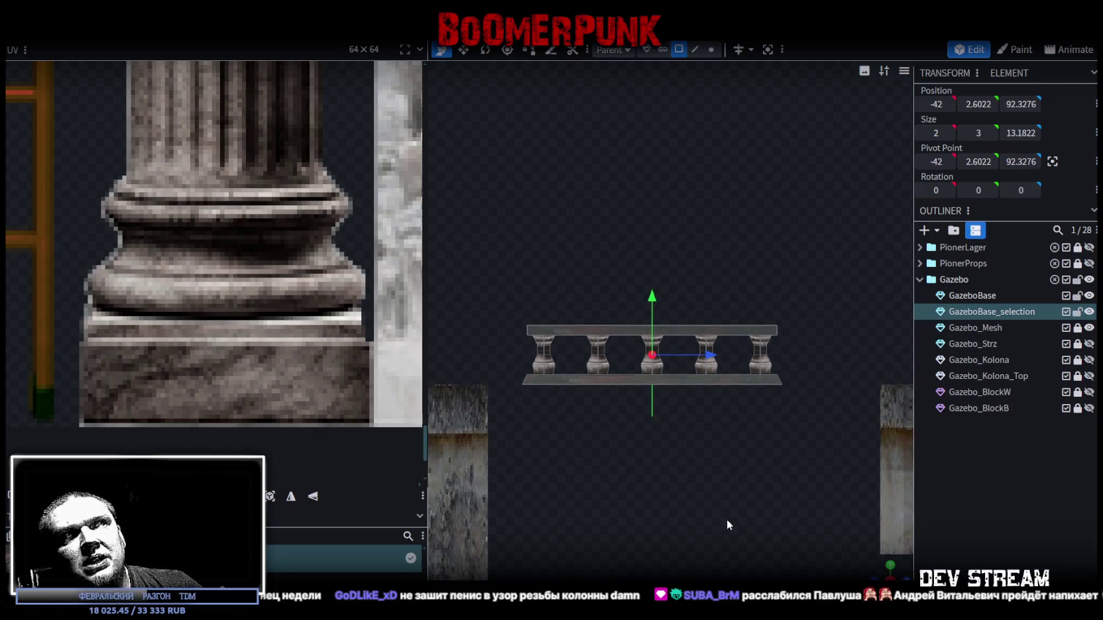
pyautogui.scroll(2, 647, 380)
pyautogui.click(638, 383)
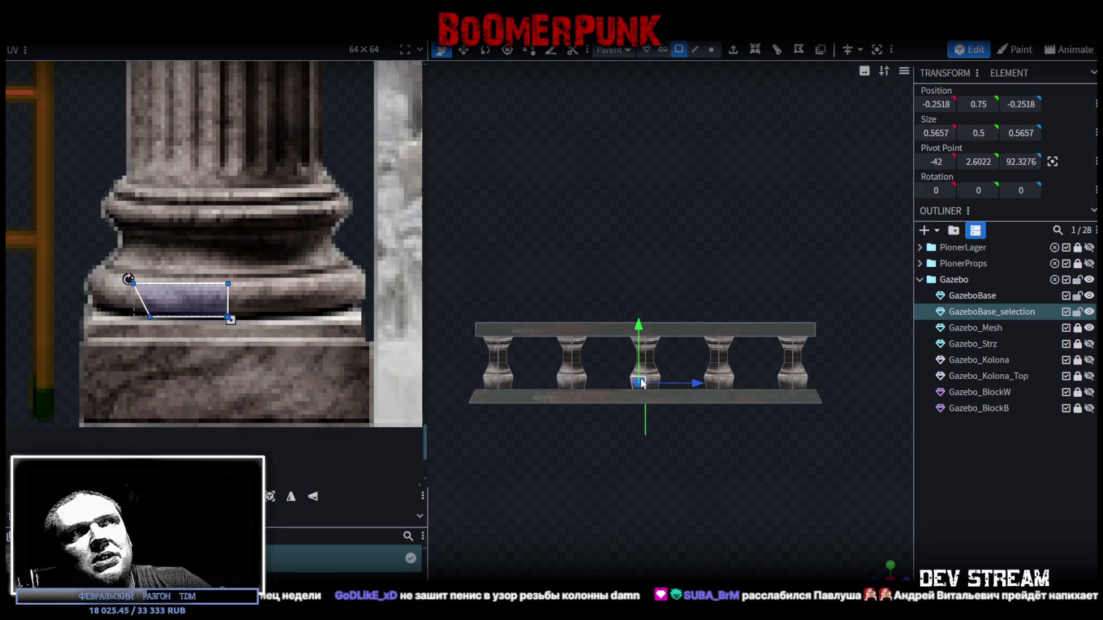
pyautogui.click(494, 341)
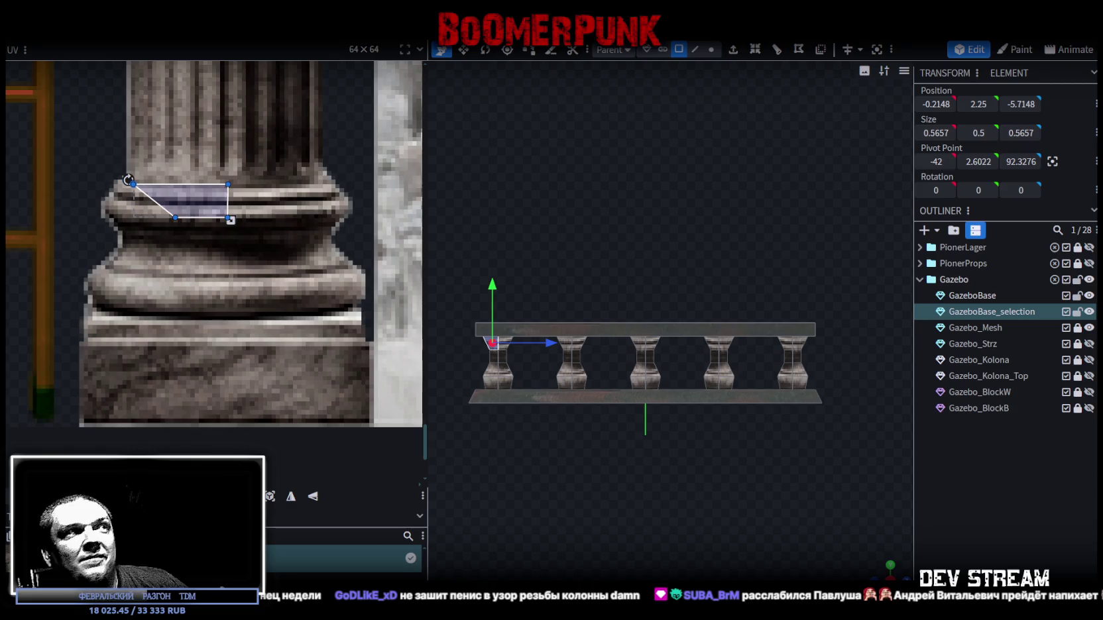
pyautogui.scroll(-5, 303, 210)
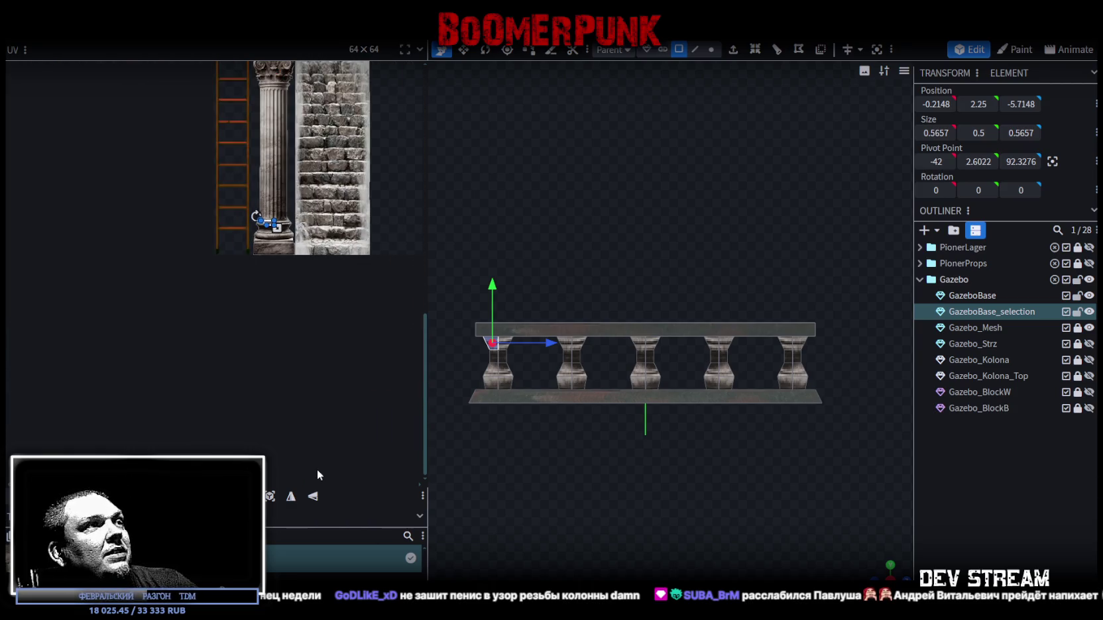
pyautogui.click(890, 568)
pyautogui.scroll(-10, 799, 546)
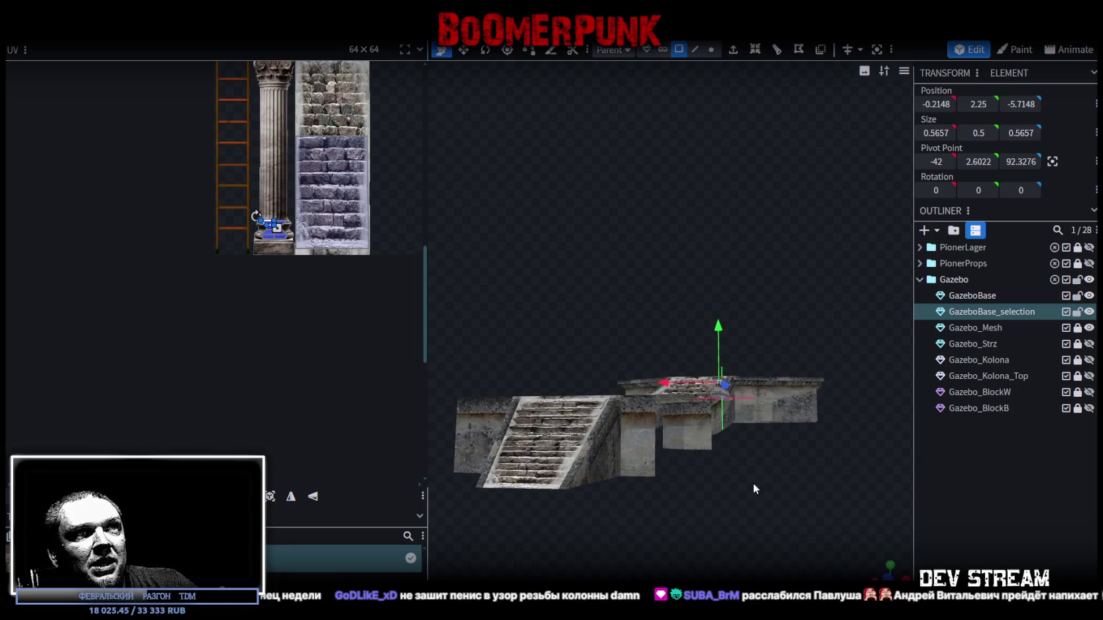
pyautogui.scroll(3, 754, 489)
pyautogui.click(832, 461)
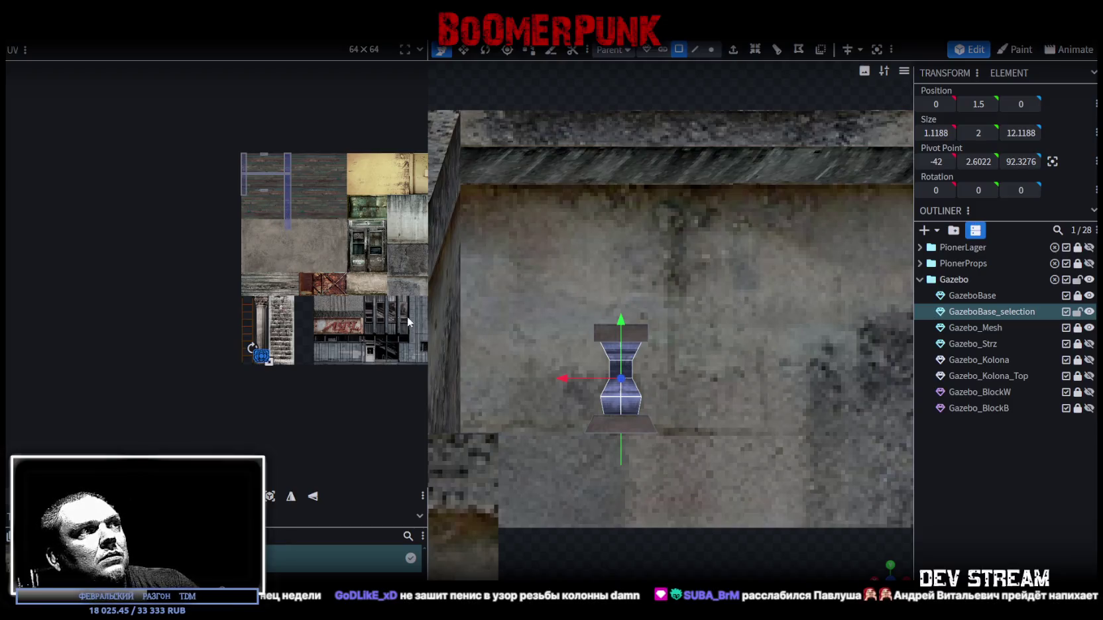
# Step: Frame the railing, mirror the fourth baluster's UV mapping, then select the first and second balusters
pyautogui.scroll(-5, 742, 515)
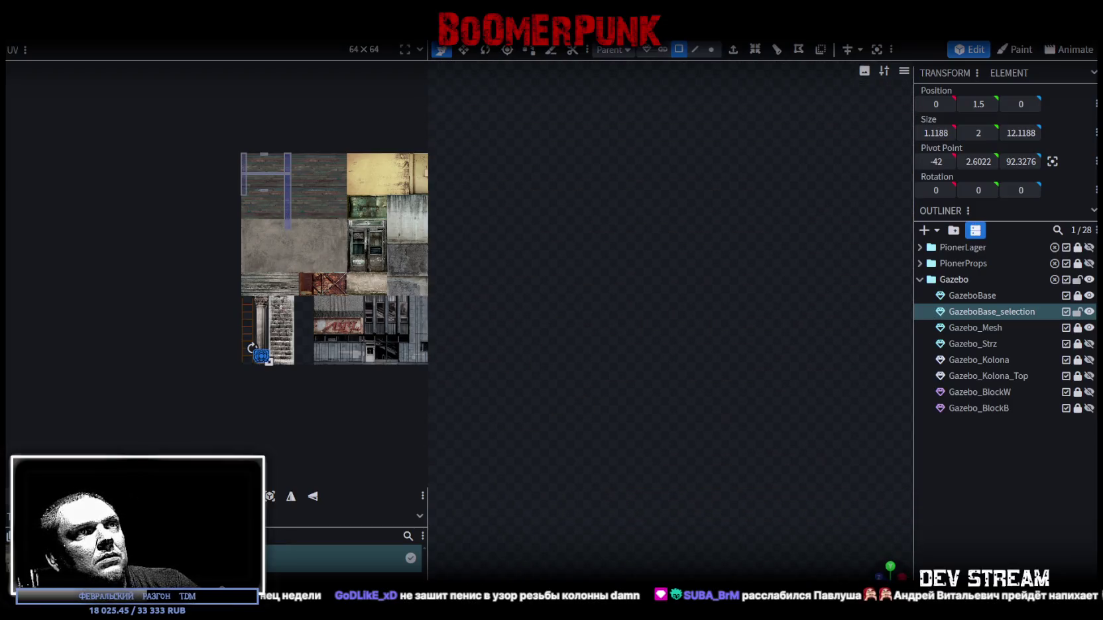
pyautogui.scroll(-3, 668, 502)
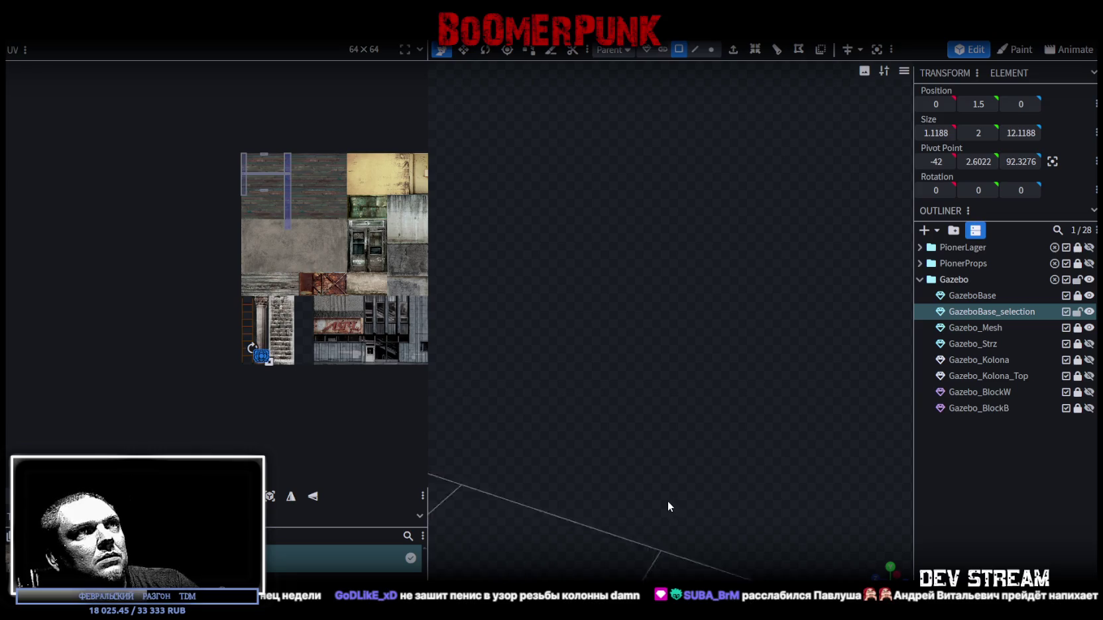
pyautogui.click(878, 50)
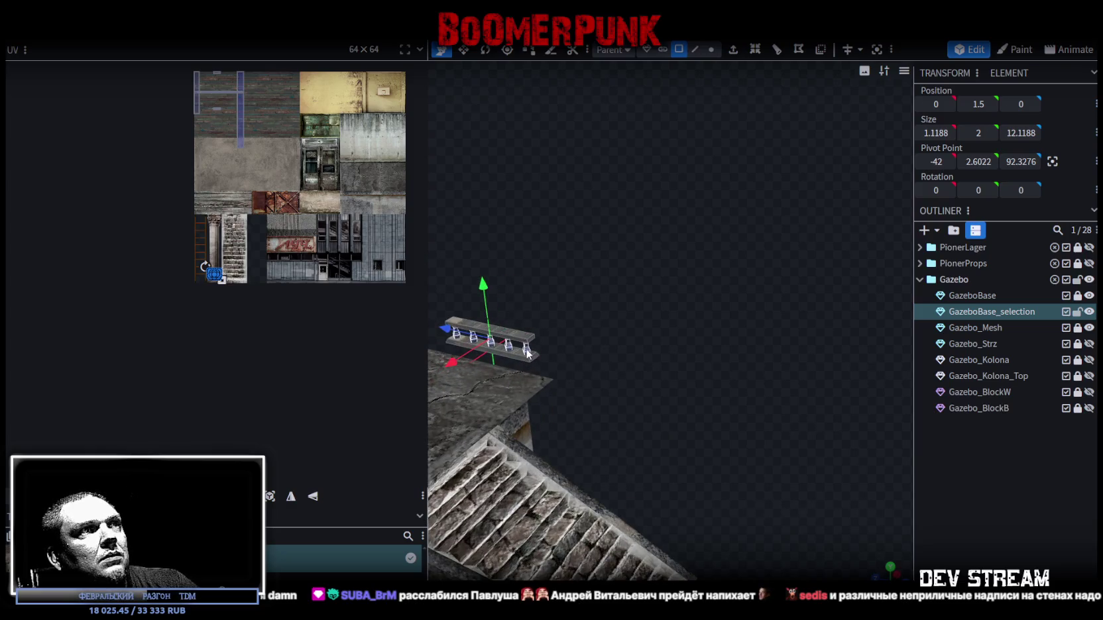
pyautogui.click(527, 349)
pyautogui.click(879, 50)
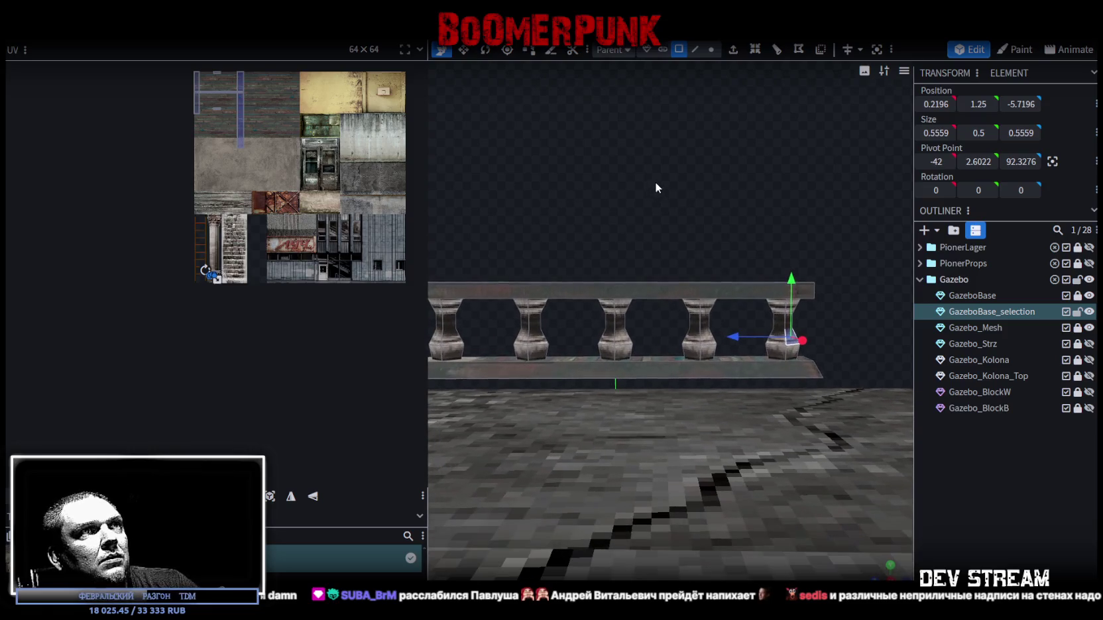
pyautogui.click(689, 315)
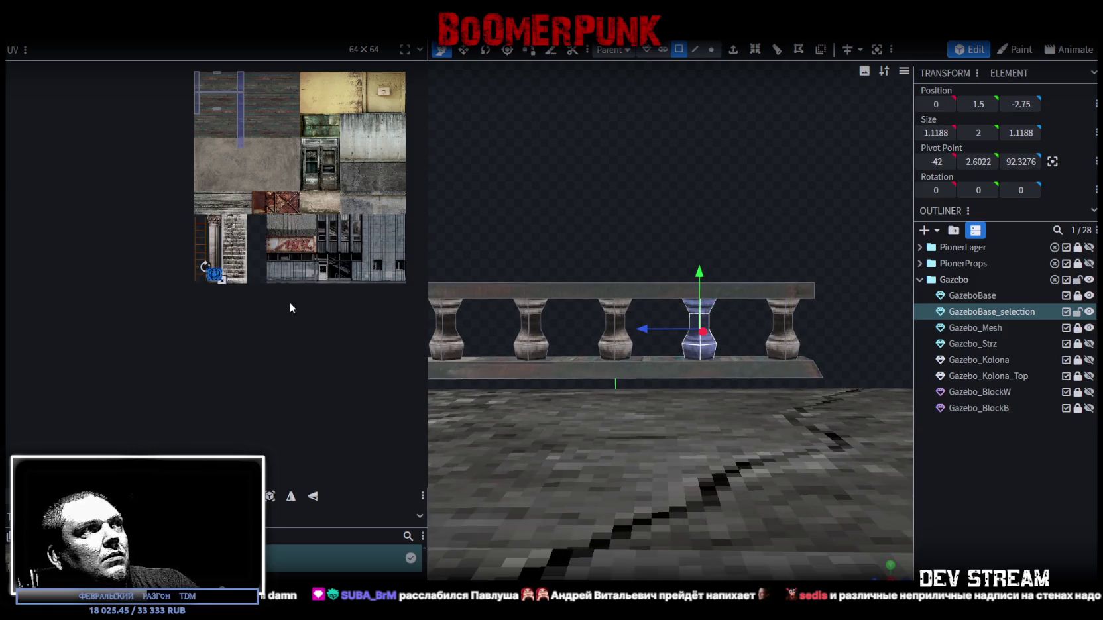
pyautogui.click(290, 496)
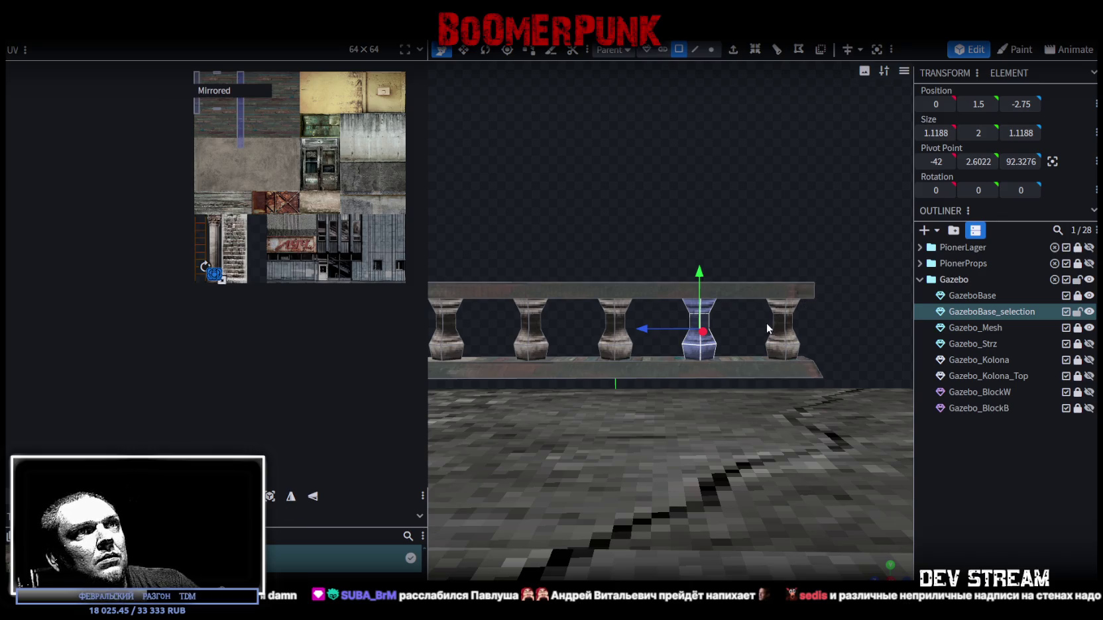
pyautogui.moveTo(561, 237); pyautogui.dragTo(600, 237)
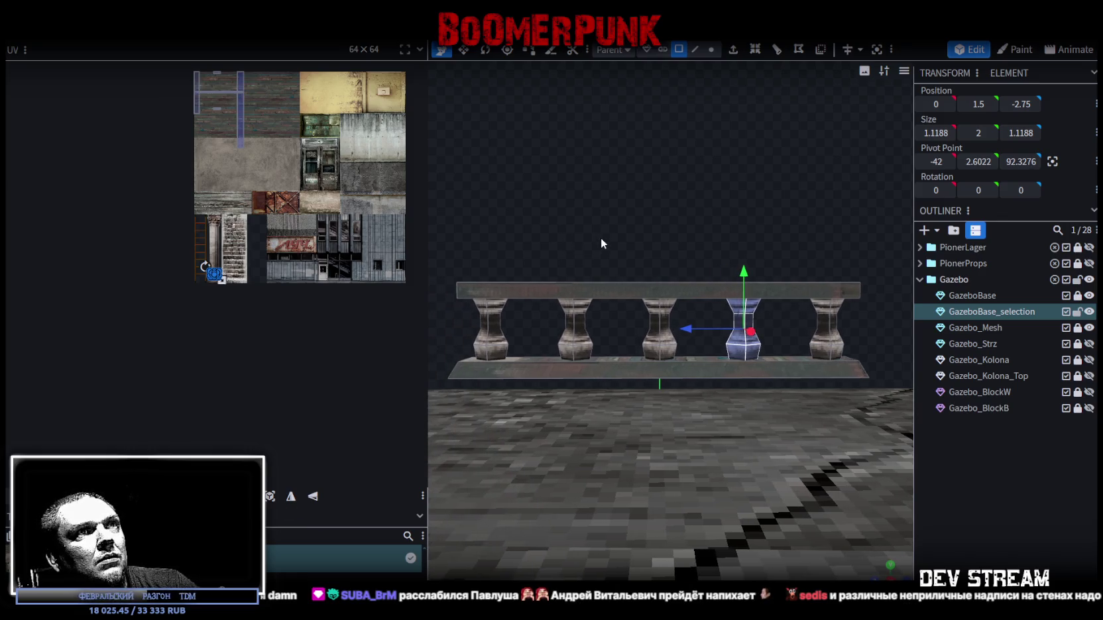
pyautogui.click(481, 318)
pyautogui.click(589, 343)
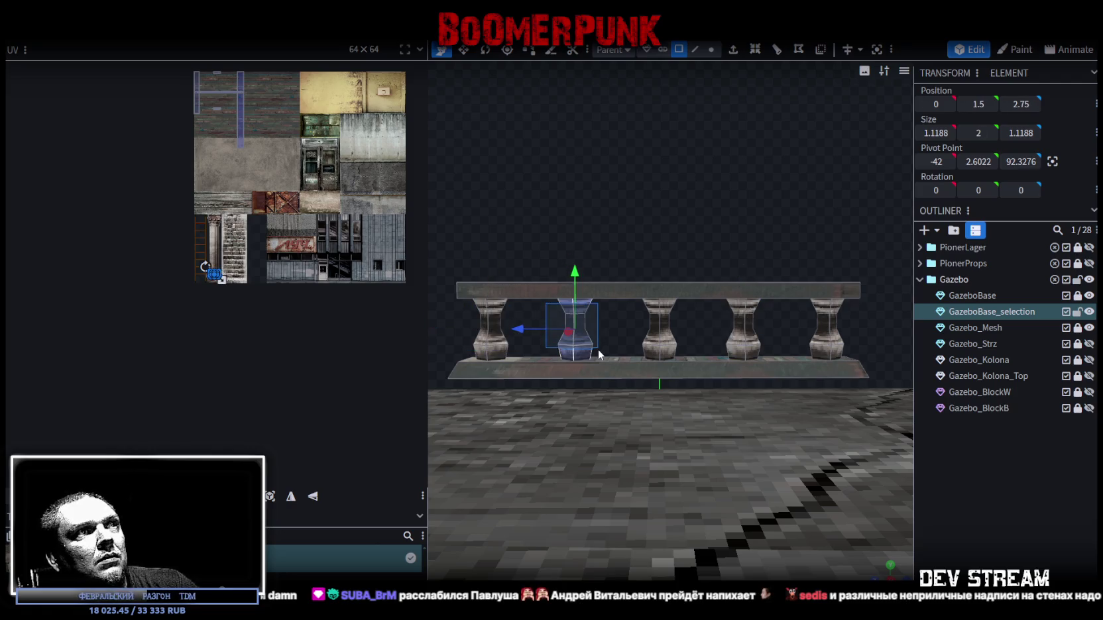
# Step: Shift the UV islands of the second (left), fourth (right) and first (left) balusters
pyautogui.scroll(2, 194, 305)
pyautogui.scroll(5, 199, 250)
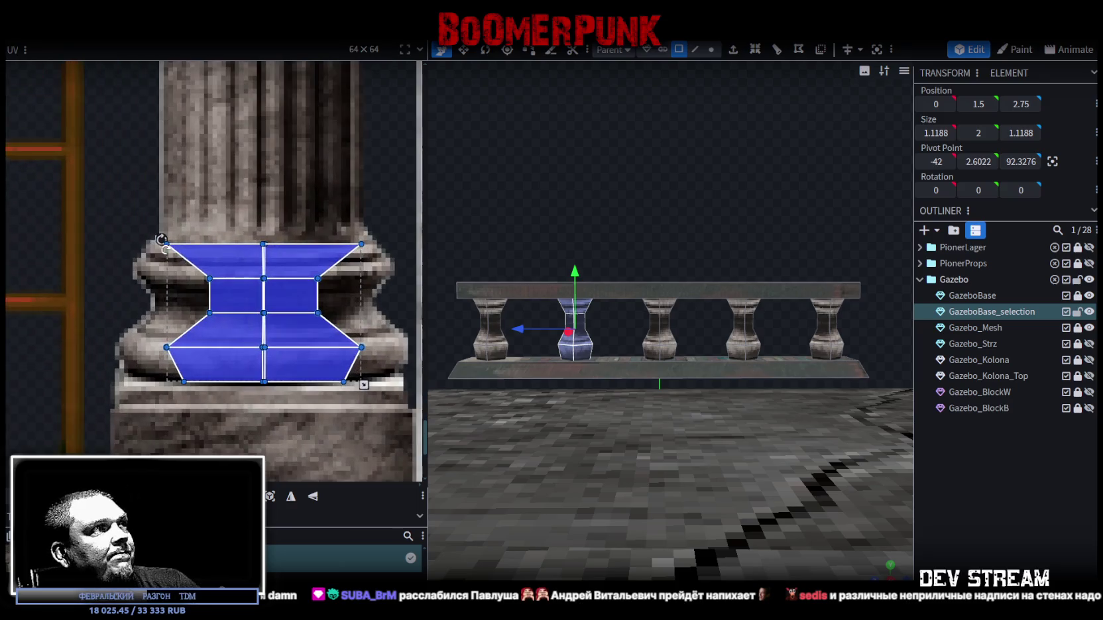
pyautogui.moveTo(287, 346); pyautogui.dragTo(279, 346)
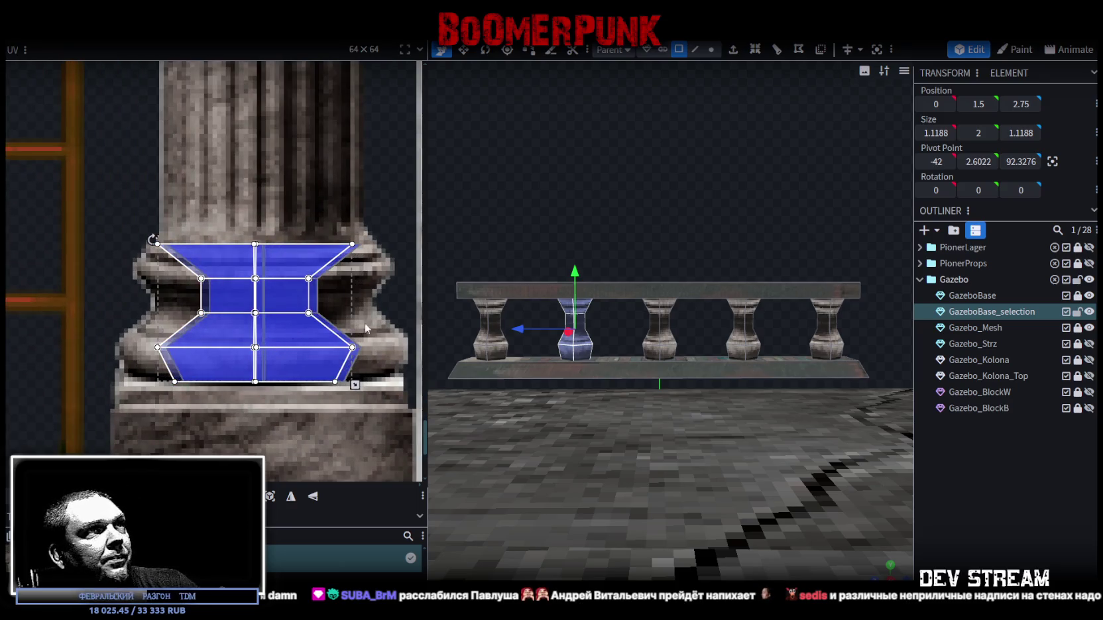
pyautogui.click(724, 307)
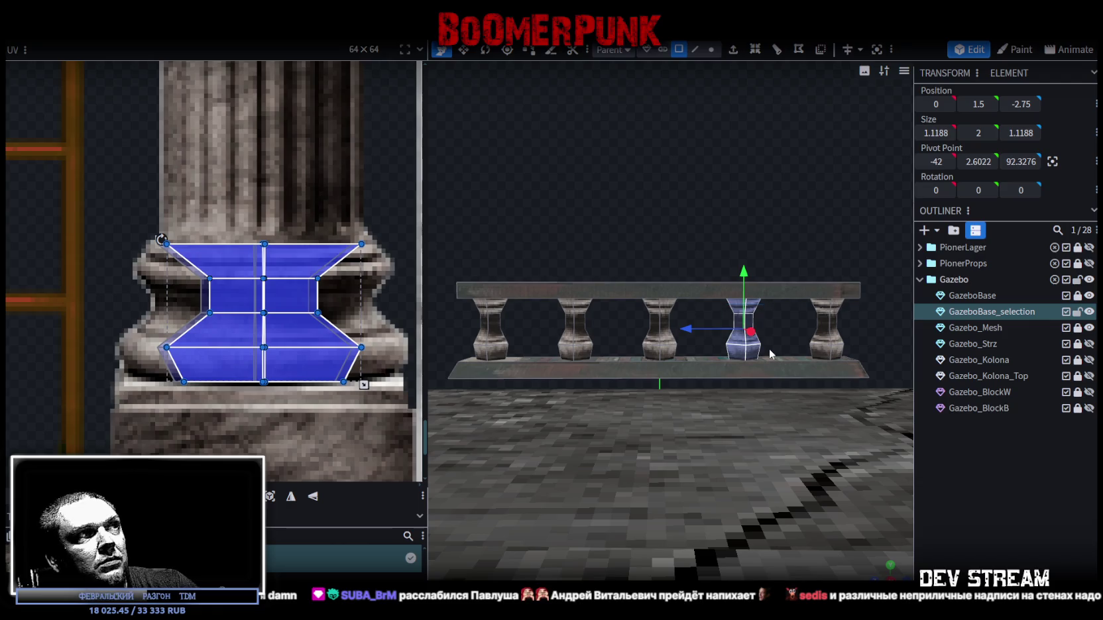
pyautogui.moveTo(283, 344); pyautogui.dragTo(308, 344)
pyautogui.click(496, 327)
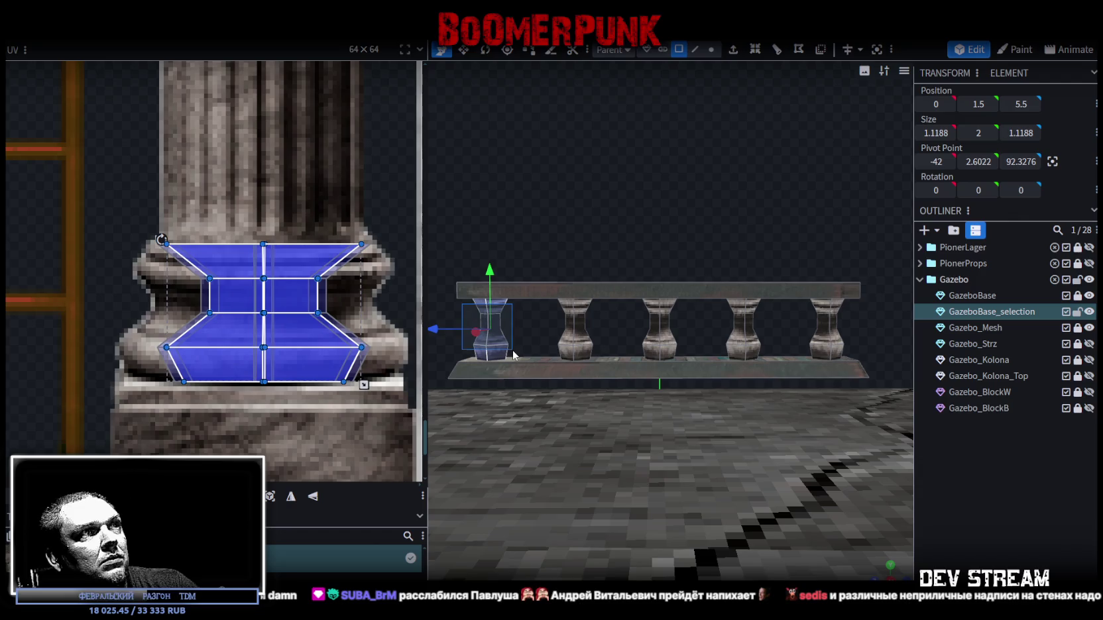
pyautogui.moveTo(298, 342); pyautogui.dragTo(291, 345)
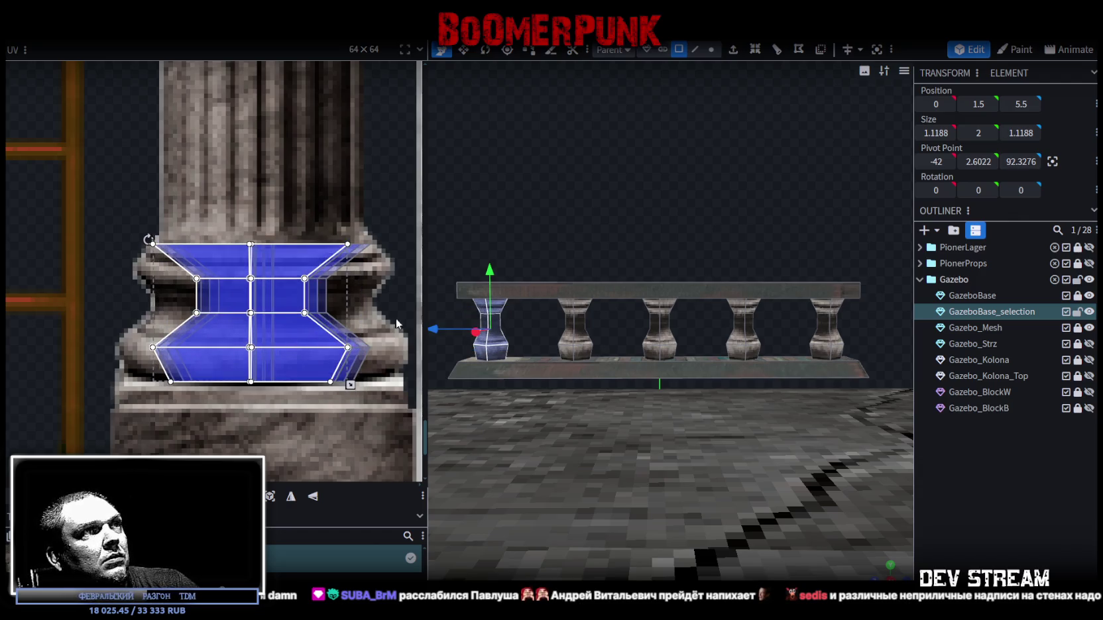
# Step: Look down on the railing and select the rail's top face
pyautogui.click(730, 344)
pyautogui.moveTo(729, 344)
pyautogui.mouseDown()
pyautogui.moveTo(700, 187)
pyautogui.moveTo(711, 311)
pyautogui.moveTo(686, 314)
pyautogui.moveTo(676, 208)
pyautogui.moveTo(612, 217)
pyautogui.moveTo(709, 327)
pyautogui.mouseUp()
pyautogui.click(688, 317)
pyautogui.click(709, 327)
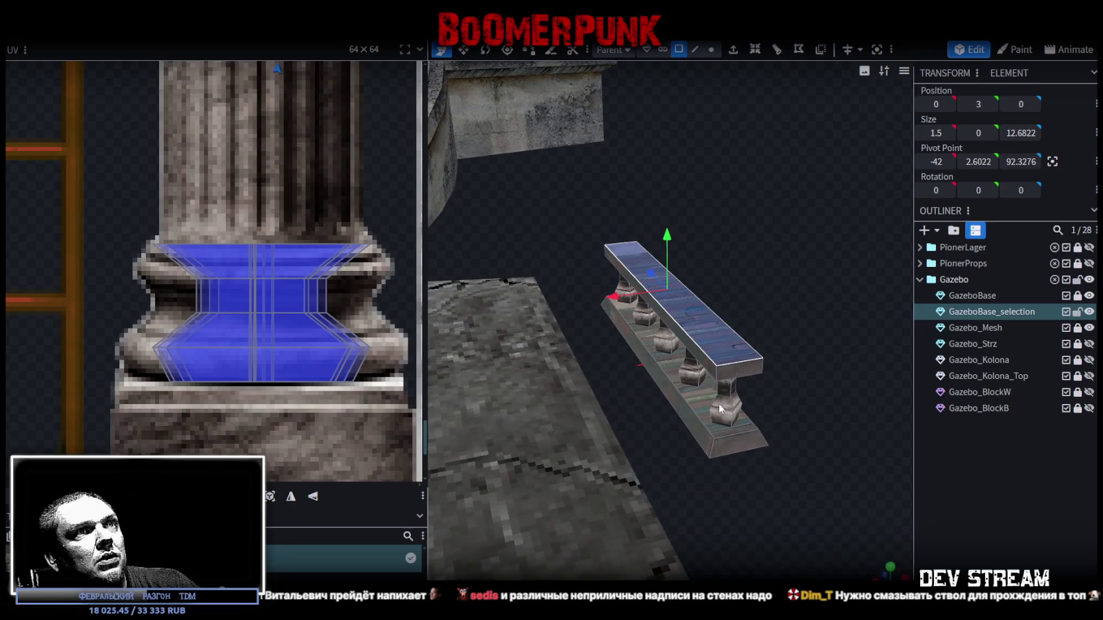
# Step: Select the top rail's front face and inspect it from the front and side numpad views
pyautogui.scroll(-2, 267, 321)
pyautogui.scroll(-2, 268, 325)
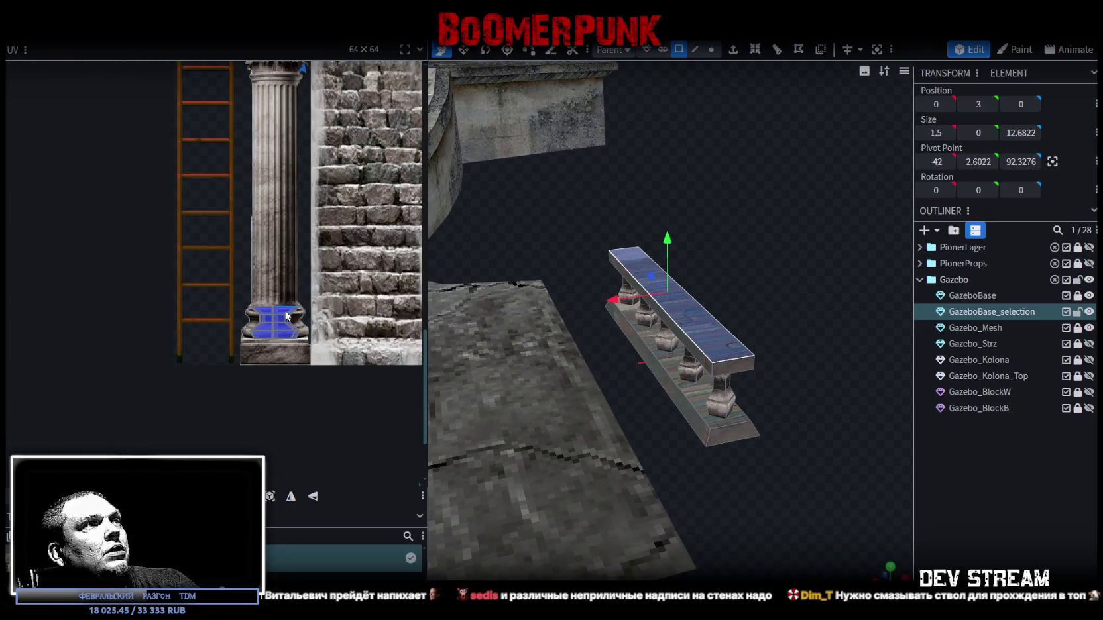
pyautogui.scroll(-1, 319, 344)
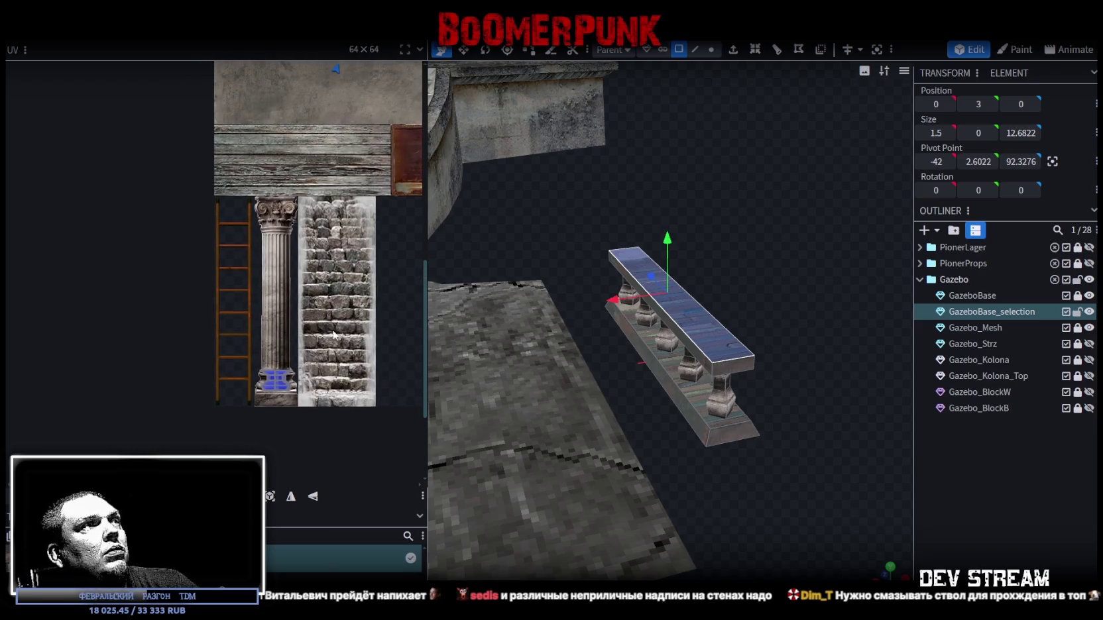
pyautogui.moveTo(724, 339)
pyautogui.mouseDown()
pyautogui.moveTo(817, 274)
pyautogui.moveTo(820, 289)
pyautogui.moveTo(604, 230)
pyautogui.mouseUp()
pyautogui.click(610, 305)
pyautogui.press('KP_1')
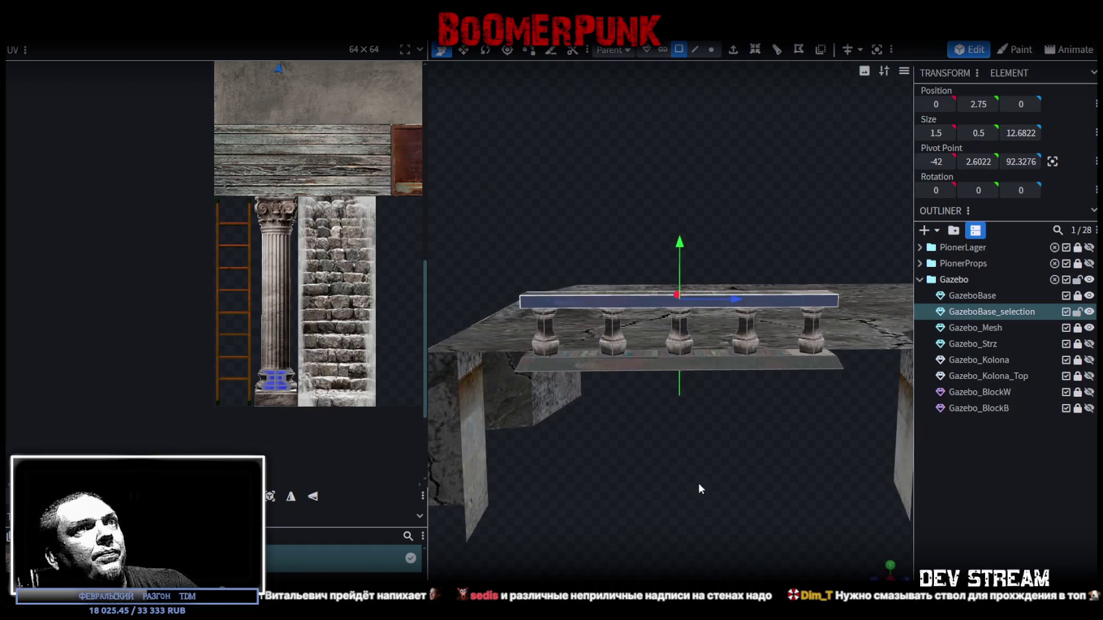
pyautogui.scroll(-3, 371, 259)
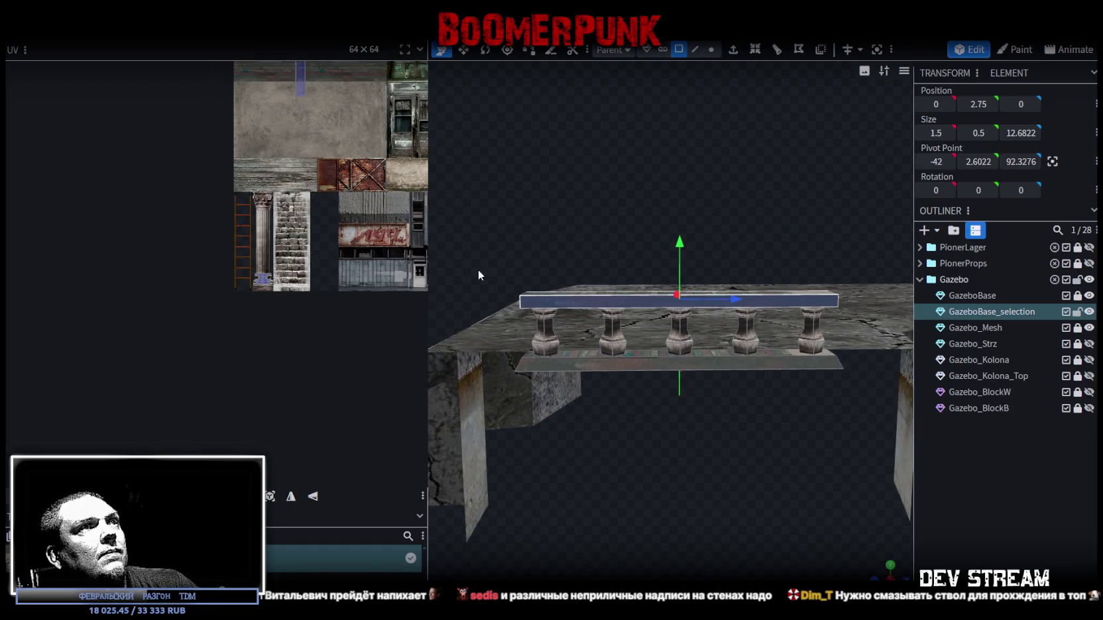
pyautogui.press('KP_3')
pyautogui.moveTo(692, 322)
pyautogui.mouseDown()
pyautogui.moveTo(781, 328)
pyautogui.moveTo(702, 333)
pyautogui.mouseUp()
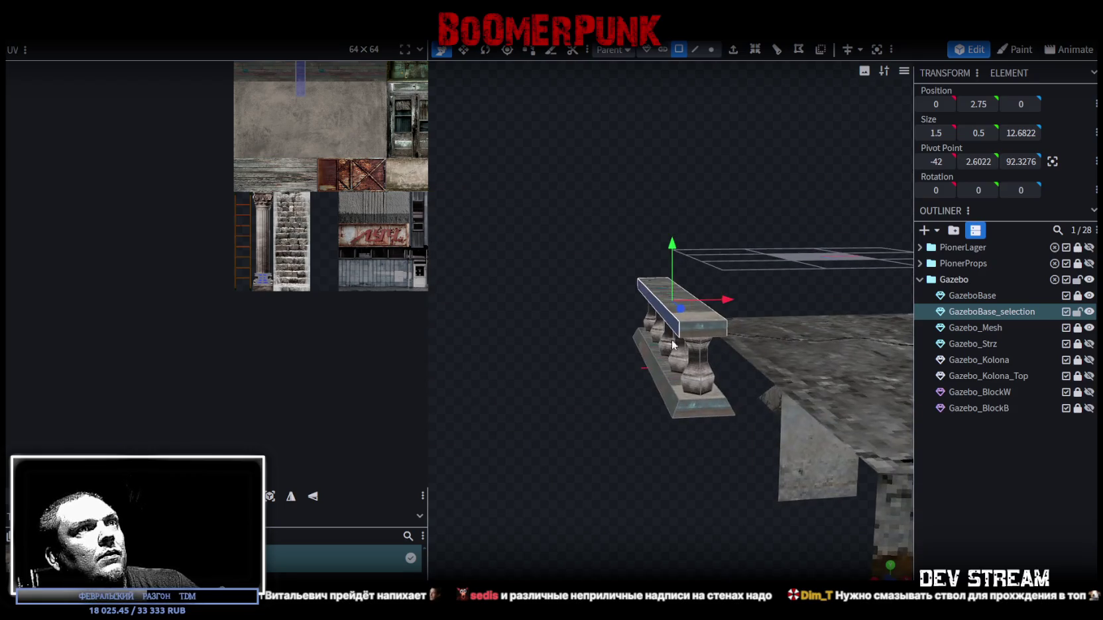
# Step: Move the rail face's UV from the atlas's top-left corner to a lower texture strip
pyautogui.scroll(-2, 194, 98)
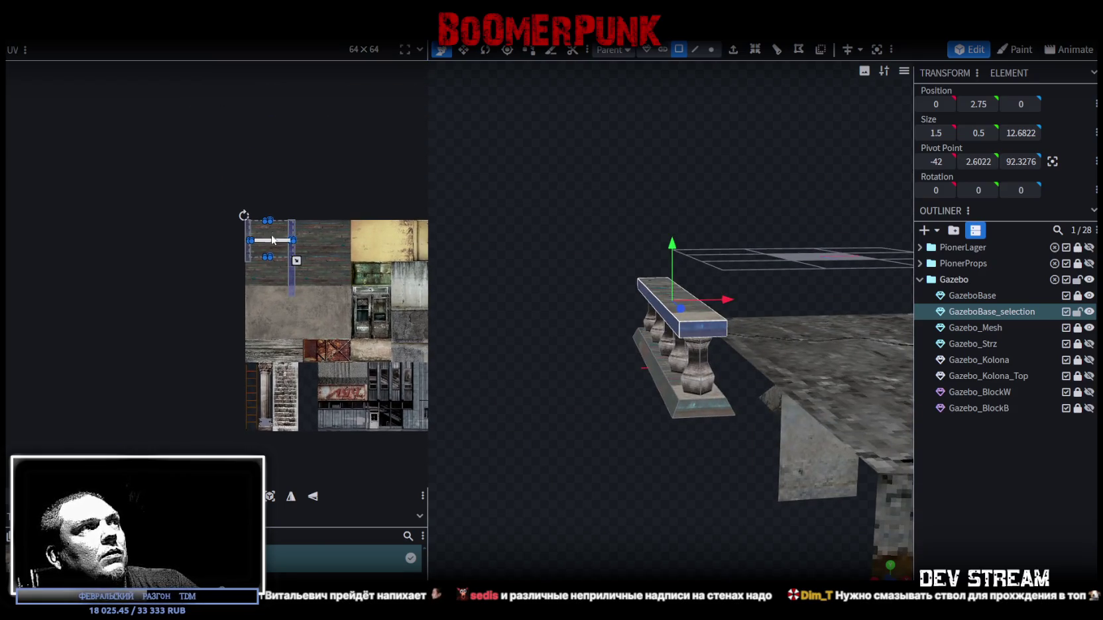
pyautogui.moveTo(274, 241)
pyautogui.mouseDown()
pyautogui.moveTo(313, 330)
pyautogui.moveTo(319, 382)
pyautogui.mouseUp()
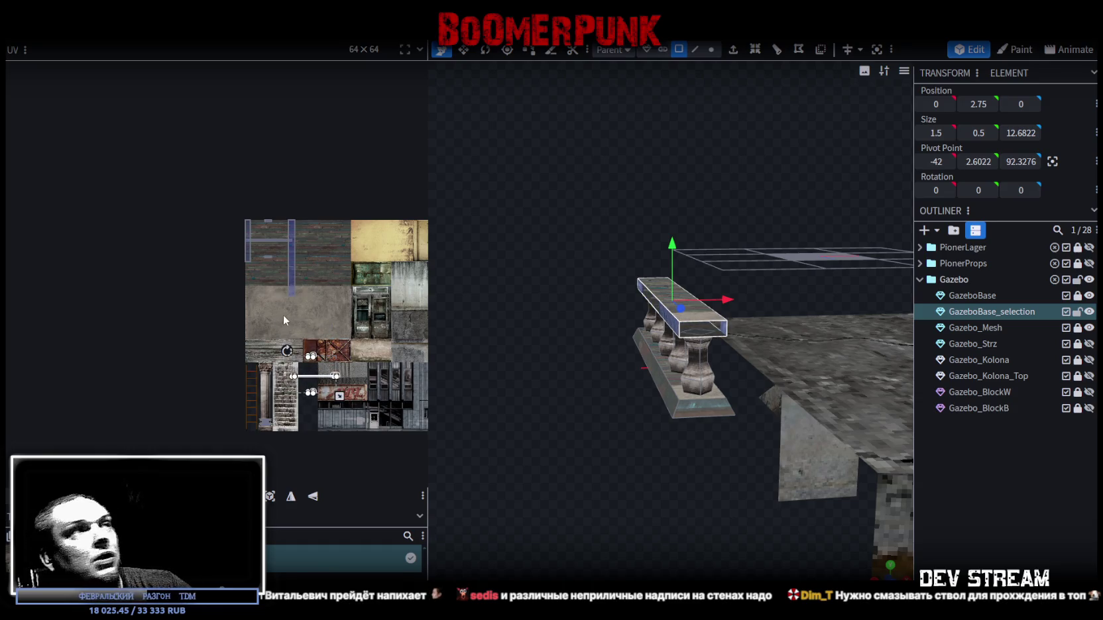
pyautogui.scroll(8, 283, 320)
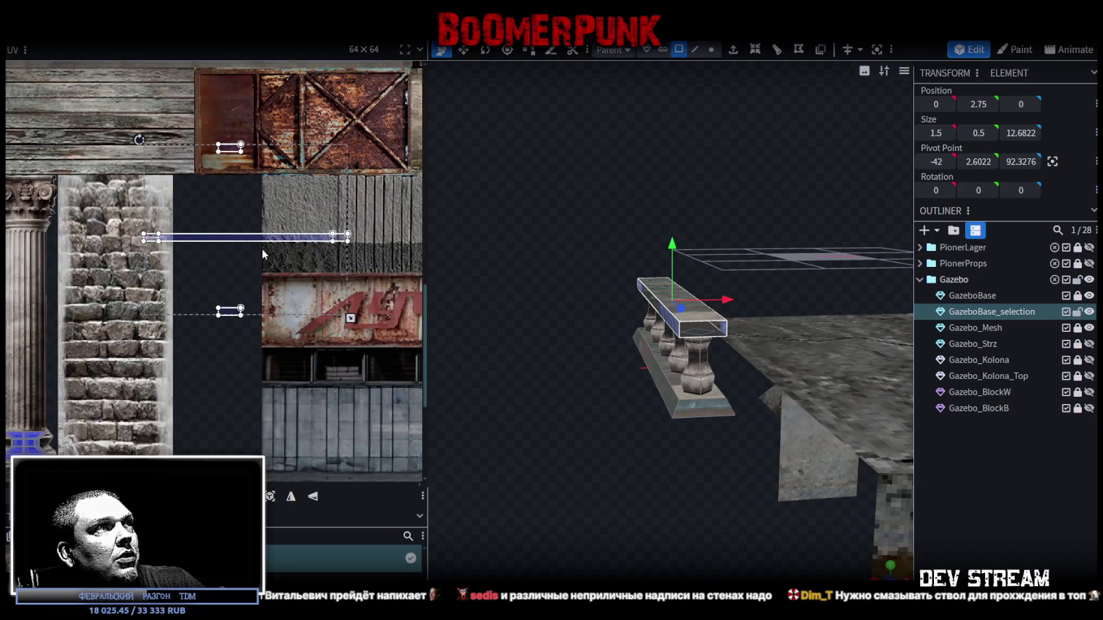
pyautogui.click(242, 277)
# Step: Rotate the face's UV to vertical and align it with the column's left edge, extending it slightly
pyautogui.rightClick(242, 278)
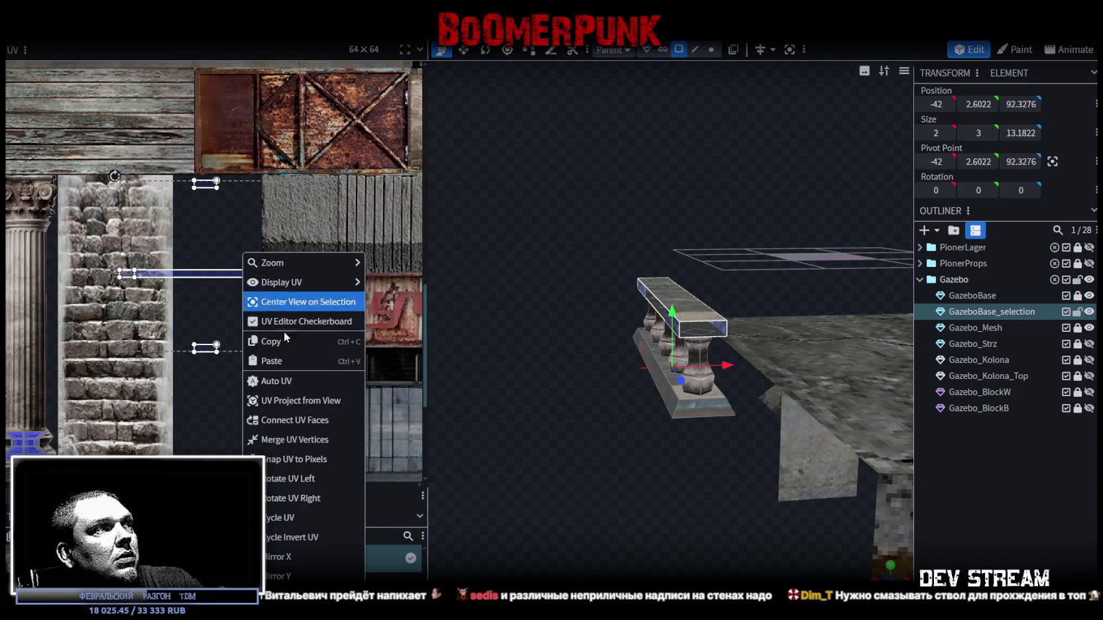
pyautogui.click(275, 479)
pyautogui.moveTo(203, 345)
pyautogui.mouseDown()
pyautogui.moveTo(375, 302)
pyautogui.moveTo(340, 359)
pyautogui.mouseUp()
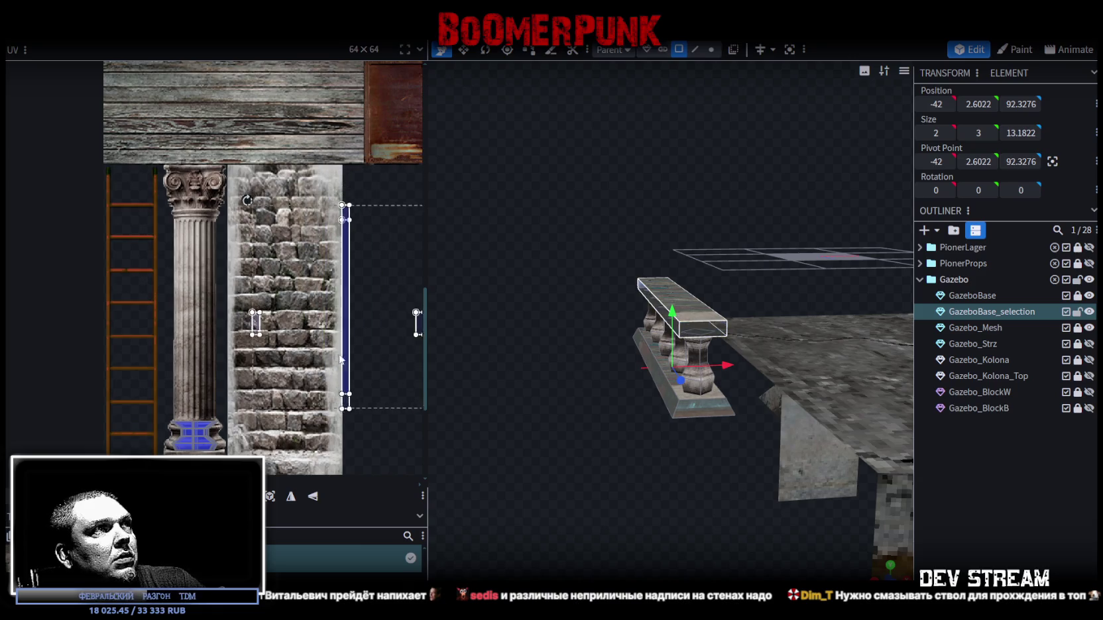
pyautogui.moveTo(348, 262); pyautogui.dragTo(202, 299)
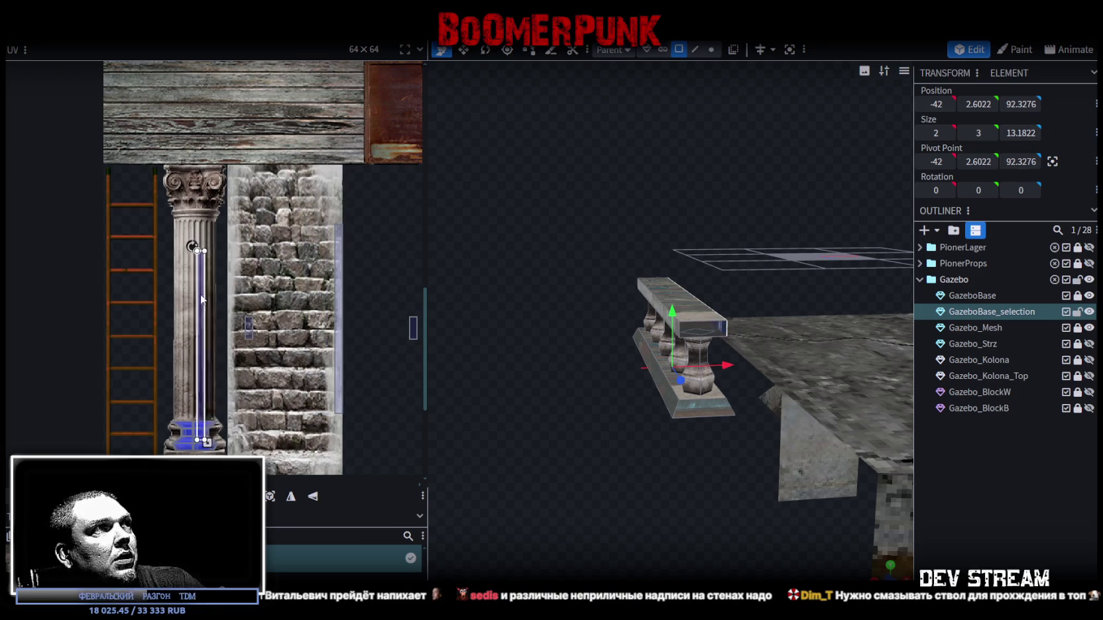
pyautogui.scroll(2, 203, 299)
pyautogui.moveTo(197, 365); pyautogui.dragTo(174, 339)
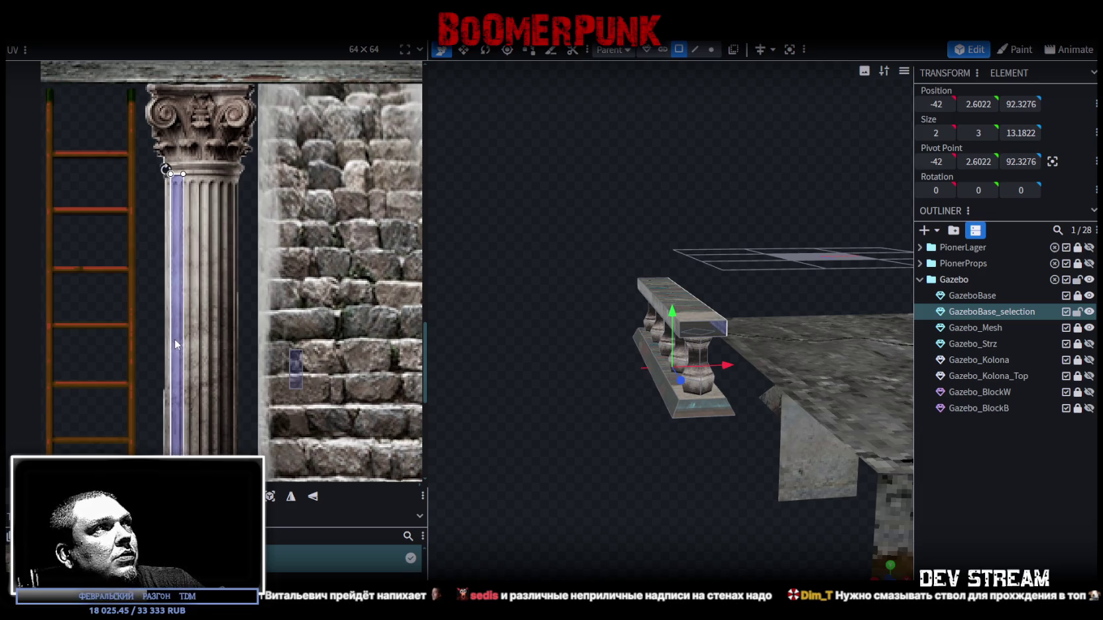
pyautogui.scroll(-5, 199, 331)
pyautogui.scroll(2, 220, 322)
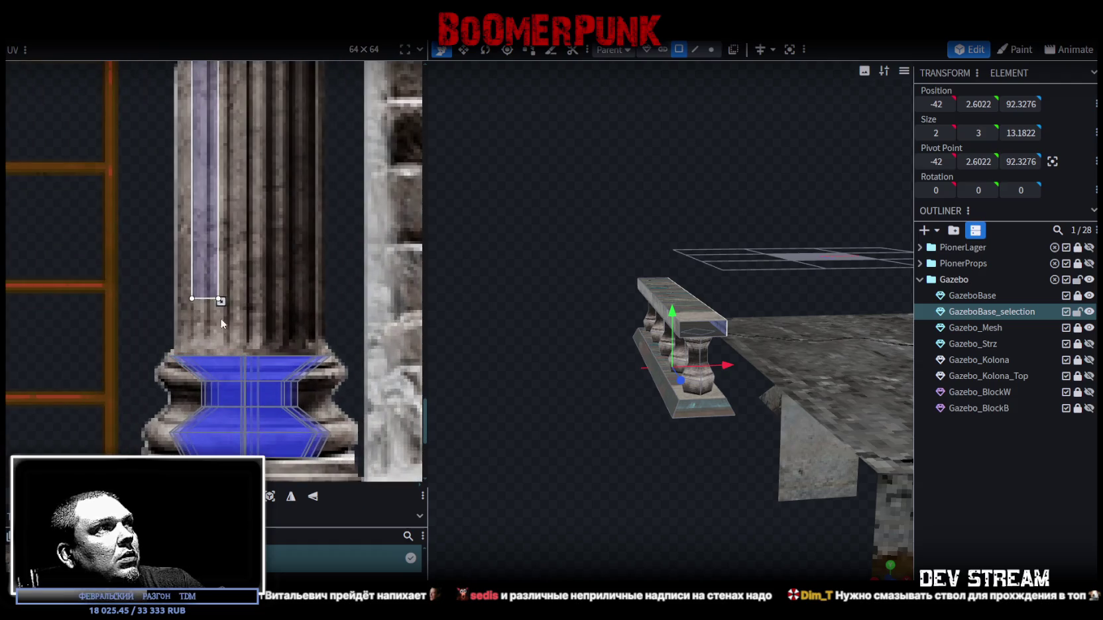
pyautogui.moveTo(220, 301); pyautogui.dragTo(230, 372)
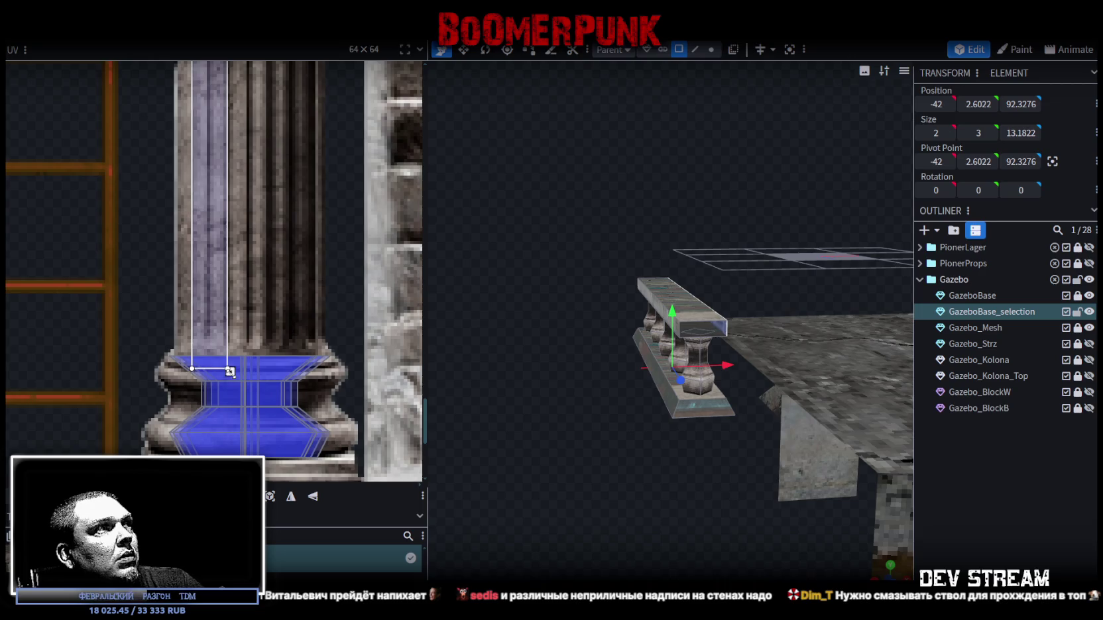
# Step: Select the top rail and move its UV strip onto the column, shifting it left
pyautogui.moveTo(549, 416)
pyautogui.mouseDown()
pyautogui.moveTo(442, 427)
pyautogui.moveTo(504, 424)
pyautogui.mouseUp()
pyautogui.scroll(2, 611, 431)
pyautogui.moveTo(612, 427); pyautogui.dragTo(755, 310)
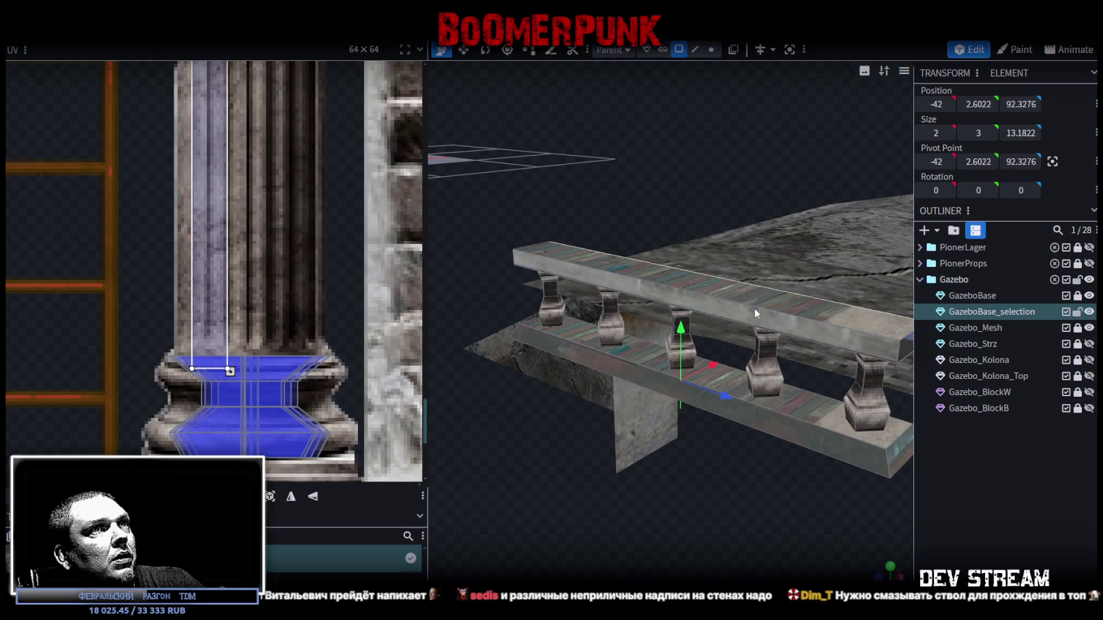
pyautogui.click(746, 323)
pyautogui.scroll(-3, 144, 228)
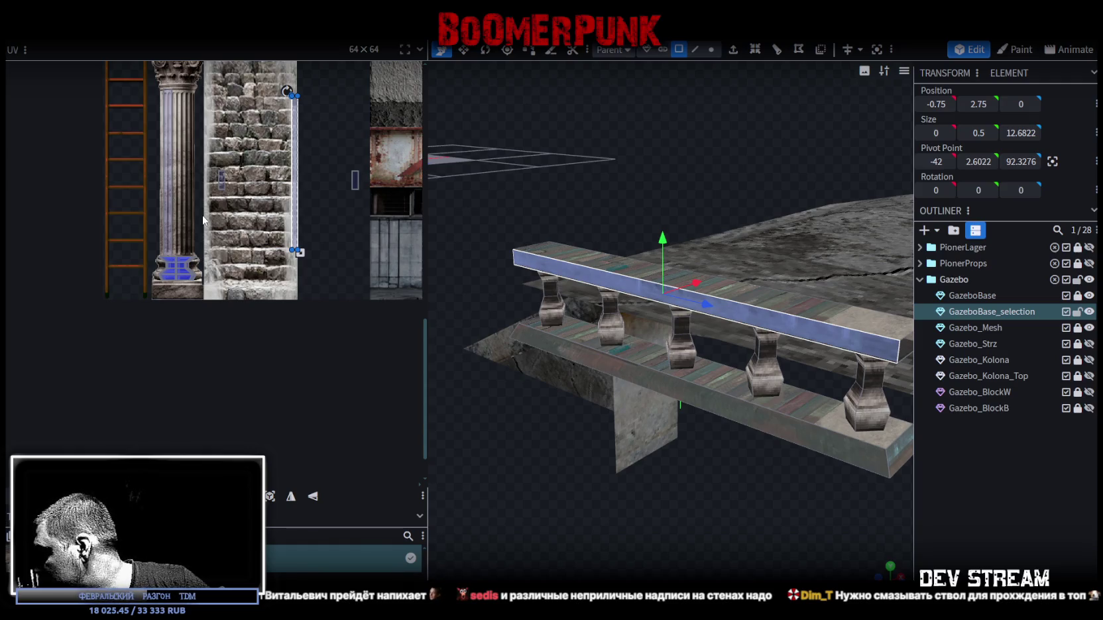
pyautogui.scroll(2, 134, 171)
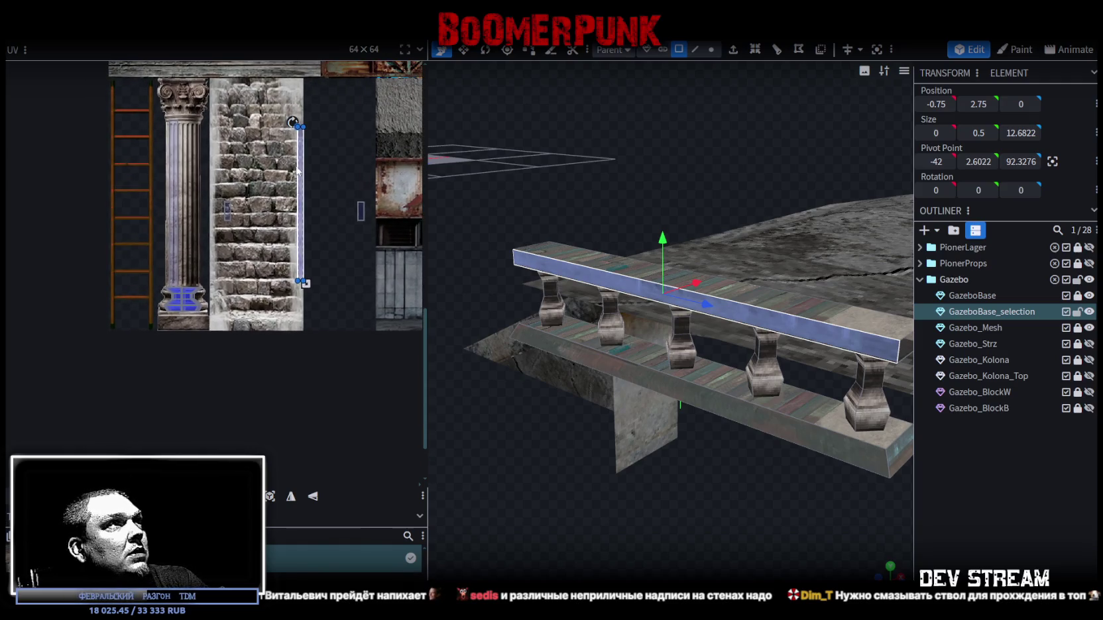
pyautogui.moveTo(304, 169); pyautogui.dragTo(178, 156)
pyautogui.scroll(5, 179, 156)
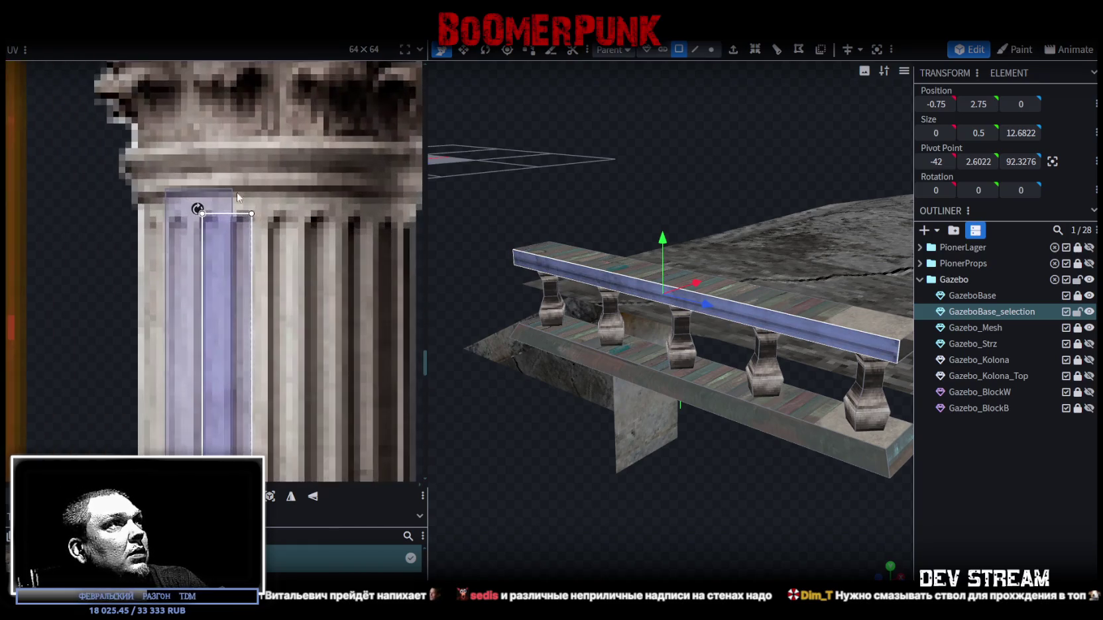
pyautogui.click(245, 251)
pyautogui.moveTo(236, 245); pyautogui.dragTo(227, 244)
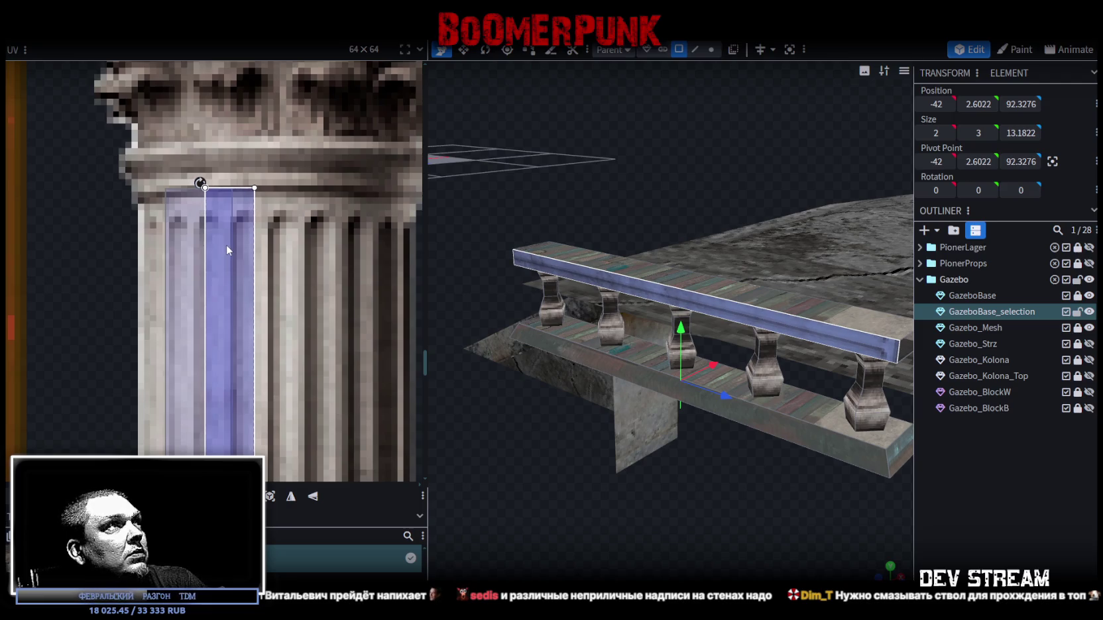
# Step: Enlarge the face's UV box down and to the right
pyautogui.scroll(-3, 226, 245)
pyautogui.scroll(-1, 255, 282)
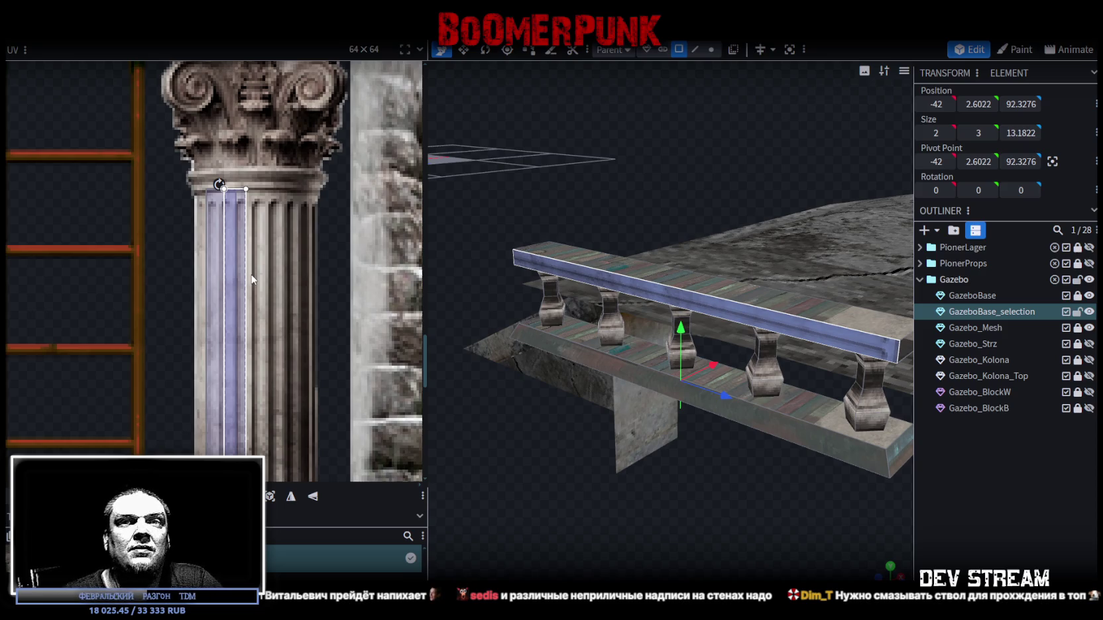
pyautogui.hscroll(-2, 306, 380)
pyautogui.scroll(-6, 333, 220)
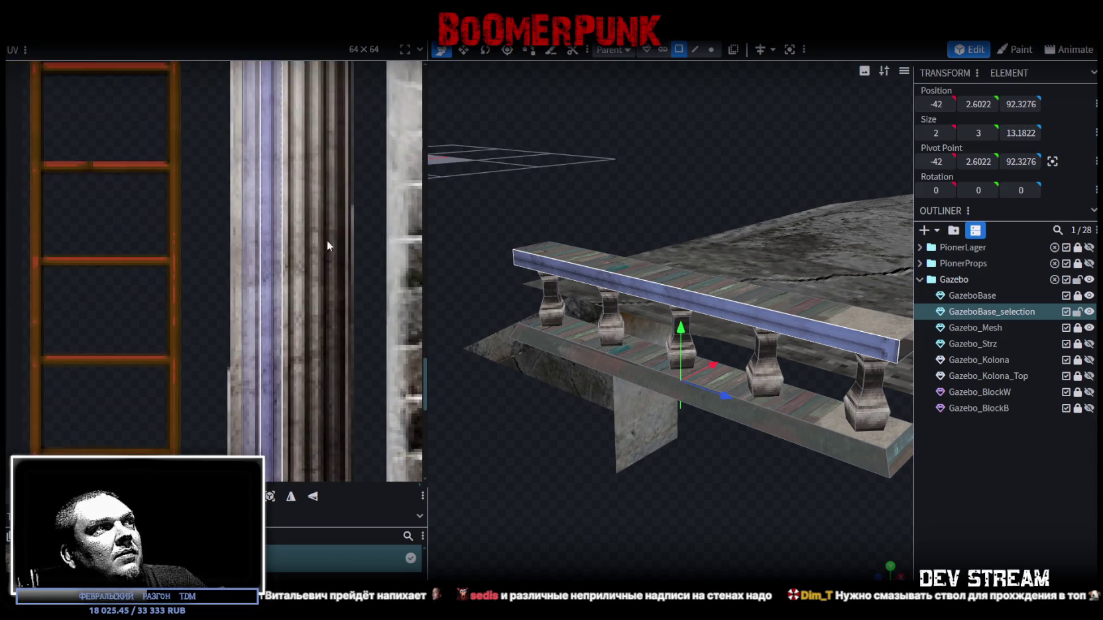
pyautogui.scroll(-2, 333, 338)
pyautogui.scroll(3, 312, 292)
pyautogui.moveTo(306, 260)
pyautogui.mouseDown()
pyautogui.moveTo(334, 373)
pyautogui.moveTo(328, 406)
pyautogui.mouseUp()
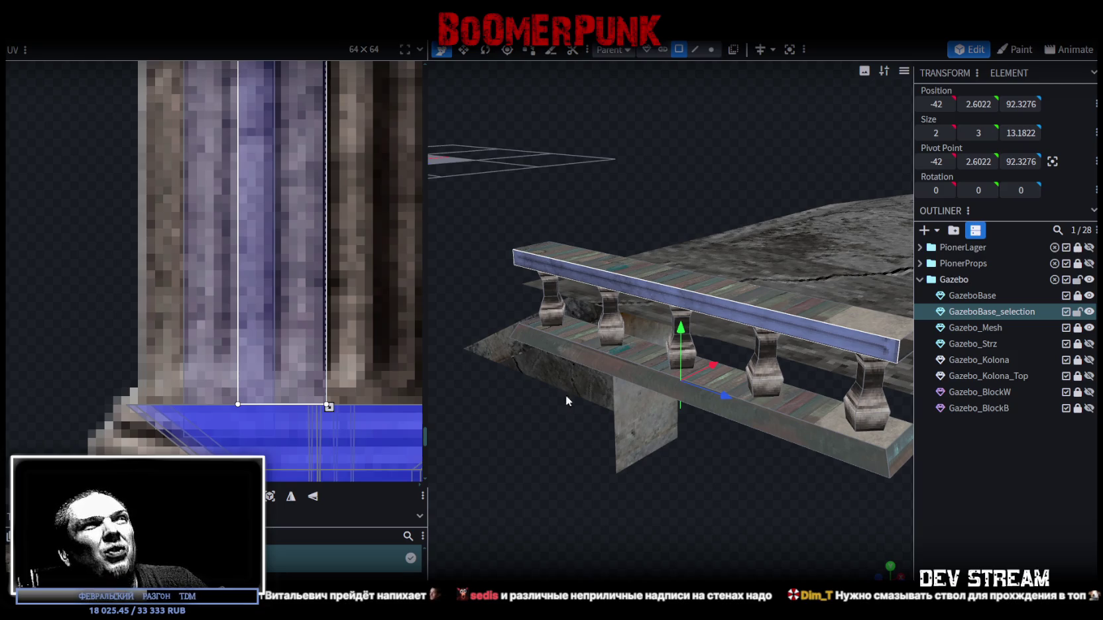
# Step: Rotate the face's UV to horizontal and place it just under the column capital
pyautogui.scroll(-5, 313, 327)
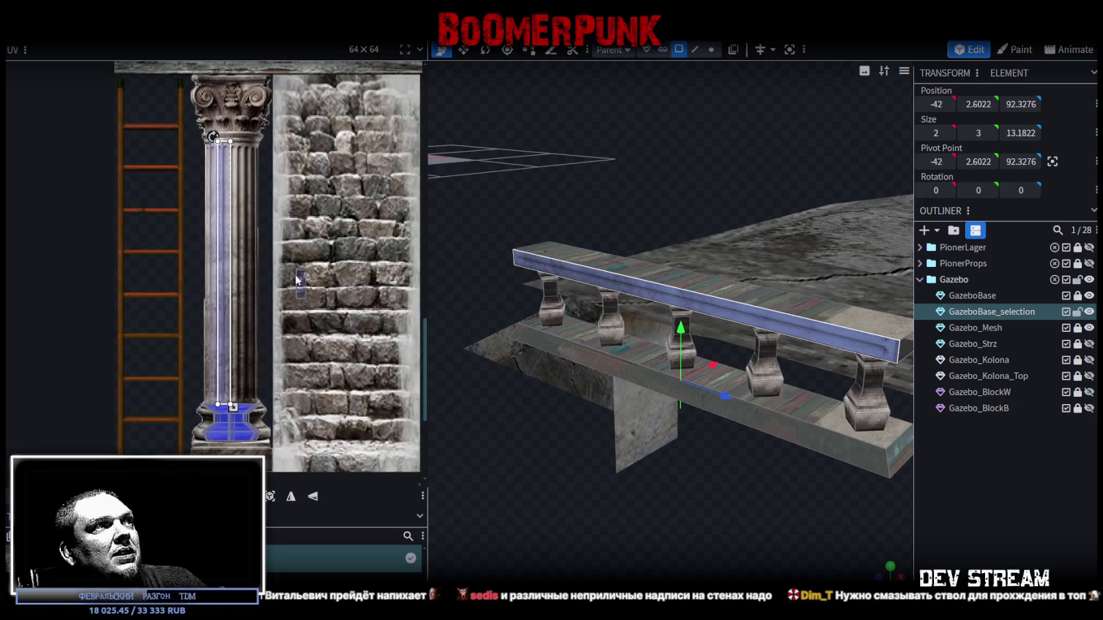
pyautogui.moveTo(312, 299)
pyautogui.mouseDown()
pyautogui.moveTo(277, 216)
pyautogui.moveTo(278, 181)
pyautogui.mouseUp()
pyautogui.scroll(3, 276, 179)
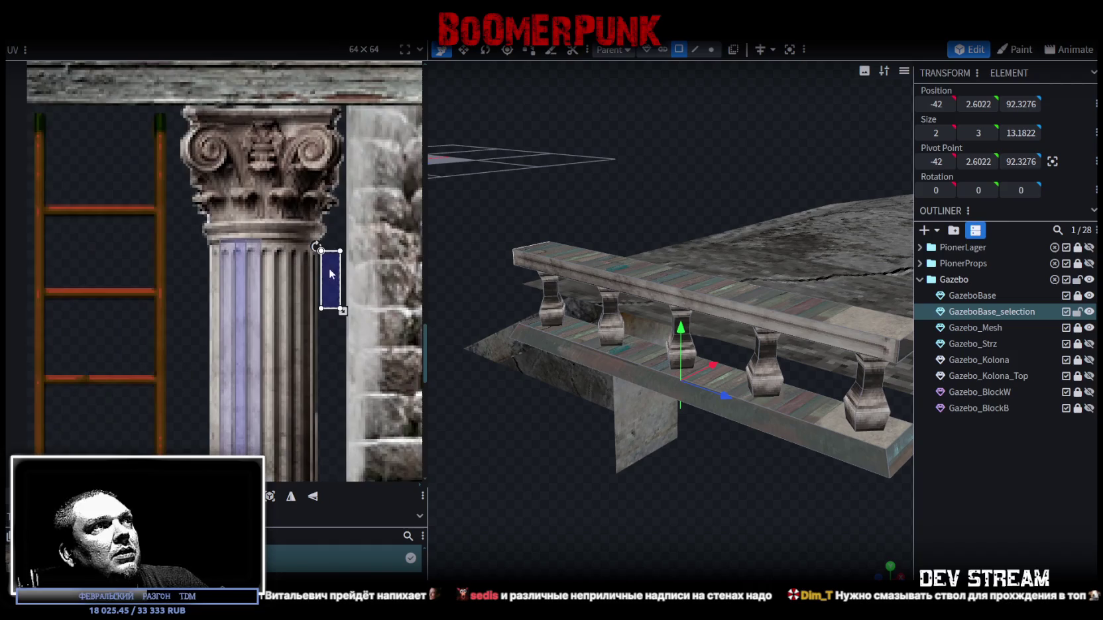
pyautogui.rightClick(325, 272)
pyautogui.moveTo(370, 285)
pyautogui.click(346, 460)
pyautogui.moveTo(323, 280); pyautogui.dragTo(245, 233)
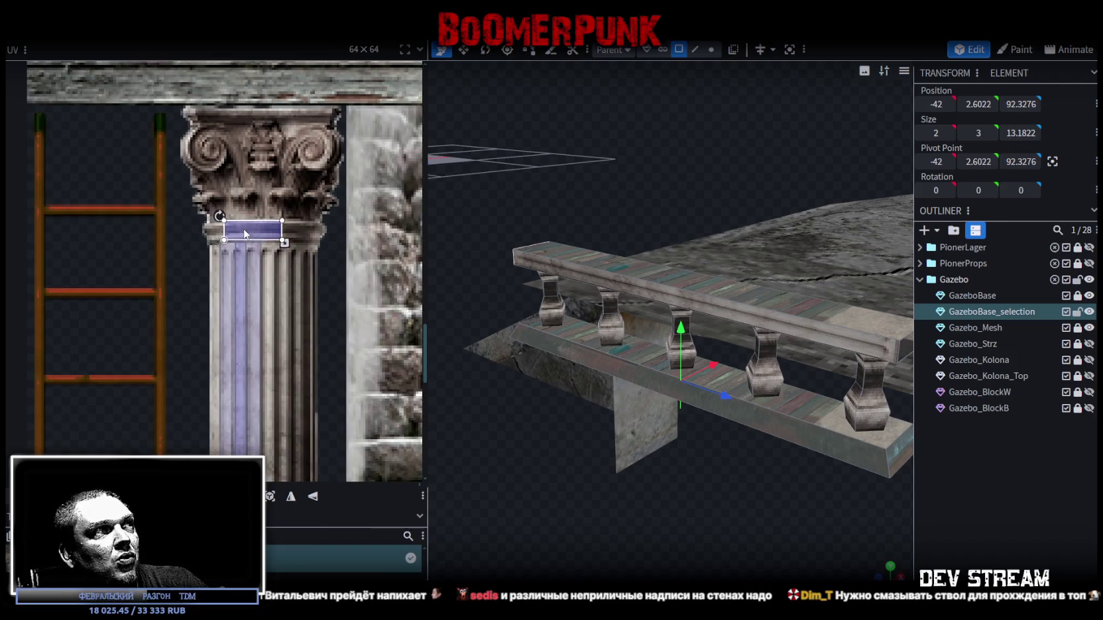
pyautogui.press('KP_Decimal')
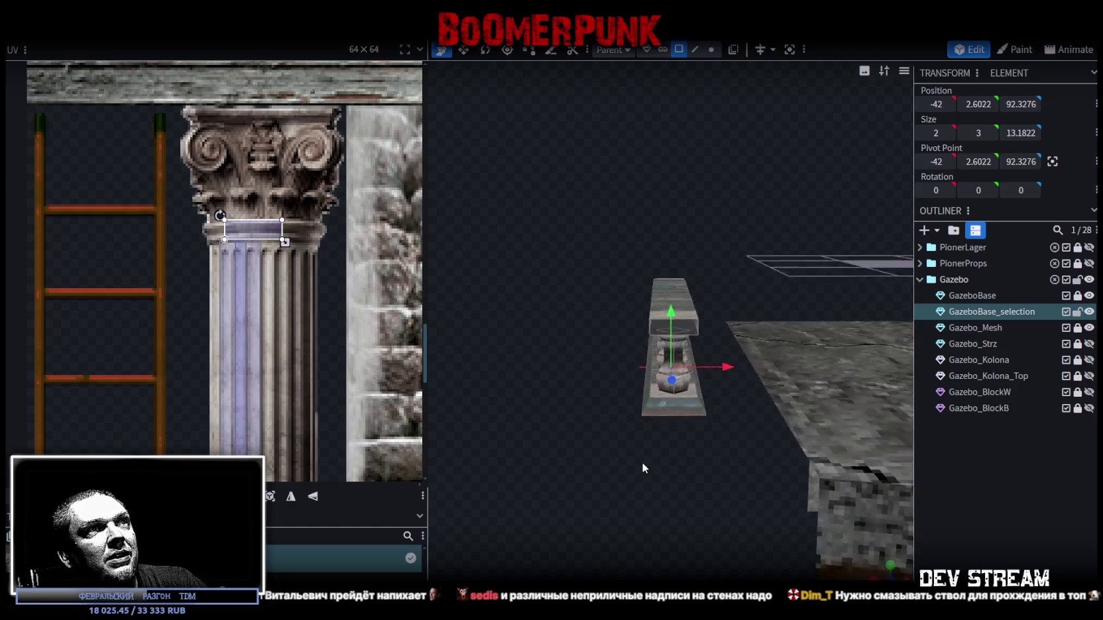
# Step: Orbit to the far side of the railing and select the top rail's end face
pyautogui.scroll(-5, 642, 462)
pyautogui.moveTo(876, 479)
pyautogui.mouseDown()
pyautogui.moveTo(912, 466)
pyautogui.moveTo(698, 452)
pyautogui.moveTo(642, 500)
pyautogui.moveTo(597, 483)
pyautogui.mouseUp()
pyautogui.scroll(2, 275, 240)
pyautogui.moveTo(264, 244); pyautogui.dragTo(268, 242)
pyautogui.moveTo(515, 369); pyautogui.dragTo(802, 383)
pyautogui.click(832, 330)
# Step: Rotate the end face's UV left, place it under the column capital, mirror on X and nudge down
pyautogui.scroll(-5, 309, 264)
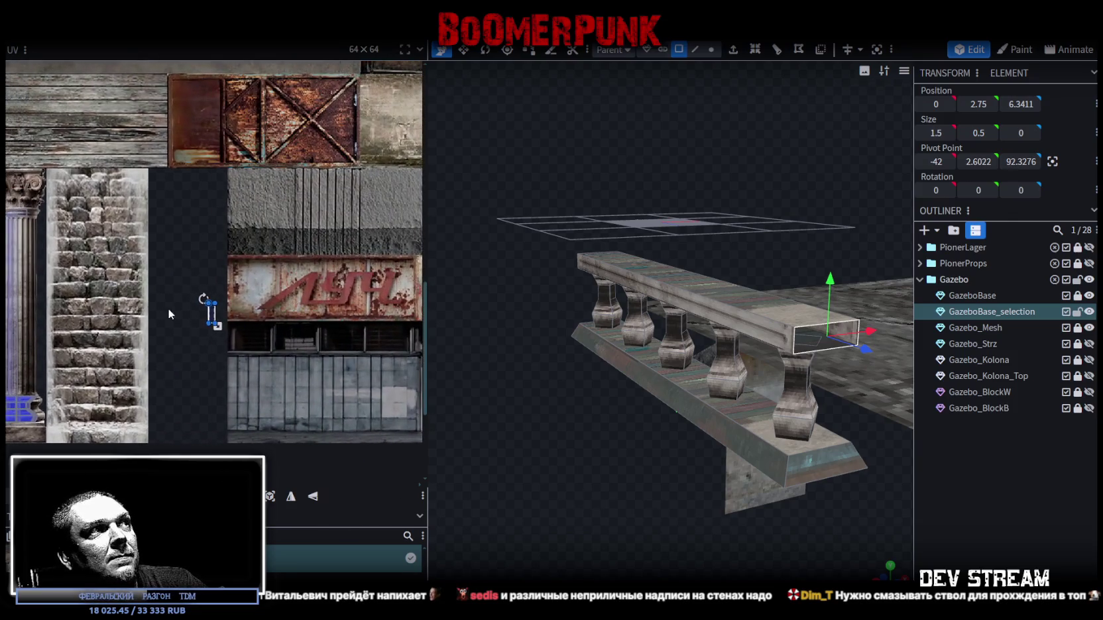
pyautogui.scroll(3, 327, 313)
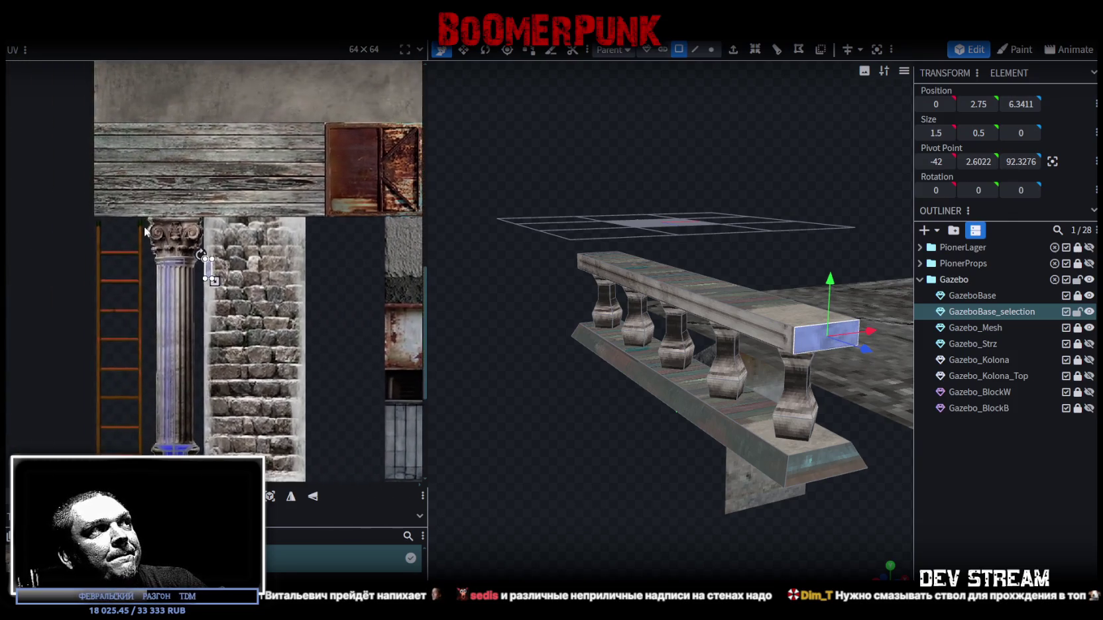
pyautogui.rightClick(296, 311)
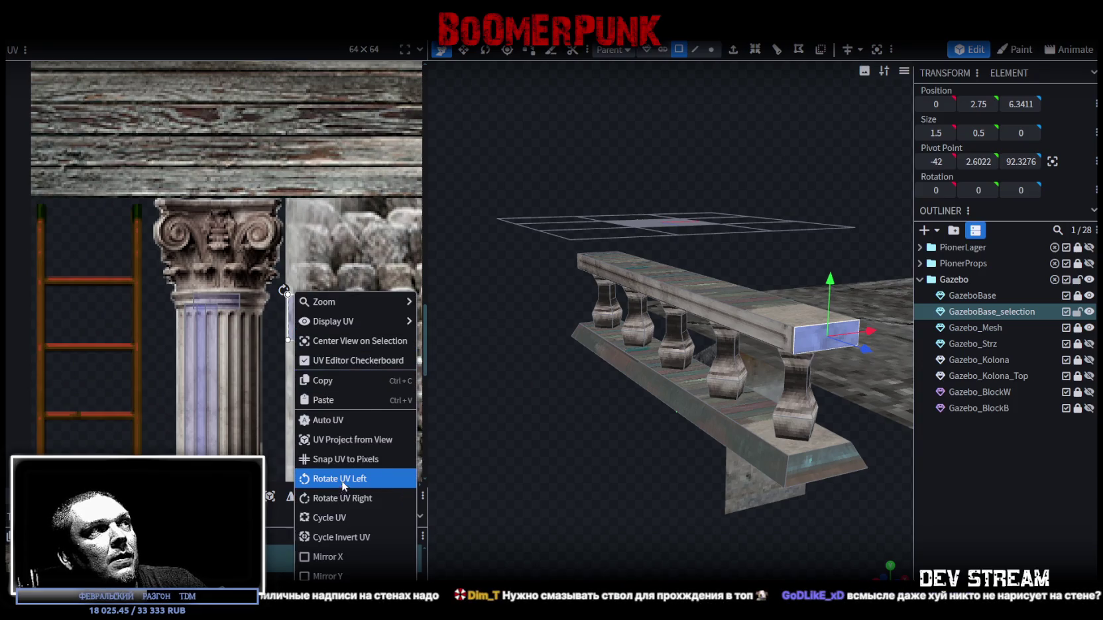
pyautogui.click(342, 486)
pyautogui.moveTo(302, 323); pyautogui.dragTo(207, 303)
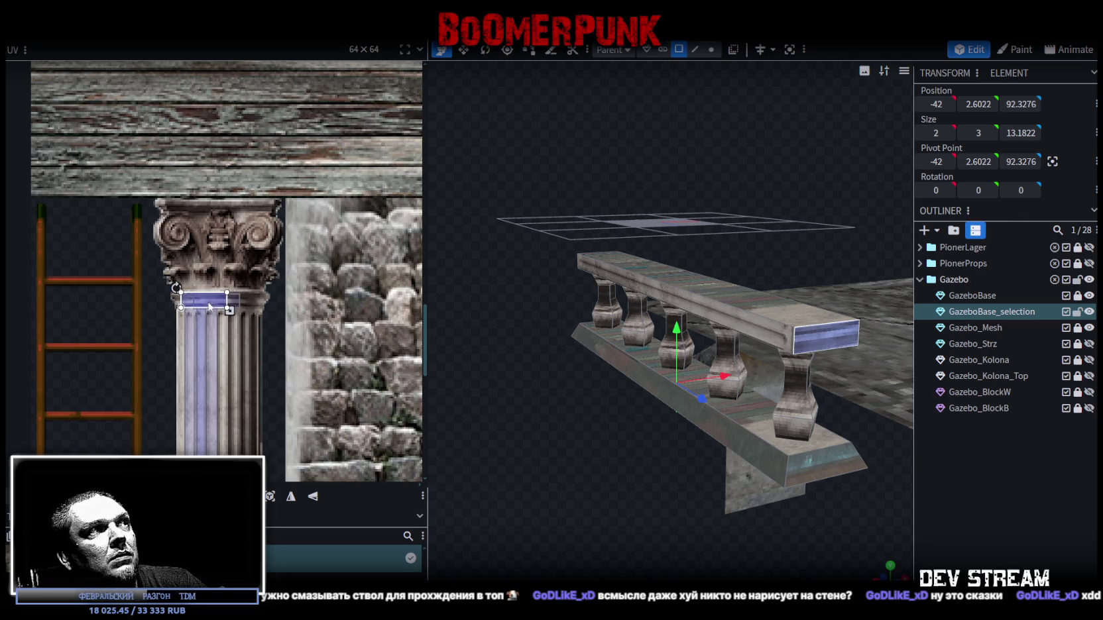
pyautogui.click(312, 496)
pyautogui.moveTo(214, 301); pyautogui.dragTo(214, 304)
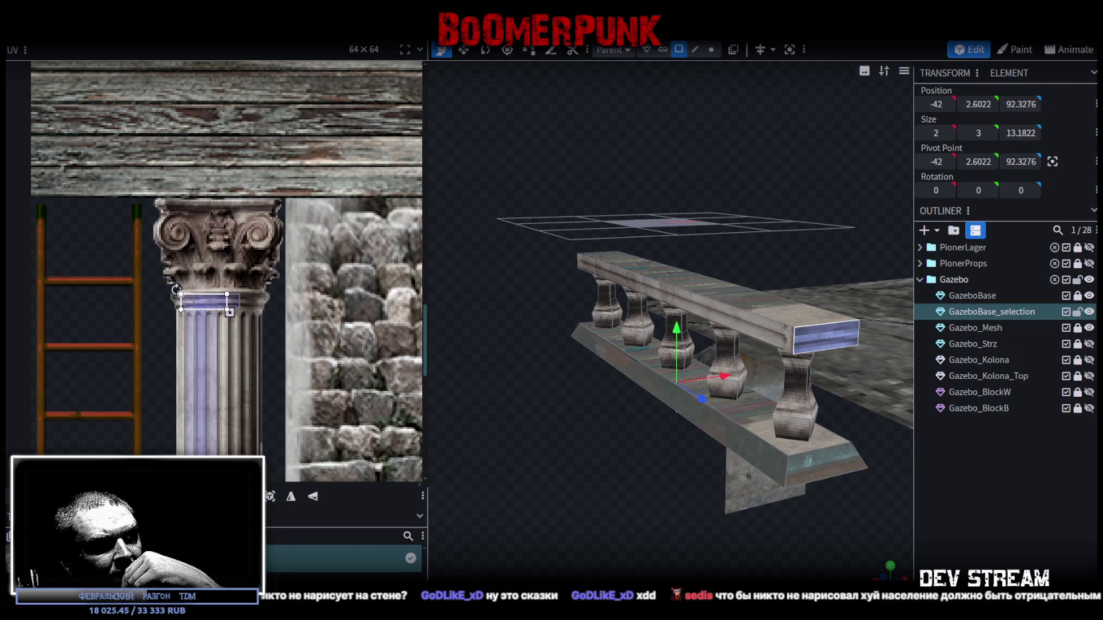
# Step: Select the rail's top face and project its UV from a straight-on view
pyautogui.moveTo(570, 398)
pyautogui.mouseDown()
pyautogui.moveTo(575, 449)
pyautogui.moveTo(795, 346)
pyautogui.mouseUp()
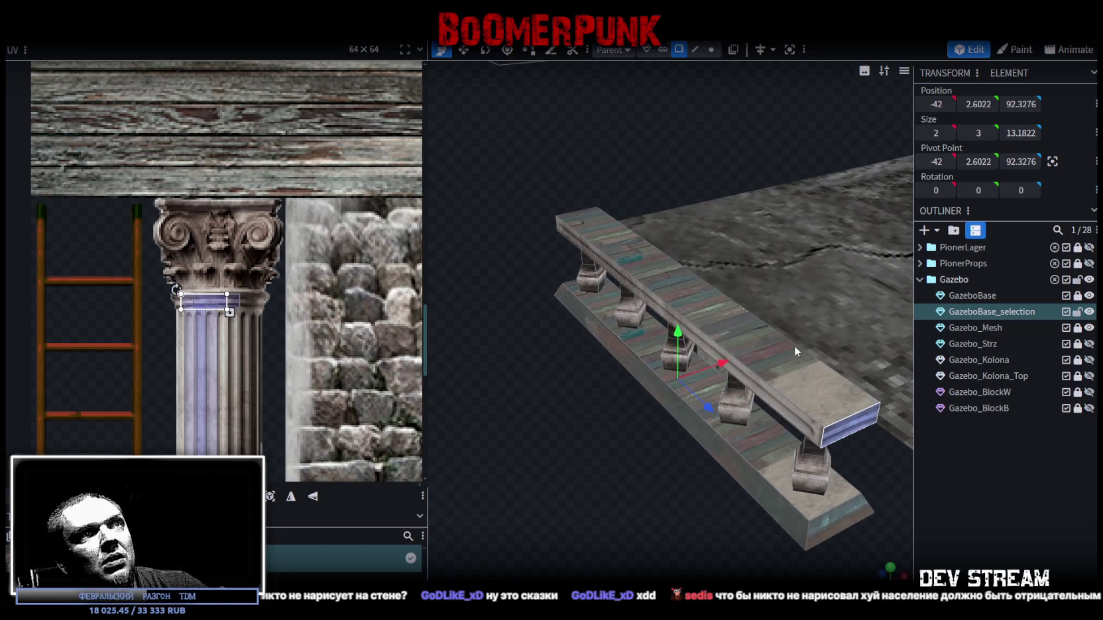
pyautogui.click(795, 345)
pyautogui.moveTo(643, 538)
pyautogui.mouseDown()
pyautogui.moveTo(576, 448)
pyautogui.moveTo(578, 463)
pyautogui.moveTo(670, 363)
pyautogui.moveTo(595, 450)
pyautogui.mouseUp()
pyautogui.click(663, 285)
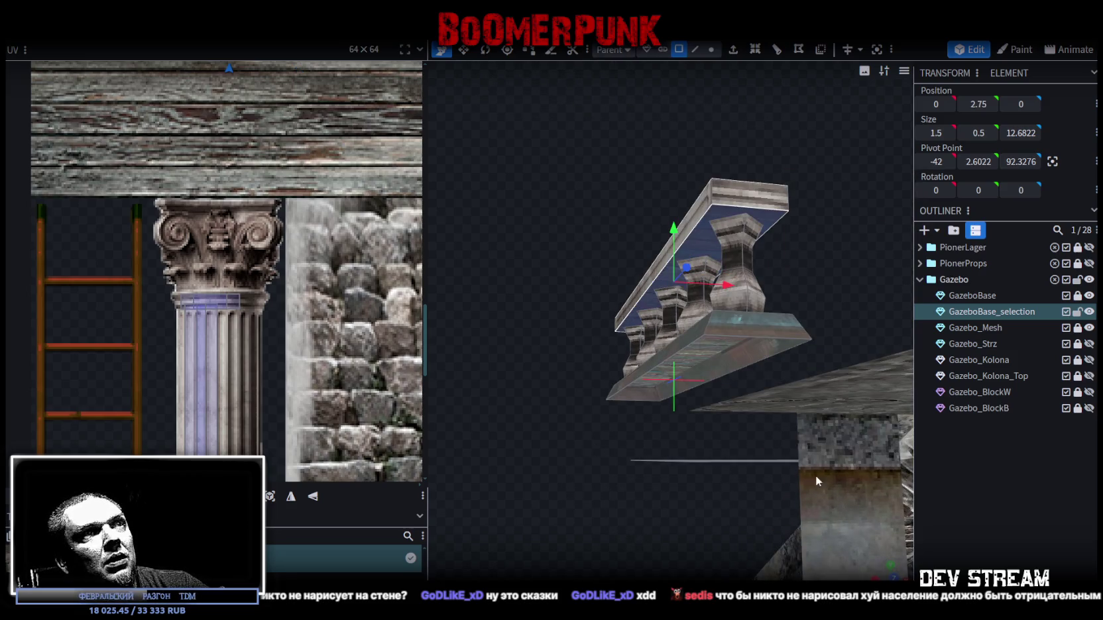
pyautogui.click(892, 567)
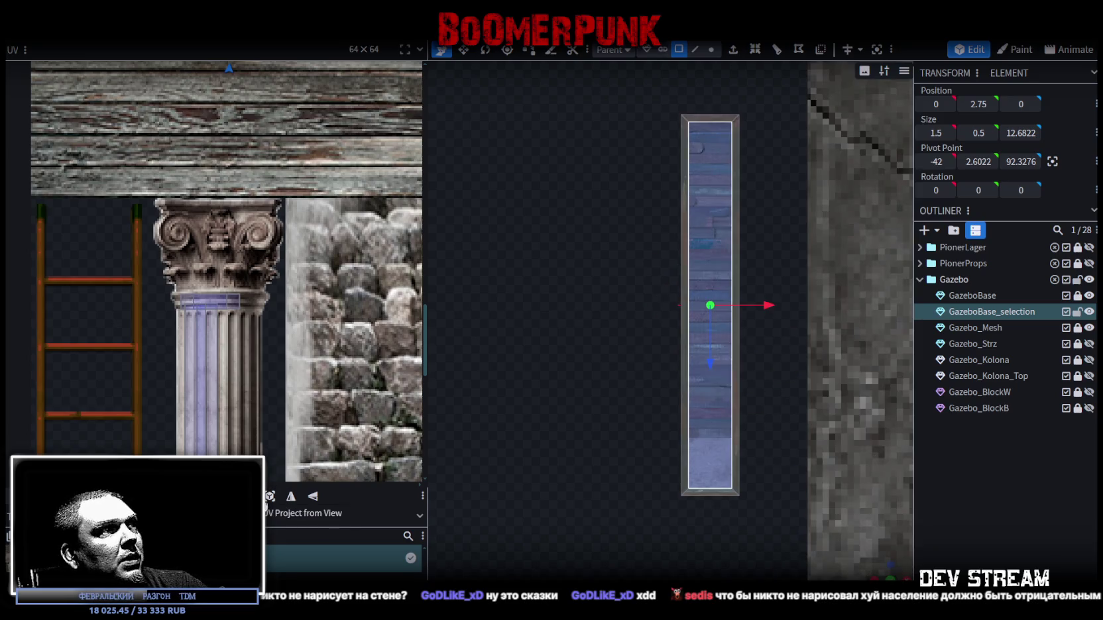
pyautogui.click(269, 501)
# Step: Move the top face's UV island across the texture onto the cracked concrete
pyautogui.scroll(-4, 228, 254)
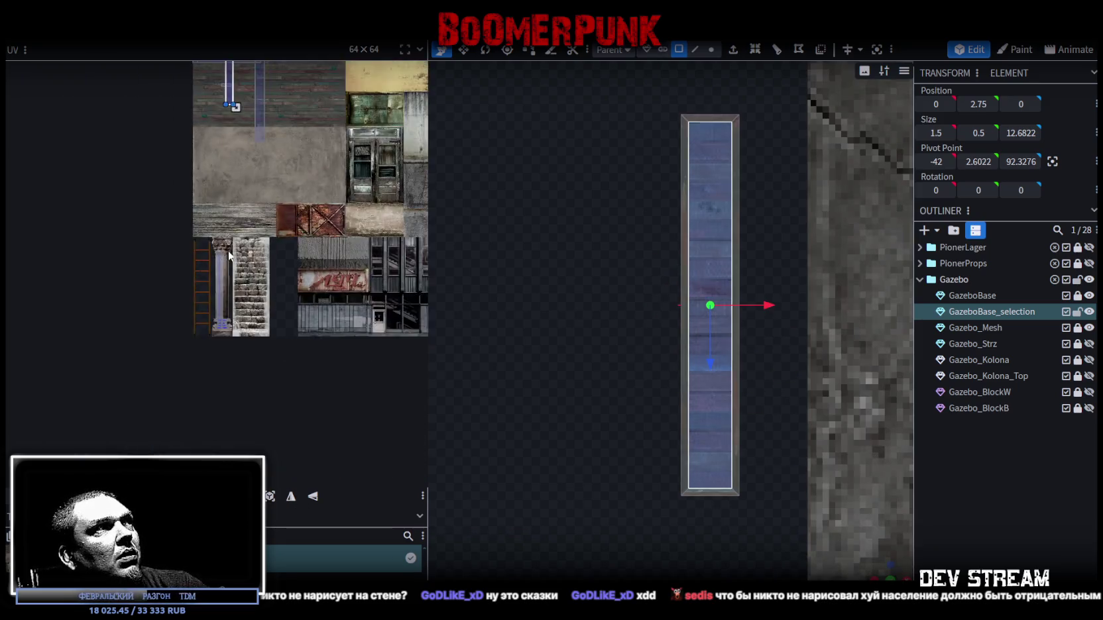
pyautogui.moveTo(228, 124)
pyautogui.mouseDown()
pyautogui.moveTo(250, 292)
pyautogui.moveTo(262, 293)
pyautogui.mouseUp()
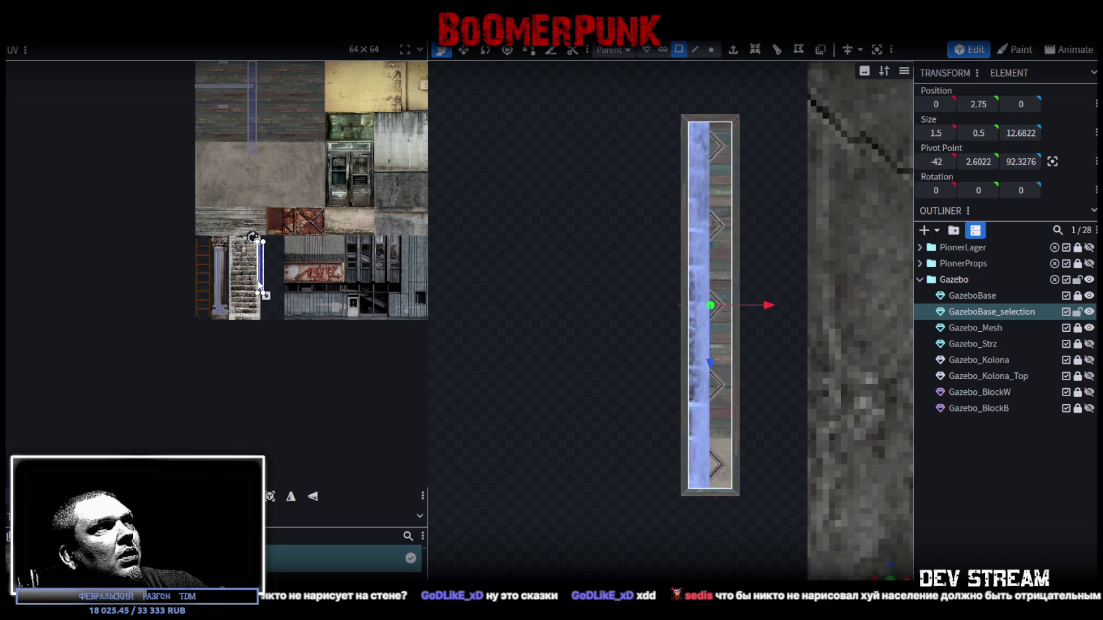
pyautogui.scroll(3, 226, 267)
pyautogui.scroll(-5, 208, 338)
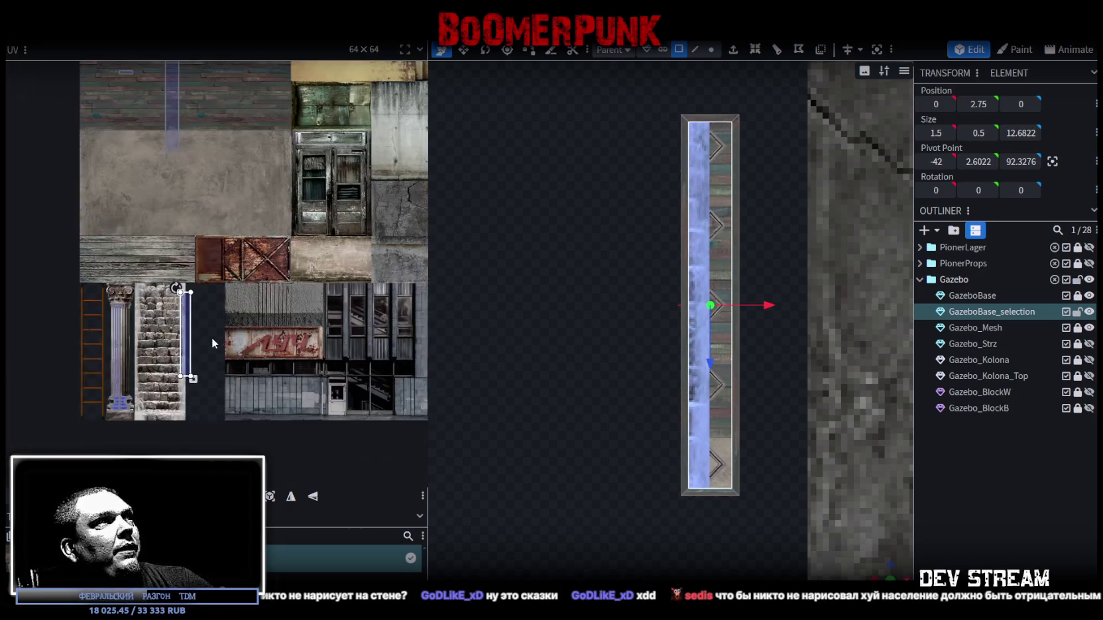
pyautogui.moveTo(136, 317)
pyautogui.mouseDown()
pyautogui.moveTo(262, 293)
pyautogui.moveTo(235, 310)
pyautogui.moveTo(253, 331)
pyautogui.mouseUp()
pyautogui.scroll(3, 259, 297)
pyautogui.scroll(3, 254, 299)
pyautogui.scroll(-5, 254, 332)
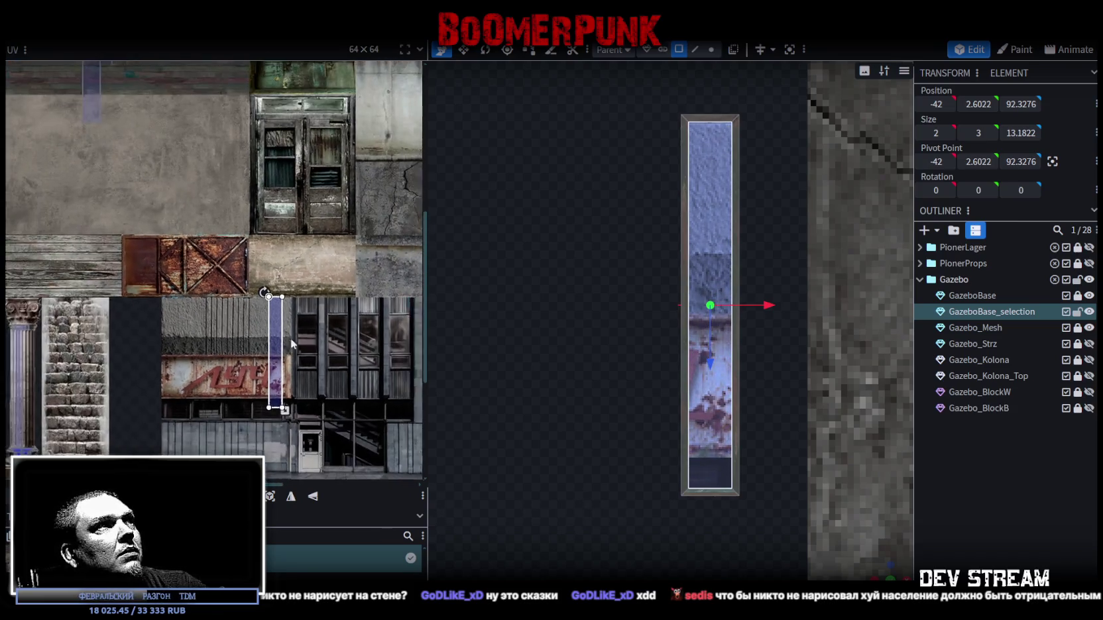
pyautogui.scroll(-3, 155, 341)
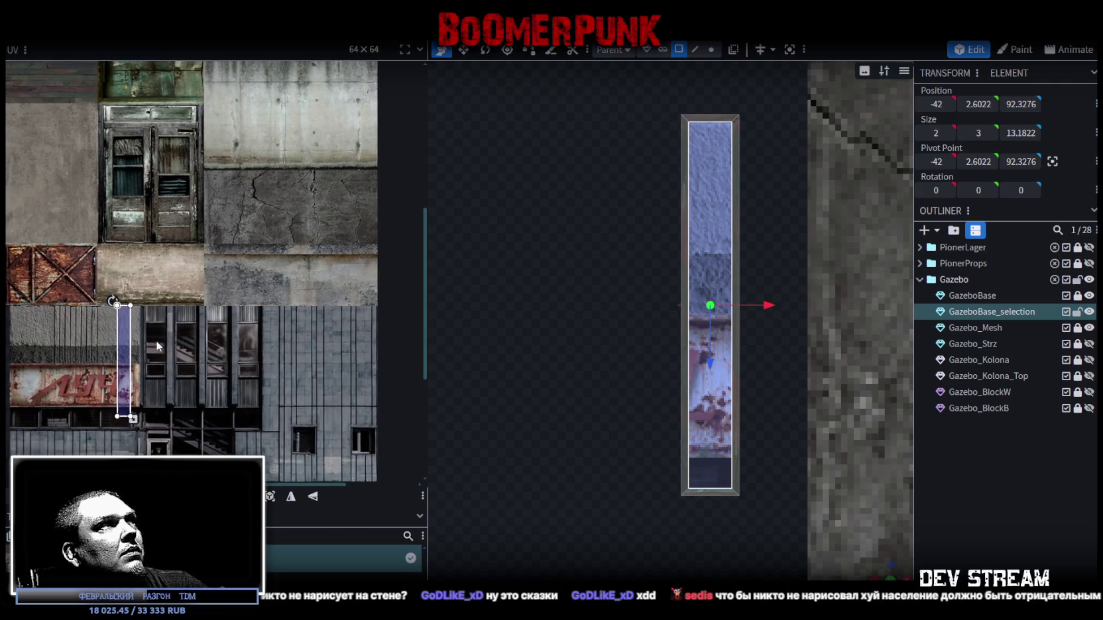
pyautogui.moveTo(123, 363); pyautogui.dragTo(268, 229)
pyautogui.scroll(2, 265, 169)
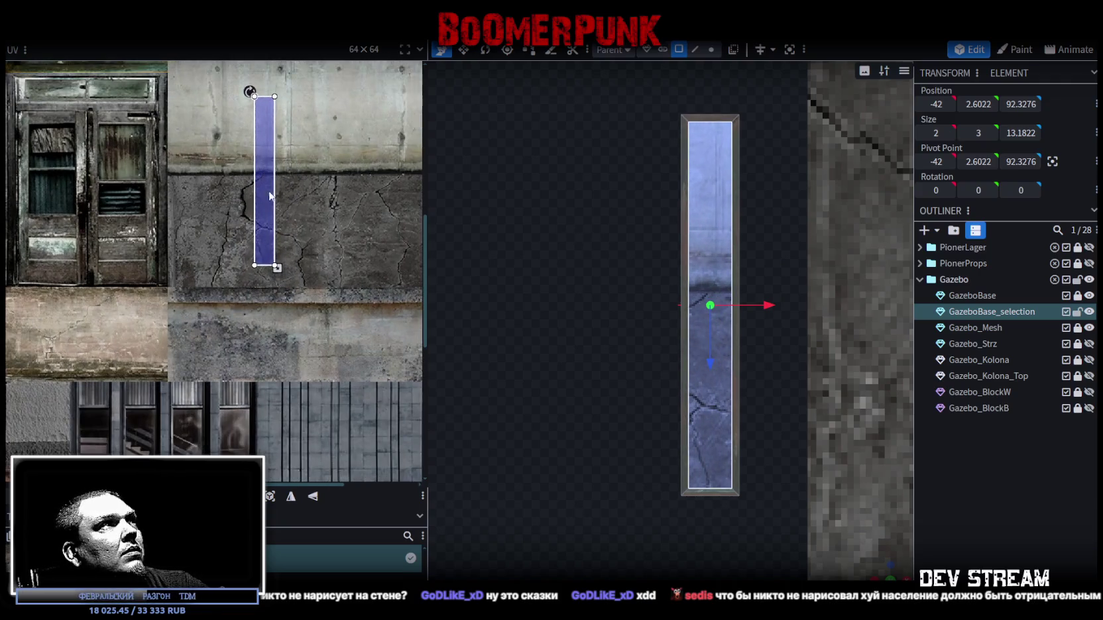
pyautogui.scroll(1, 289, 325)
pyautogui.moveTo(285, 333)
pyautogui.mouseDown()
pyautogui.moveTo(272, 310)
pyautogui.moveTo(387, 320)
pyautogui.moveTo(355, 316)
pyautogui.mouseUp()
# Step: Rotate the top face's UV left and place it on the smooth concrete
pyautogui.rightClick(353, 316)
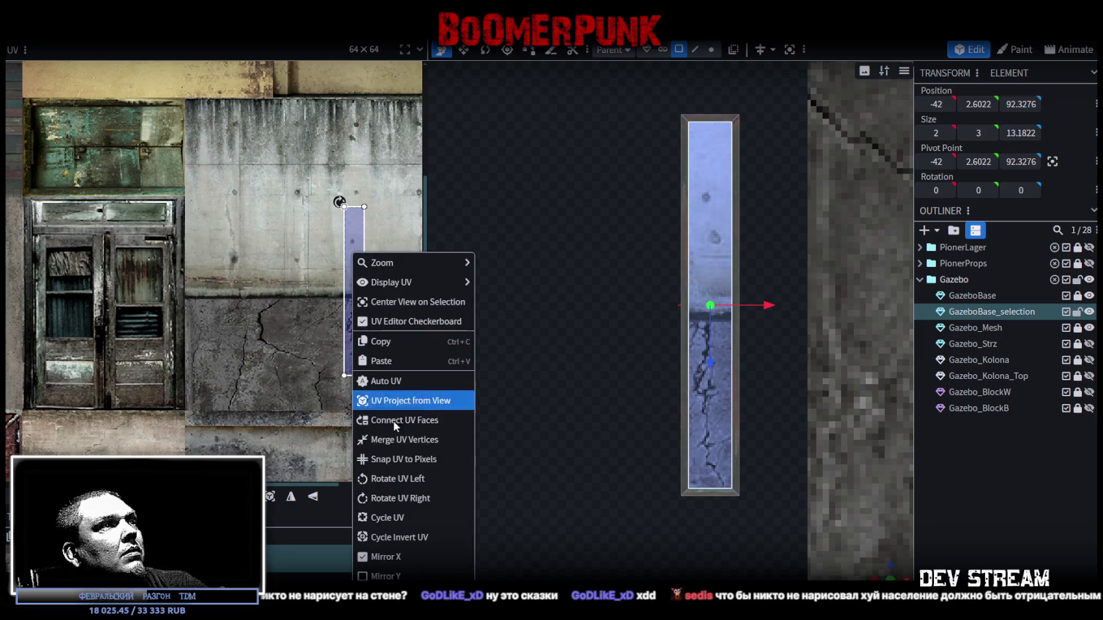
pyautogui.click(396, 480)
pyautogui.moveTo(307, 326)
pyautogui.mouseDown()
pyautogui.moveTo(318, 263)
pyautogui.moveTo(228, 245)
pyautogui.moveTo(251, 245)
pyautogui.mouseUp()
pyautogui.scroll(3, 225, 236)
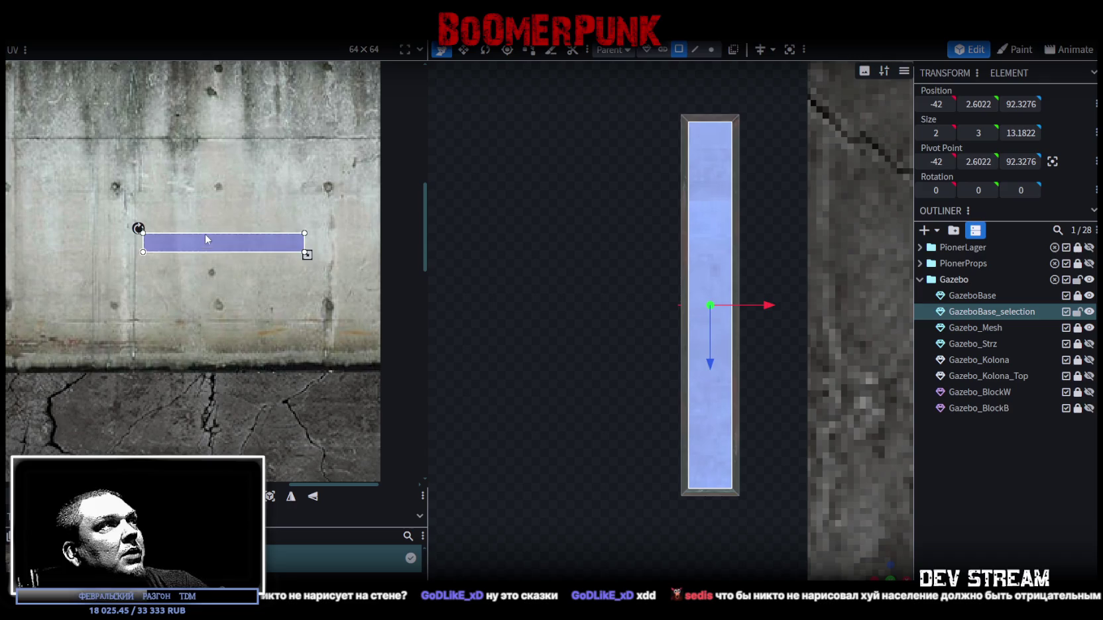
# Step: Move the rail underside's UV lower and further left on the concrete wall
pyautogui.moveTo(755, 569)
pyautogui.mouseDown()
pyautogui.moveTo(710, 453)
pyautogui.moveTo(631, 452)
pyautogui.moveTo(755, 350)
pyautogui.moveTo(700, 358)
pyautogui.moveTo(620, 420)
pyautogui.moveTo(588, 356)
pyautogui.mouseUp()
pyautogui.click(755, 350)
pyautogui.click(709, 179)
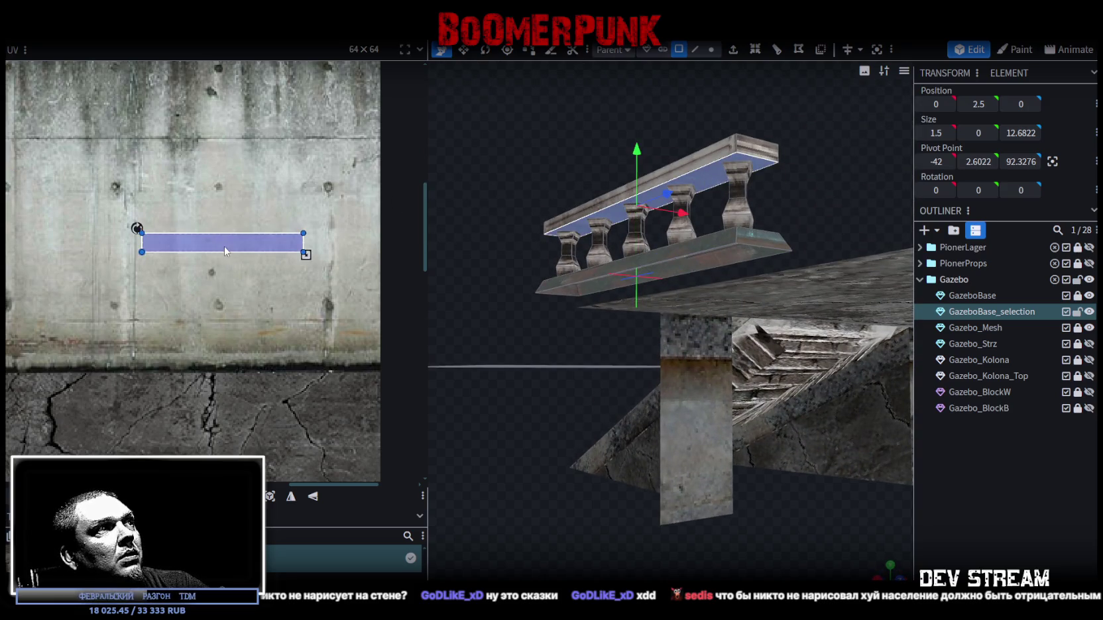
pyautogui.moveTo(210, 243)
pyautogui.mouseDown()
pyautogui.moveTo(91, 351)
pyautogui.moveTo(68, 348)
pyautogui.mouseUp()
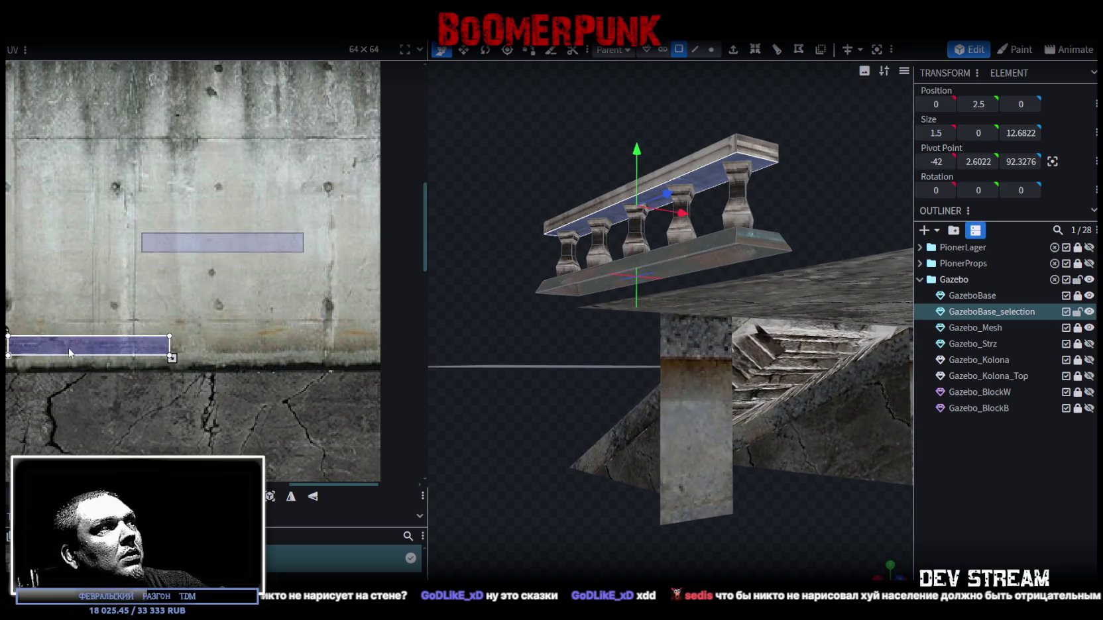
pyautogui.moveTo(270, 328); pyautogui.dragTo(170, 336)
# Step: Select several faces of the GazeboBase_selection railing base
pyautogui.click(983, 478)
pyautogui.moveTo(490, 377)
pyautogui.mouseDown()
pyautogui.moveTo(485, 342)
pyautogui.moveTo(542, 447)
pyautogui.moveTo(645, 294)
pyautogui.moveTo(585, 371)
pyautogui.mouseUp()
pyautogui.click(646, 294)
pyautogui.click(633, 277)
pyautogui.click(670, 366)
pyautogui.moveTo(670, 366)
pyautogui.mouseDown()
pyautogui.moveTo(557, 438)
pyautogui.moveTo(662, 276)
pyautogui.mouseUp()
pyautogui.click(731, 285)
pyautogui.moveTo(730, 285)
pyautogui.mouseDown()
pyautogui.moveTo(752, 211)
pyautogui.moveTo(750, 273)
pyautogui.mouseUp()
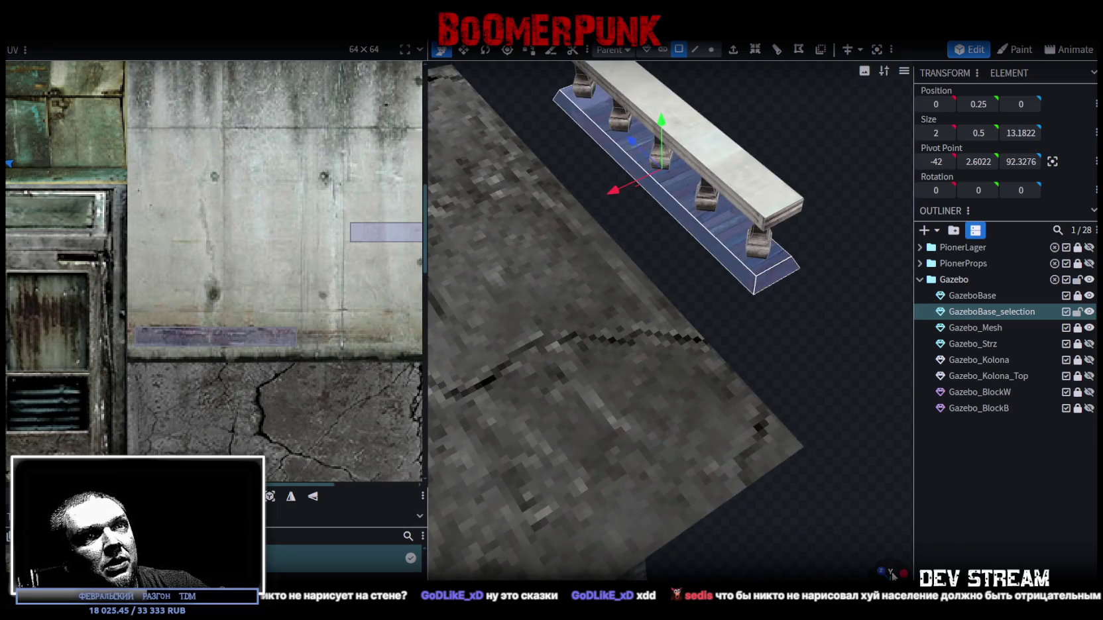
# Step: From a top-down view, move the base face's UV onto the cracked concrete
pyautogui.click(890, 571)
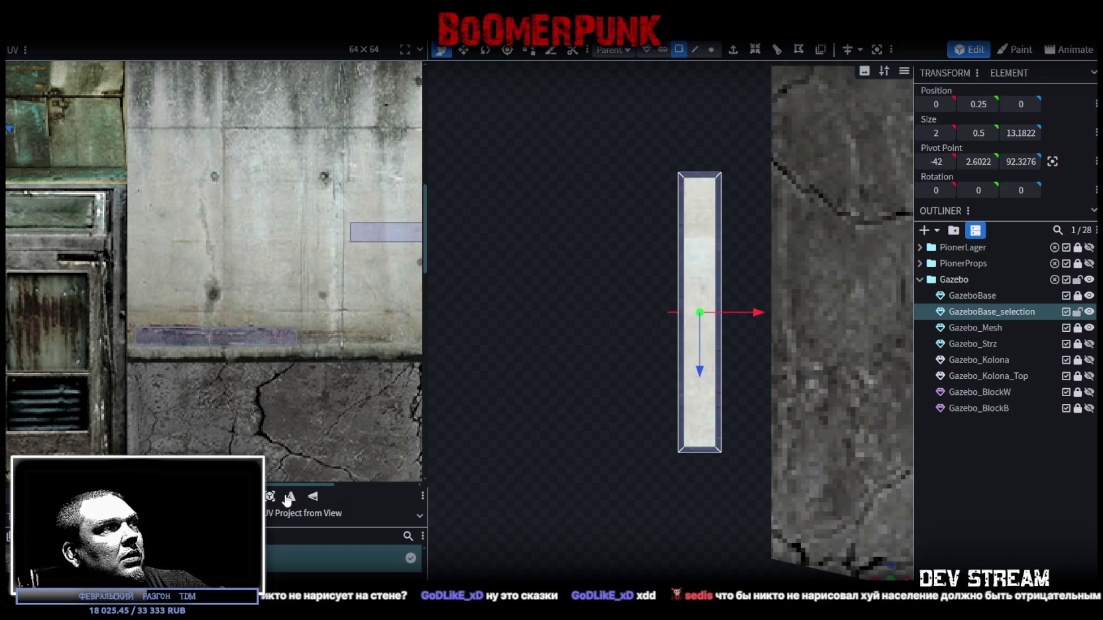
pyautogui.scroll(-5, 110, 292)
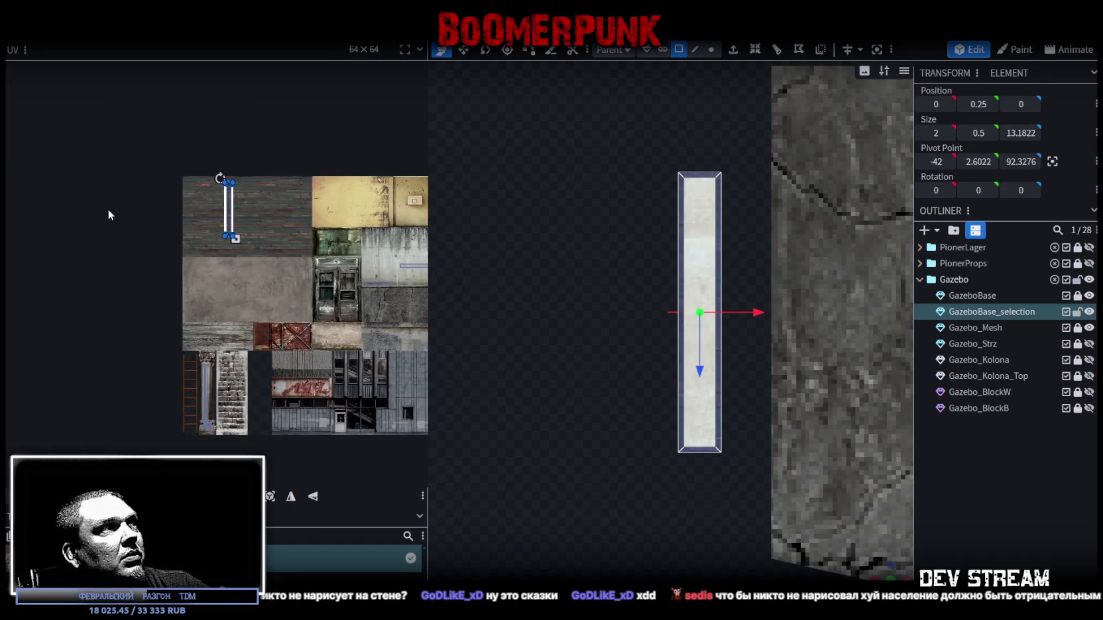
pyautogui.scroll(5, 106, 214)
pyautogui.moveTo(245, 130); pyautogui.dragTo(296, 450)
pyautogui.moveTo(356, 385)
pyautogui.mouseDown()
pyautogui.moveTo(96, 351)
pyautogui.moveTo(134, 342)
pyautogui.mouseUp()
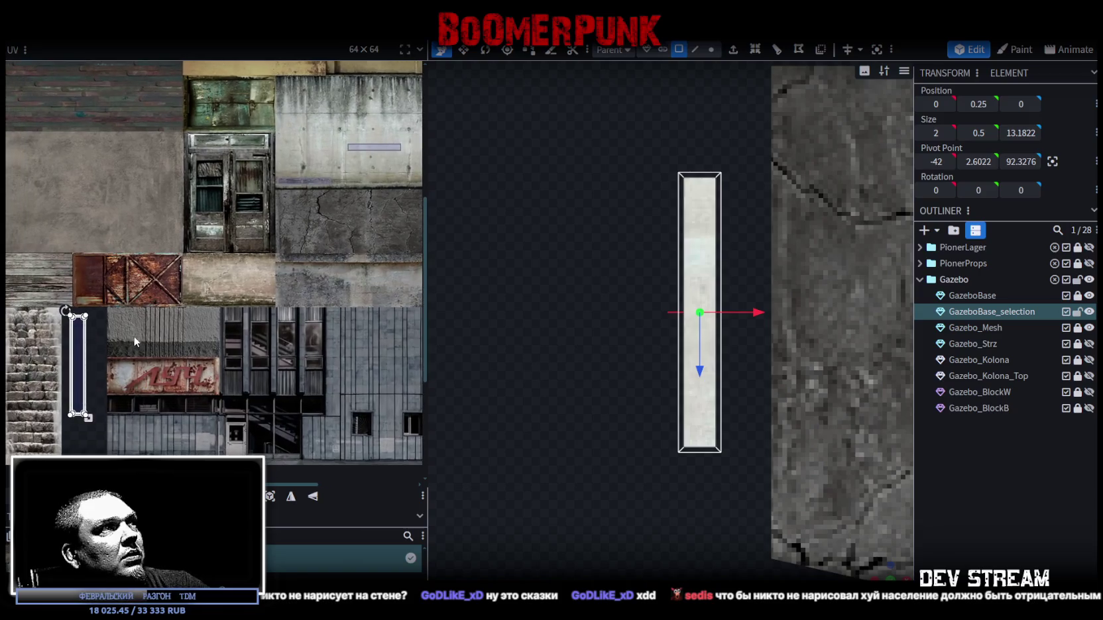
pyautogui.click(77, 368)
pyautogui.moveTo(330, 322); pyautogui.dragTo(239, 351)
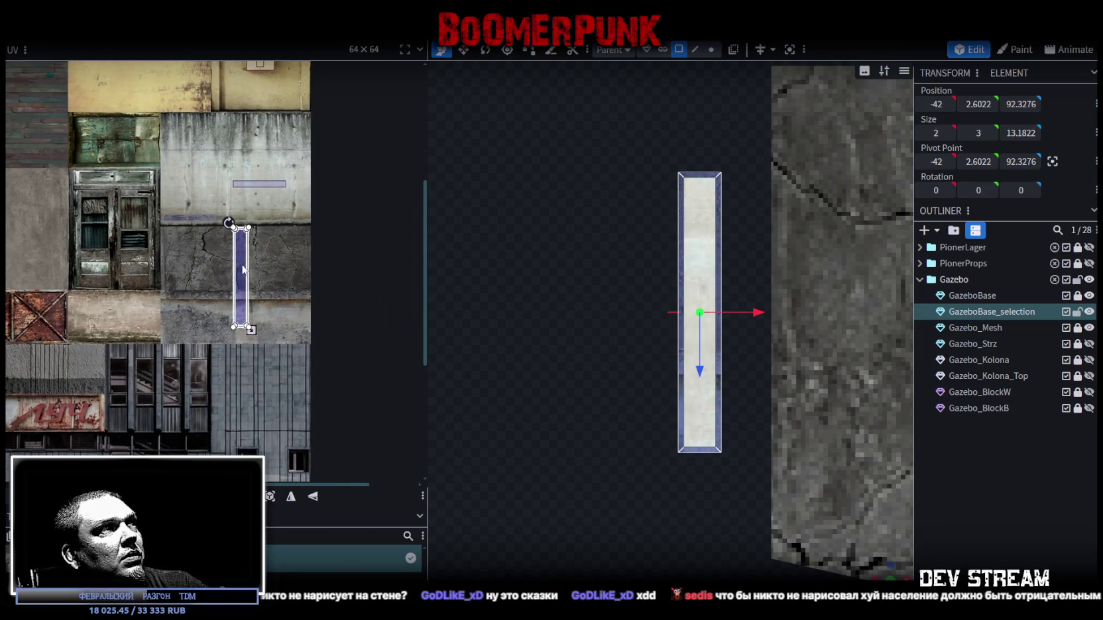
# Step: Rotate the base face's UV left and resize it into a narrow concrete strip
pyautogui.rightClick(242, 252)
pyautogui.click(280, 481)
pyautogui.moveTo(247, 282); pyautogui.dragTo(225, 306)
pyautogui.scroll(4, 272, 306)
pyautogui.scroll(2, 272, 306)
pyautogui.moveTo(192, 351); pyautogui.dragTo(207, 316)
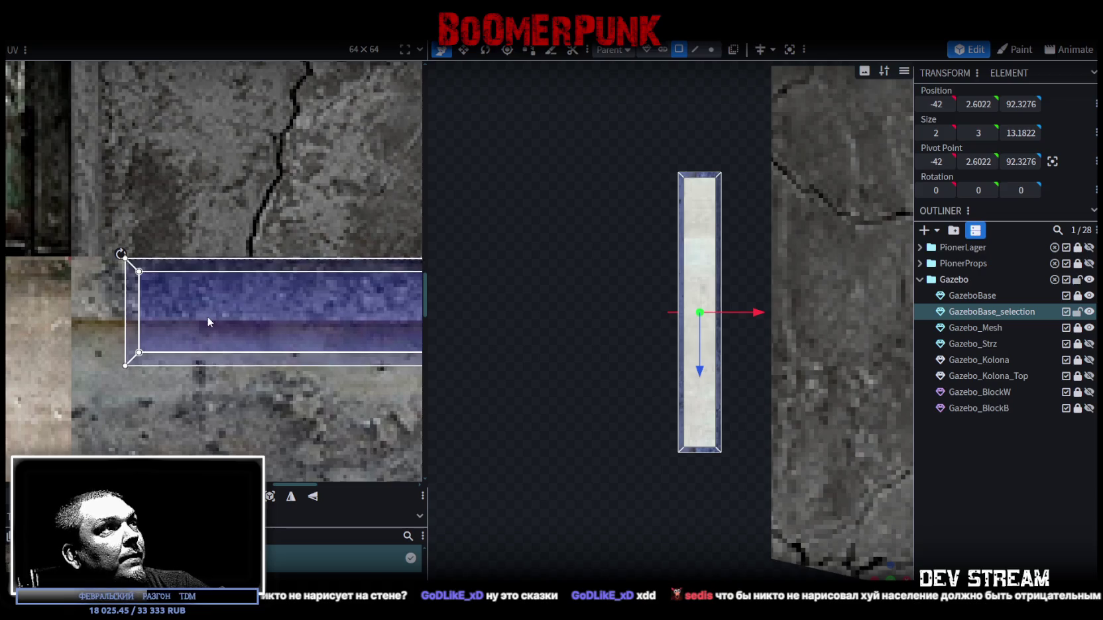
pyautogui.scroll(-3, 207, 316)
pyautogui.moveTo(356, 324); pyautogui.dragTo(178, 305)
pyautogui.scroll(2, 178, 305)
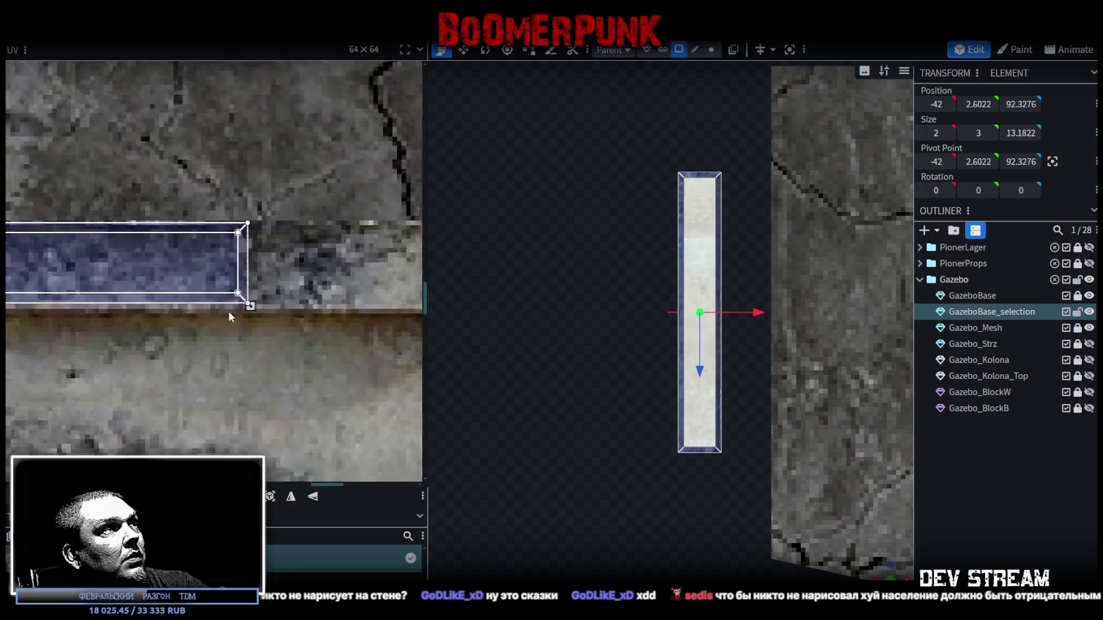
pyautogui.moveTo(258, 304); pyautogui.dragTo(281, 305)
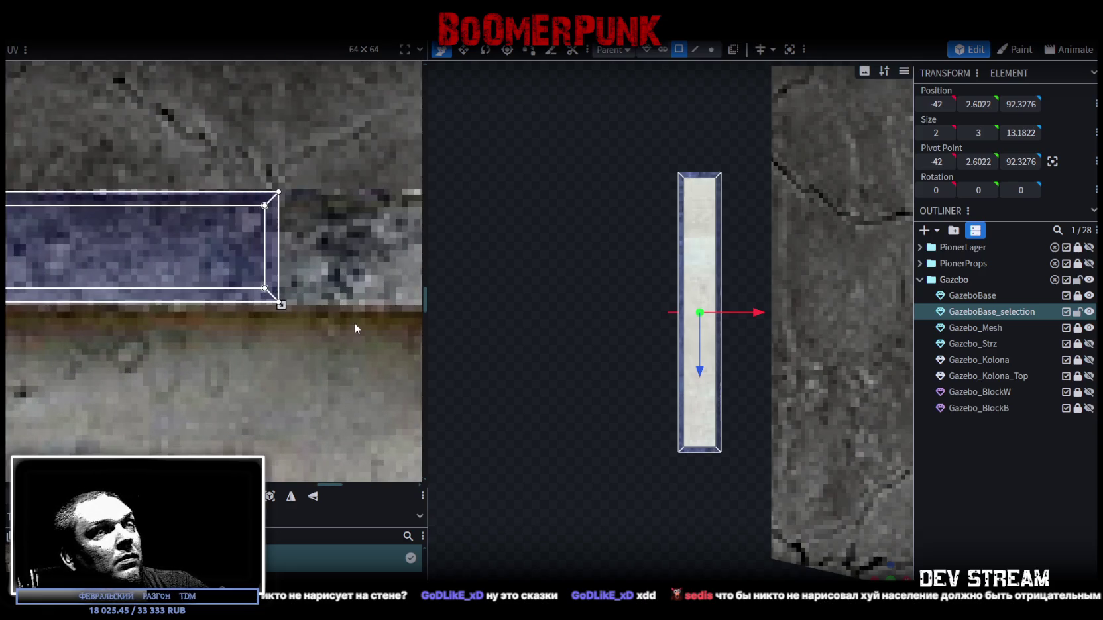
# Step: Place the balustrade rail top face's UV on the concrete strip, shifted left
pyautogui.click(968, 487)
pyautogui.moveTo(636, 424)
pyautogui.mouseDown()
pyautogui.moveTo(776, 376)
pyautogui.moveTo(873, 378)
pyautogui.moveTo(817, 395)
pyautogui.moveTo(680, 382)
pyautogui.moveTo(717, 395)
pyautogui.moveTo(623, 312)
pyautogui.mouseUp()
pyautogui.click(620, 311)
pyautogui.scroll(-5, 146, 285)
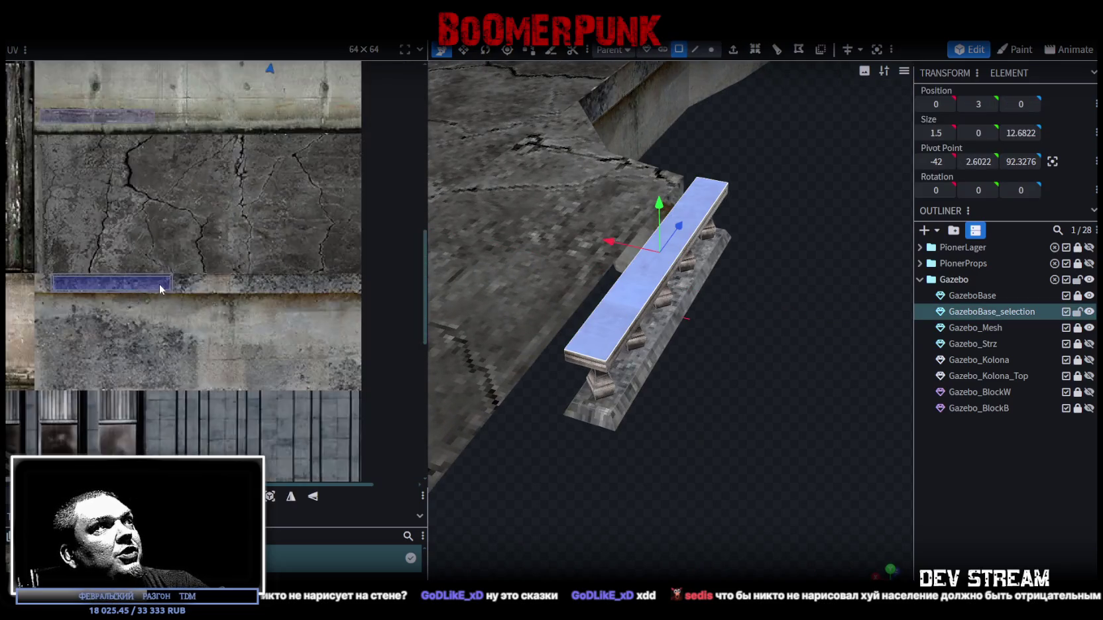
pyautogui.scroll(3, 192, 286)
pyautogui.scroll(1, 274, 212)
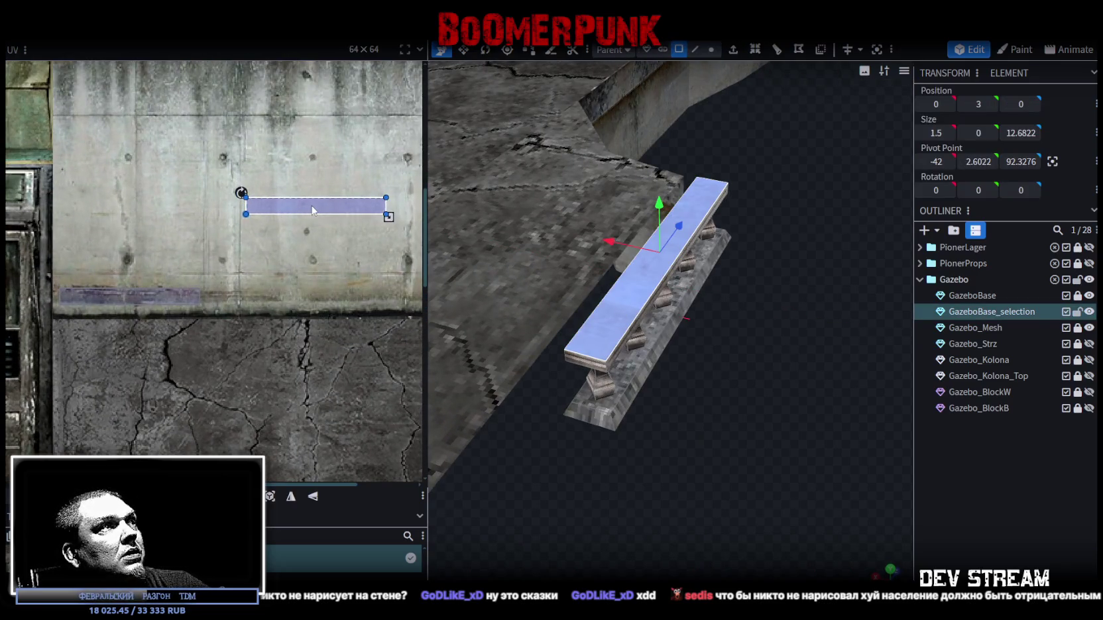
pyautogui.moveTo(308, 209)
pyautogui.mouseDown()
pyautogui.moveTo(305, 285)
pyautogui.moveTo(116, 285)
pyautogui.moveTo(347, 288)
pyautogui.mouseUp()
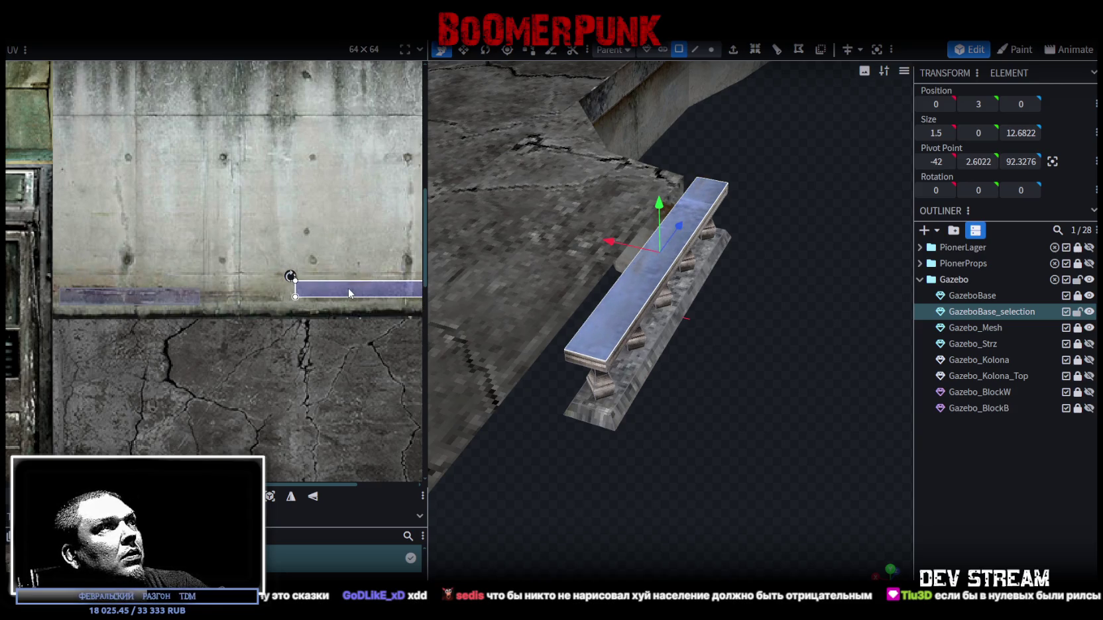
pyautogui.hscroll(3, 284, 289)
pyautogui.moveTo(239, 280); pyautogui.dragTo(186, 285)
# Step: Deselect and orbit around the railing to inspect the concrete texture
pyautogui.click(1060, 518)
pyautogui.moveTo(815, 464)
pyautogui.mouseDown()
pyautogui.moveTo(770, 450)
pyautogui.moveTo(812, 406)
pyautogui.moveTo(806, 387)
pyautogui.moveTo(719, 452)
pyautogui.moveTo(479, 394)
pyautogui.moveTo(755, 379)
pyautogui.moveTo(784, 423)
pyautogui.moveTo(817, 438)
pyautogui.mouseUp()
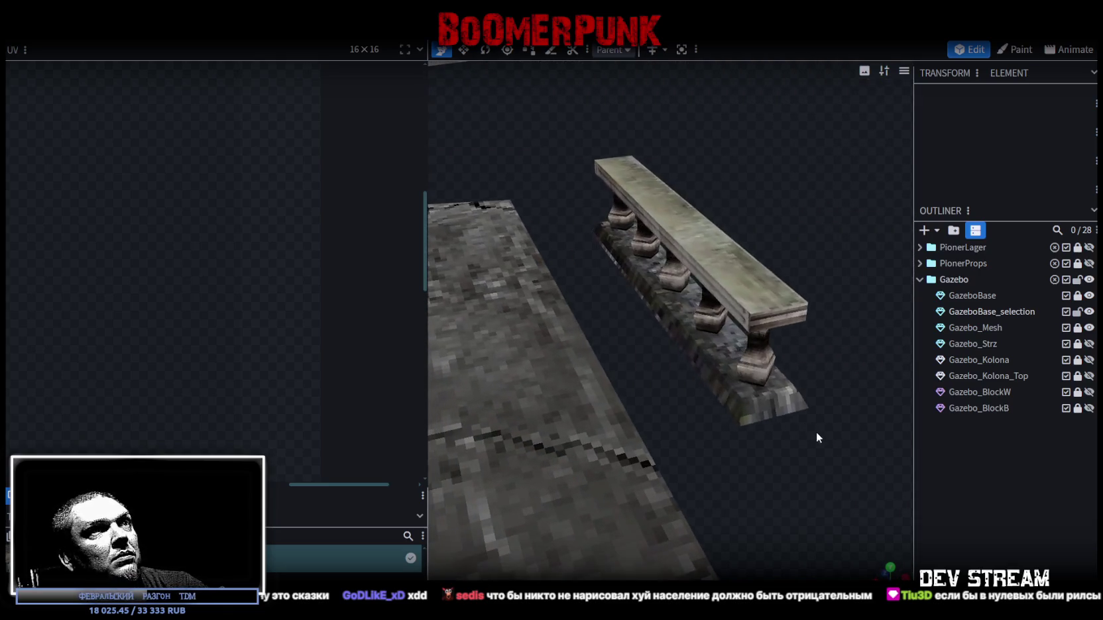
pyautogui.click(685, 345)
pyautogui.moveTo(685, 345)
pyautogui.mouseDown()
pyautogui.moveTo(754, 383)
pyautogui.moveTo(795, 338)
pyautogui.mouseUp()
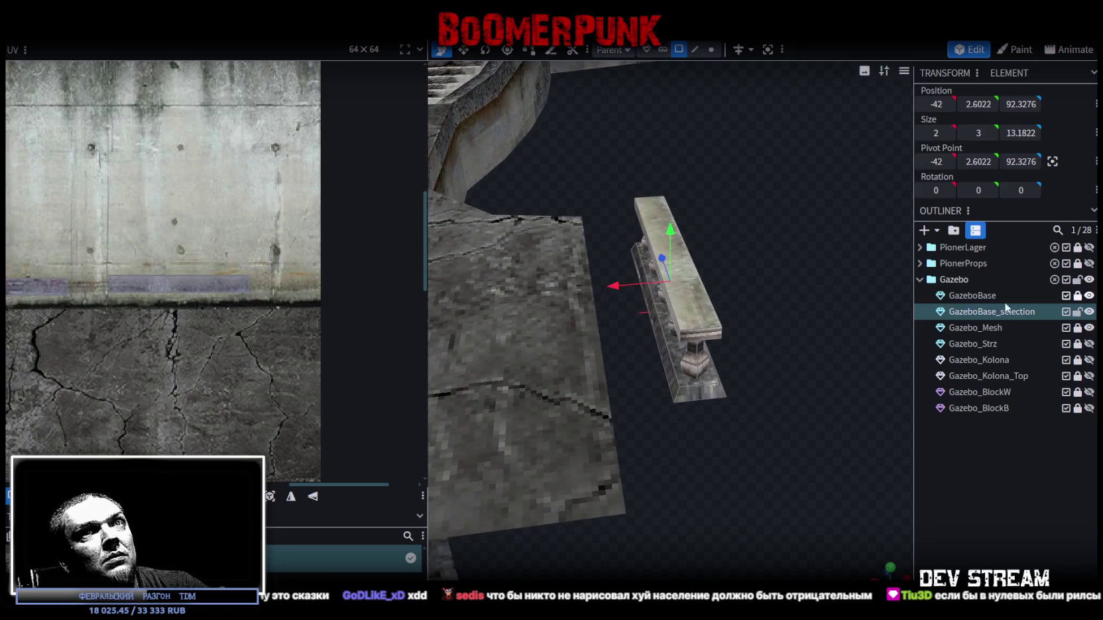
# Step: Rename the GazeboBase_selection element to Gazebo_Bort in the Outliner
pyautogui.doubleClick(986, 312)
pyautogui.moveTo(977, 311); pyautogui.dragTo(1055, 313)
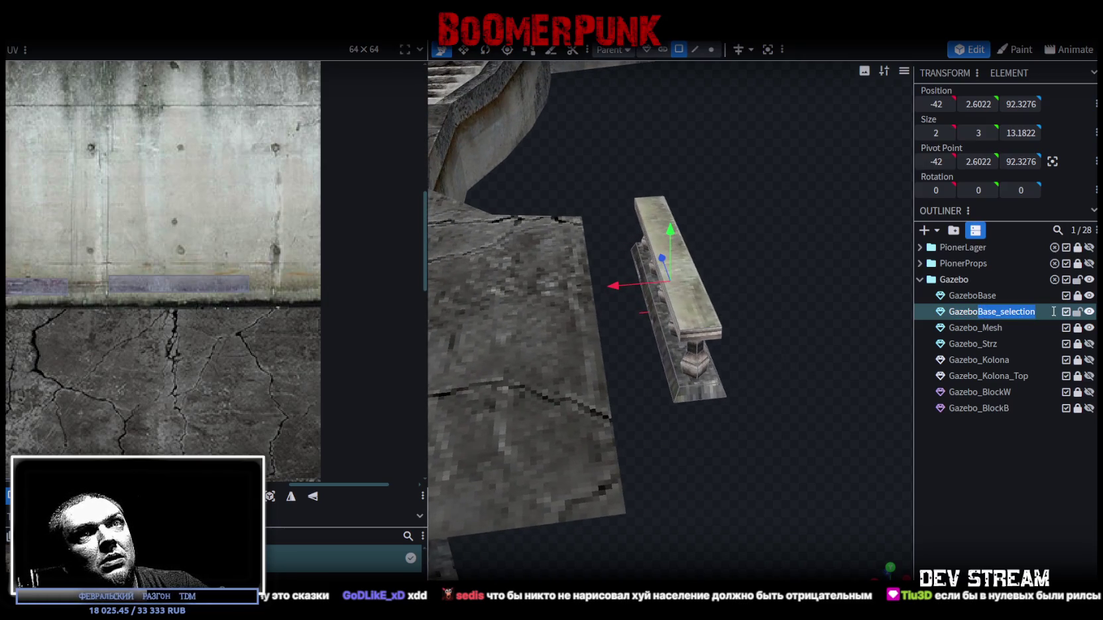
pyautogui.write('_')
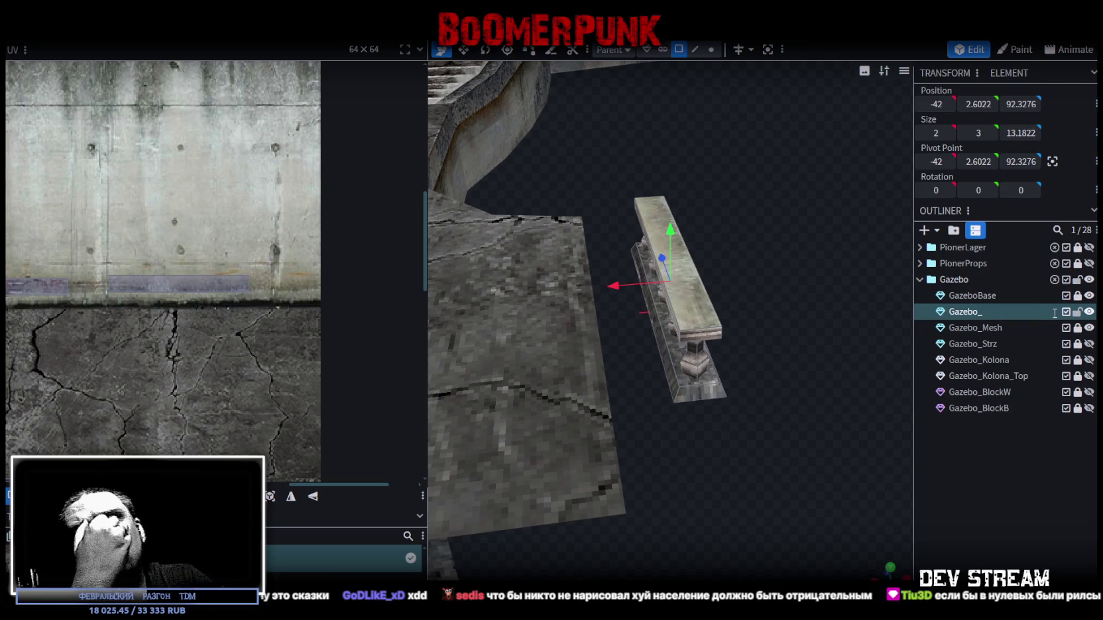
pyautogui.write('Bort')
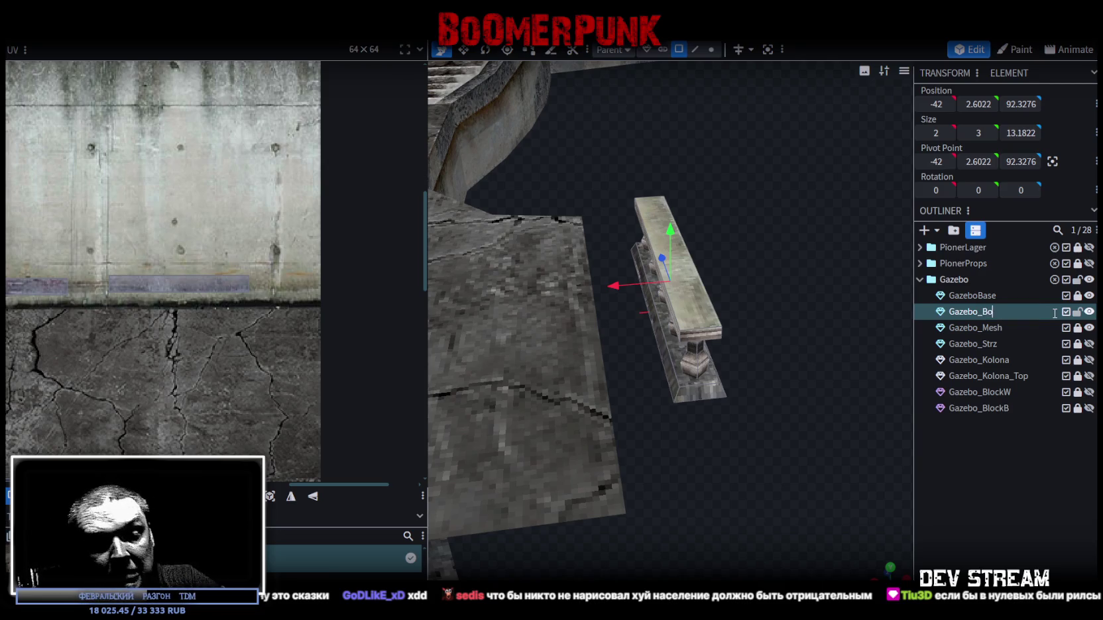
pyautogui.press('Return')
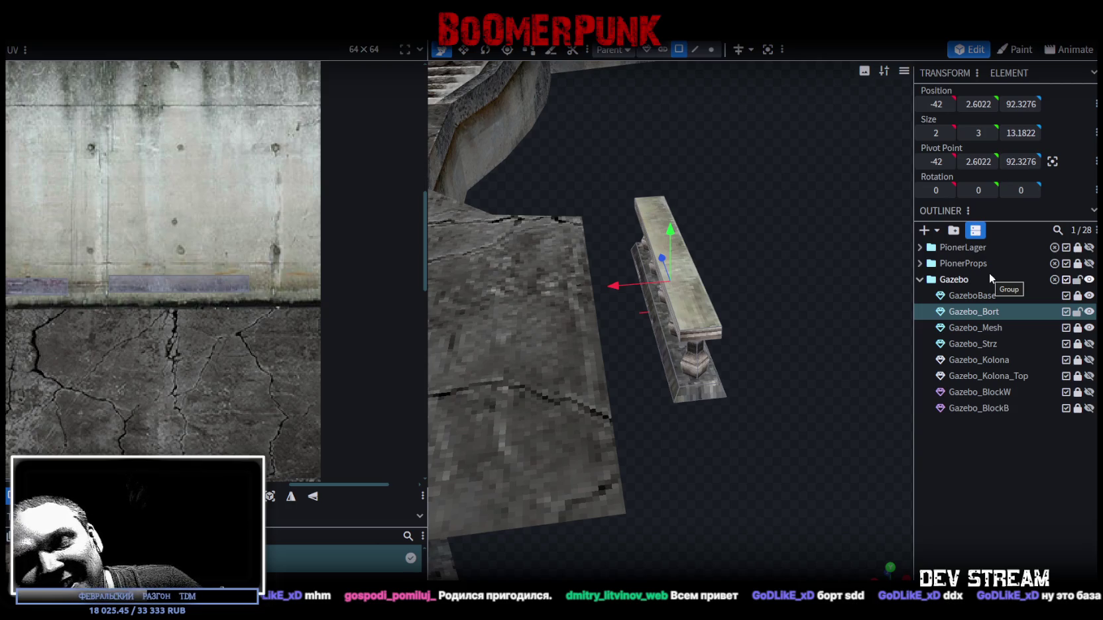
pyautogui.moveTo(758, 306)
pyautogui.mouseDown()
pyautogui.moveTo(769, 245)
pyautogui.moveTo(829, 271)
pyautogui.moveTo(726, 231)
pyautogui.moveTo(657, 185)
pyautogui.moveTo(571, 193)
pyautogui.mouseUp()
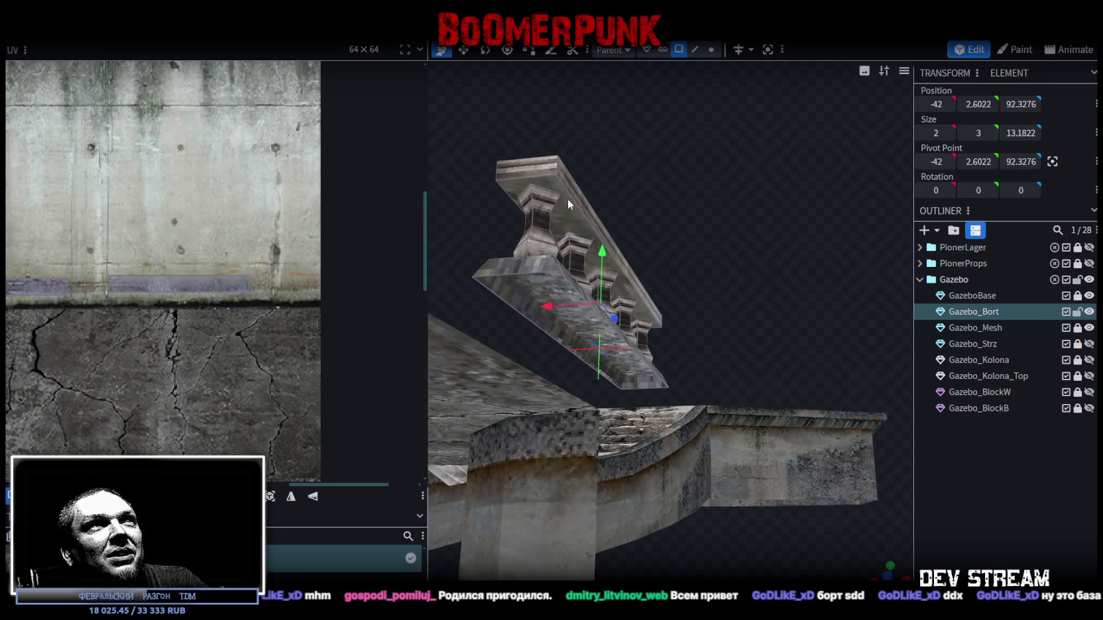
# Step: Rename Gazebo_Bort to Gazebo_Bort1
pyautogui.click(637, 225)
pyautogui.moveTo(680, 178)
pyautogui.mouseDown()
pyautogui.moveTo(678, 213)
pyautogui.moveTo(503, 305)
pyautogui.moveTo(549, 342)
pyautogui.moveTo(853, 314)
pyautogui.mouseUp()
pyautogui.doubleClick(997, 311)
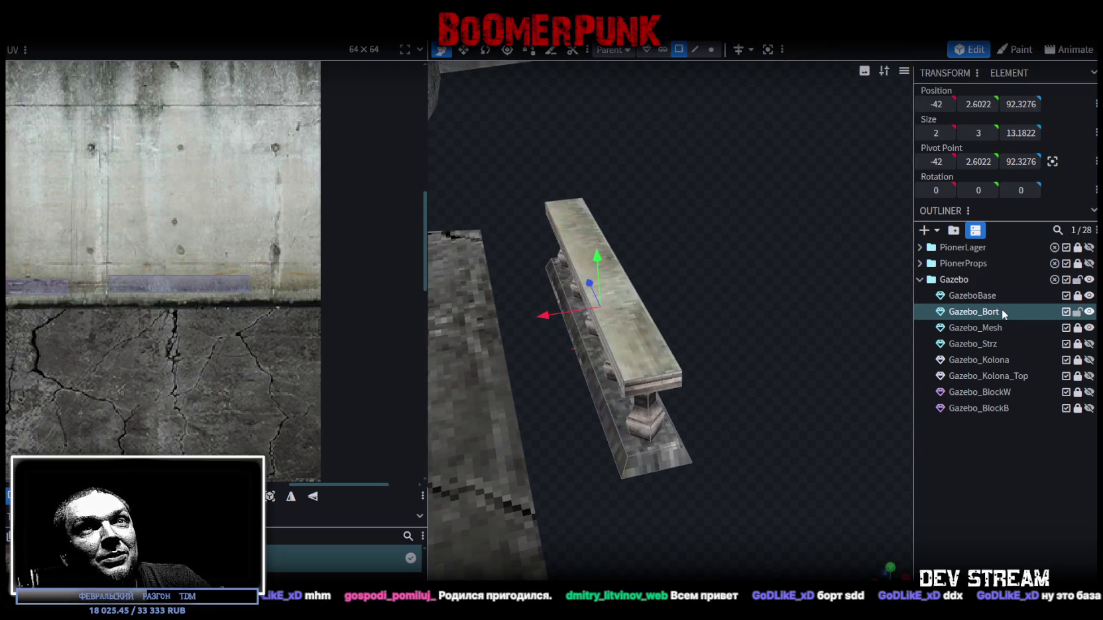
pyautogui.write('1')
pyautogui.press('Return')
# Step: Duplicate the railing as Gazebo_Bort2 and select its top face
pyautogui.moveTo(707, 318); pyautogui.dragTo(905, 291)
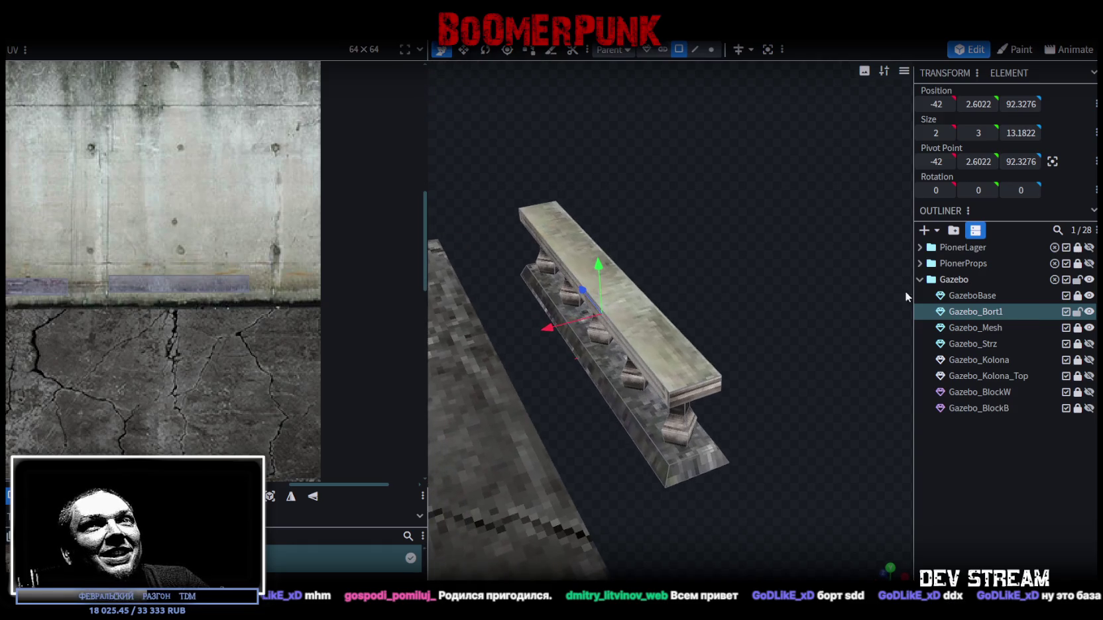
pyautogui.hotkey('ctrl', 'd')
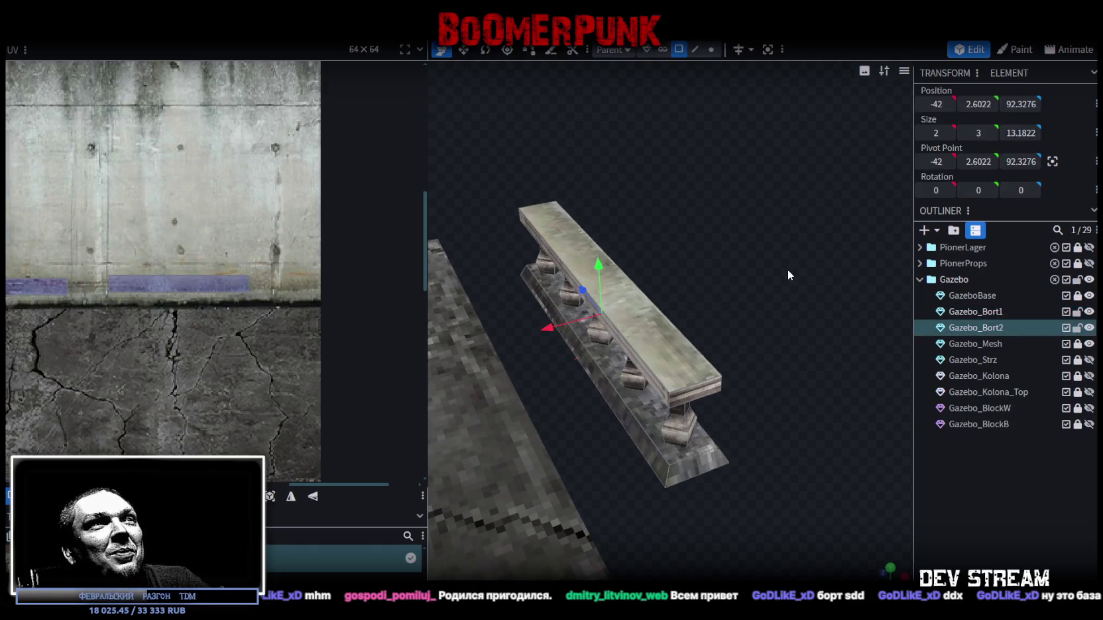
pyautogui.moveTo(788, 269); pyautogui.dragTo(762, 283)
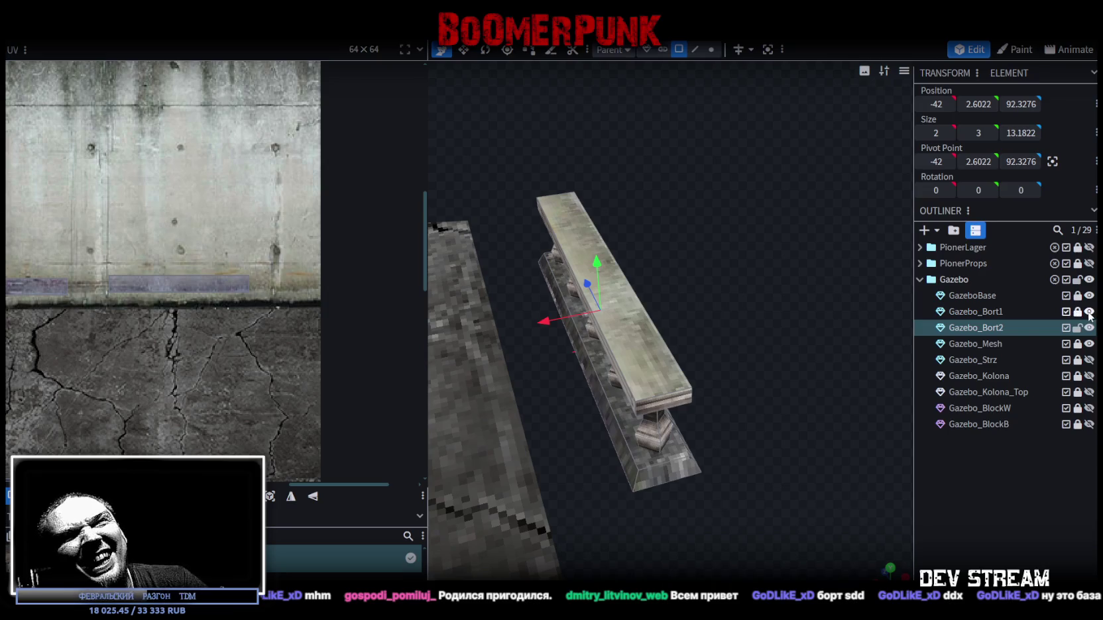
pyautogui.moveTo(783, 291); pyautogui.dragTo(849, 286)
pyautogui.click(687, 332)
pyautogui.moveTo(686, 332)
pyautogui.mouseDown()
pyautogui.moveTo(713, 216)
pyautogui.moveTo(753, 220)
pyautogui.mouseUp()
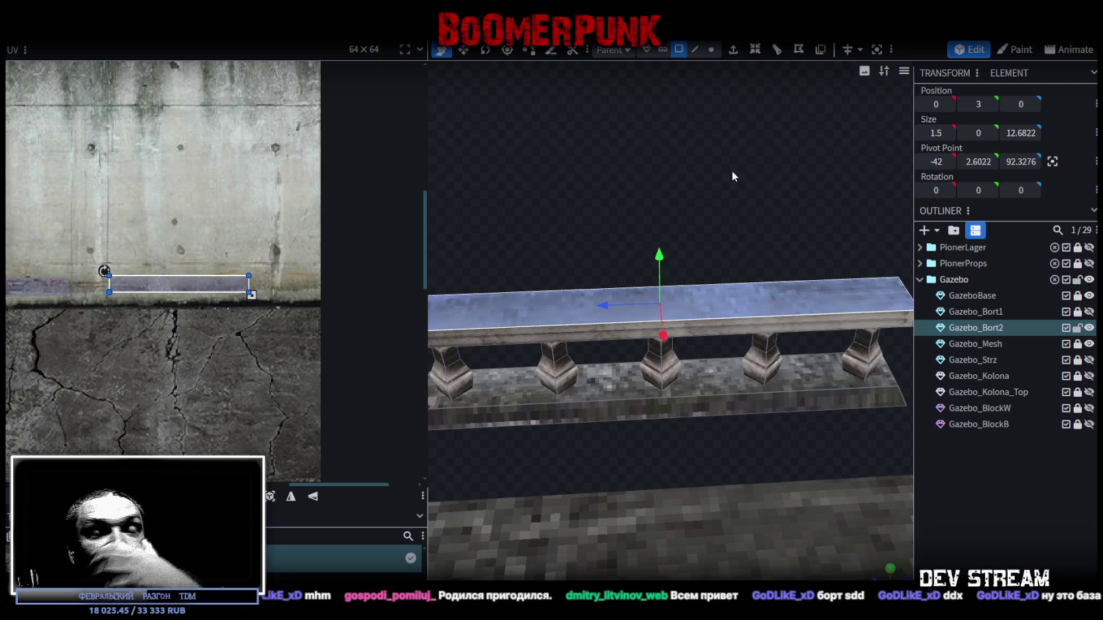
pyautogui.moveTo(718, 166)
pyautogui.mouseDown()
pyautogui.moveTo(729, 161)
pyautogui.moveTo(720, 164)
pyautogui.mouseUp()
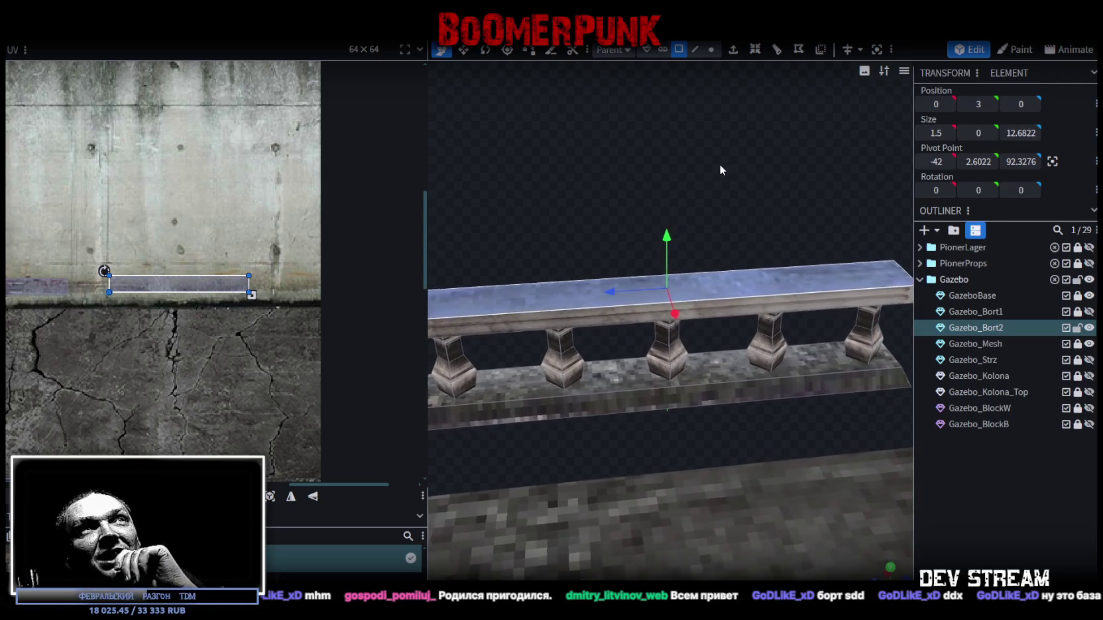
# Step: Loop-cut Gazebo_Bort2's top face across the rail three times
pyautogui.click(777, 50)
pyautogui.click(726, 534)
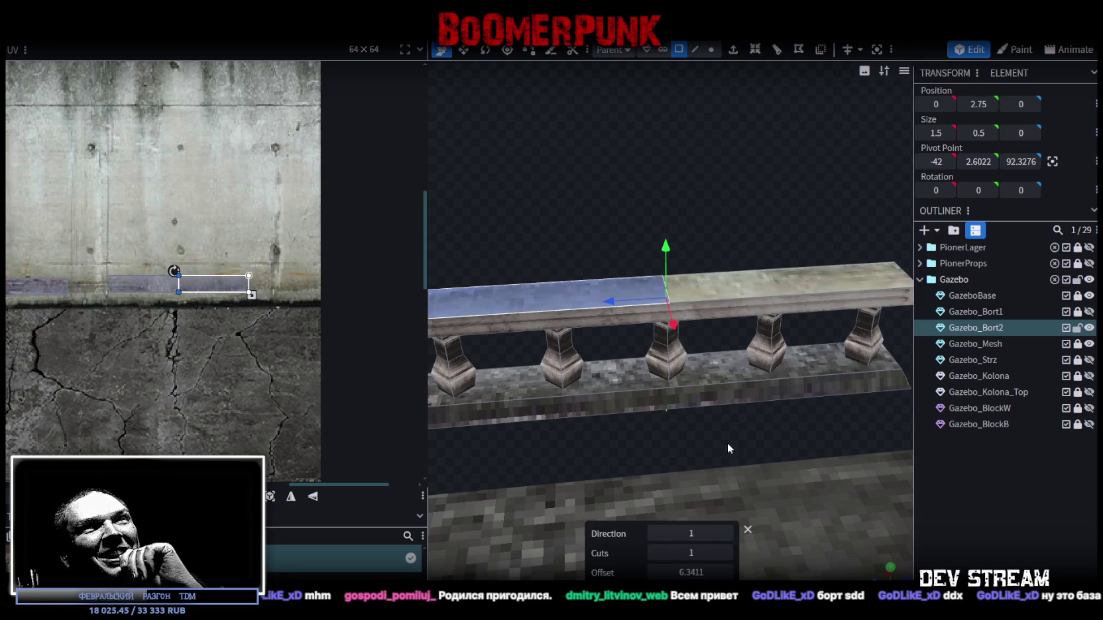
pyautogui.click(704, 308)
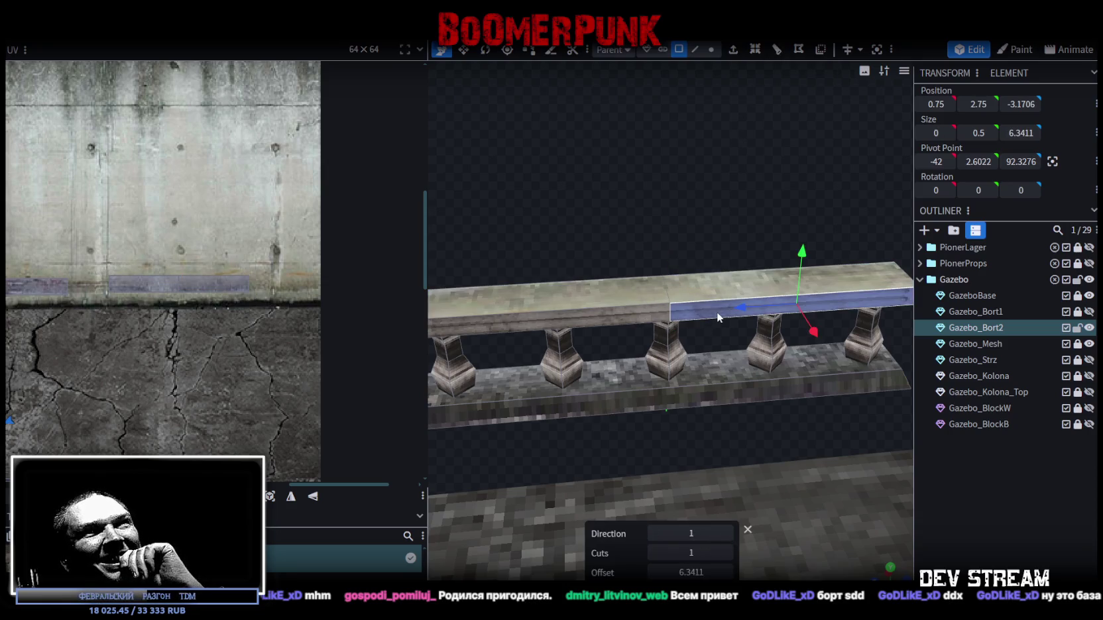
pyautogui.click(777, 50)
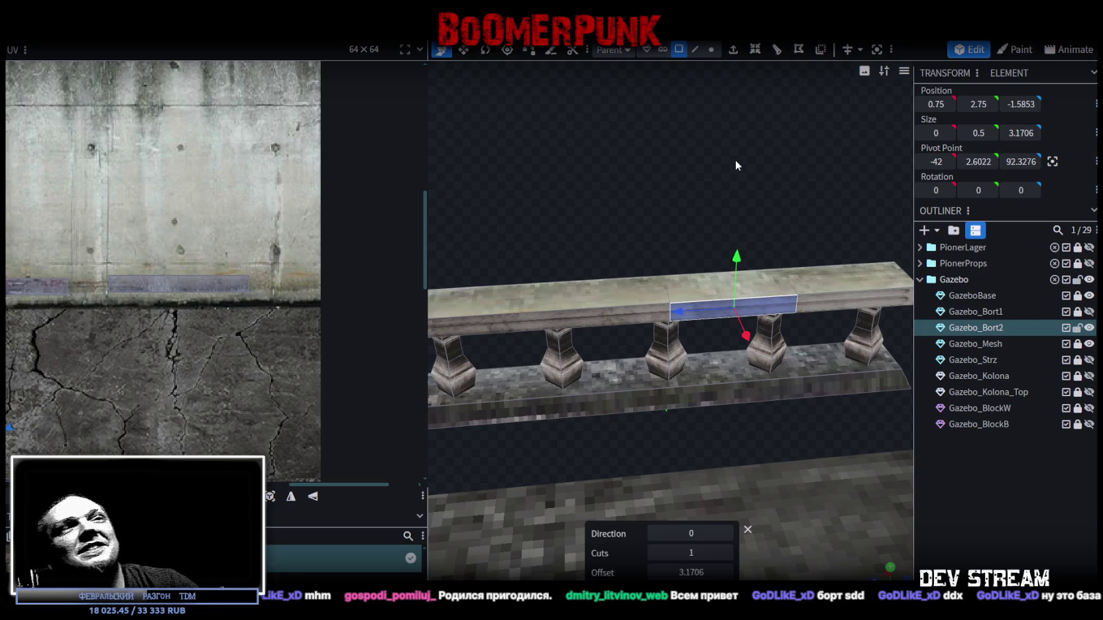
pyautogui.scroll(4, 703, 165)
pyautogui.click(777, 50)
pyautogui.moveTo(750, 185)
pyautogui.mouseDown()
pyautogui.moveTo(723, 181)
pyautogui.moveTo(771, 198)
pyautogui.moveTo(730, 143)
pyautogui.moveTo(727, 114)
pyautogui.mouseUp()
# Step: In vertex mode, slide a cut vertex along the rail to slant the edge
pyautogui.click(711, 50)
pyautogui.moveTo(780, 160)
pyautogui.mouseDown()
pyautogui.moveTo(731, 147)
pyautogui.moveTo(722, 106)
pyautogui.moveTo(743, 171)
pyautogui.mouseUp()
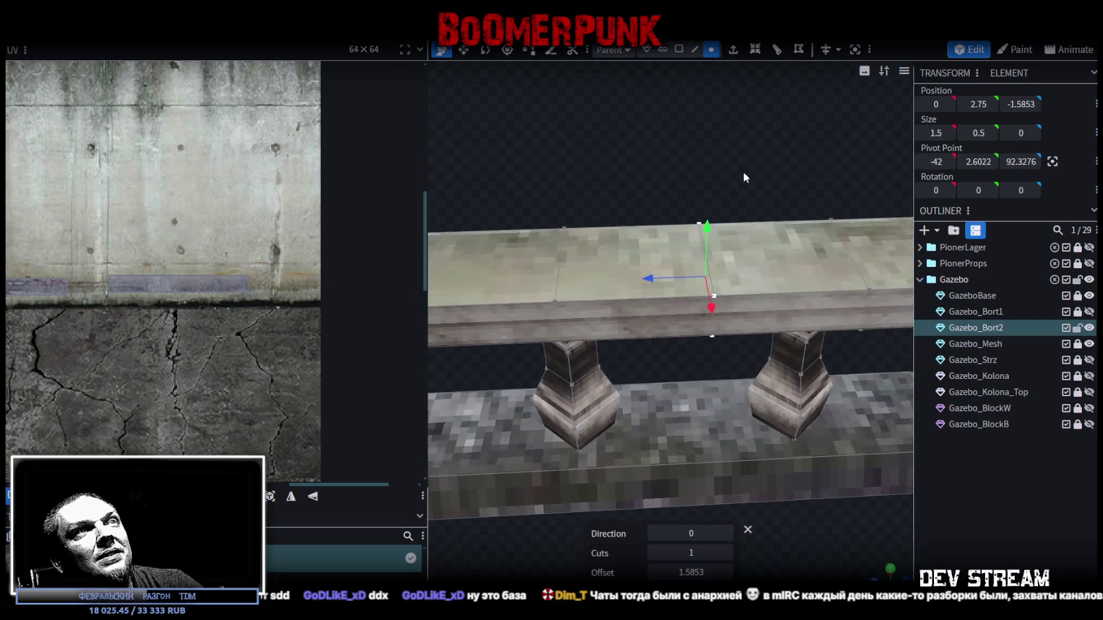
pyautogui.click(716, 302)
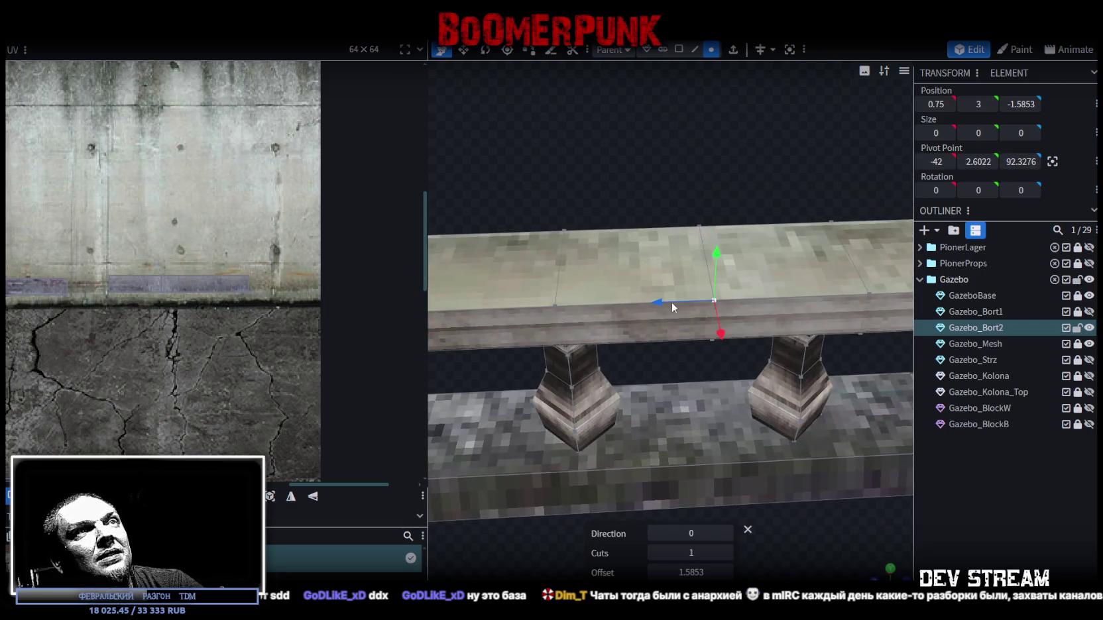
pyautogui.moveTo(664, 305); pyautogui.dragTo(588, 307)
pyautogui.moveTo(732, 211)
pyautogui.mouseDown()
pyautogui.moveTo(634, 201)
pyautogui.moveTo(741, 232)
pyautogui.mouseUp()
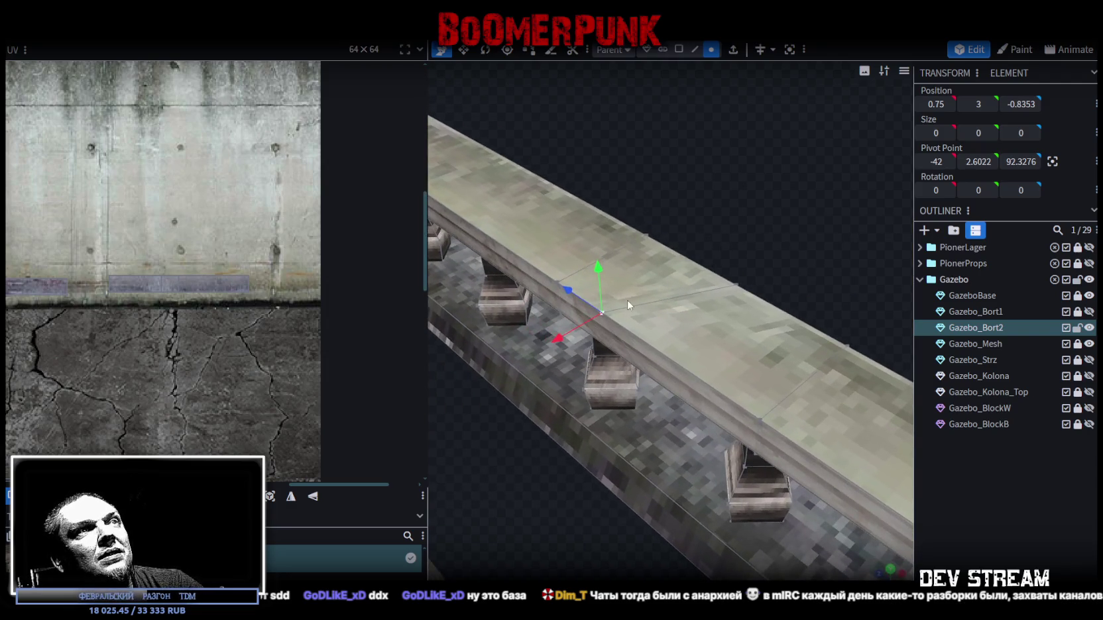
# Step: Select different vertices and edges on the cut top face, ending on the short edge
pyautogui.keyDown('shift'); pyautogui.click(648, 238); pyautogui.keyUp('shift')
pyautogui.moveTo(648, 237)
pyautogui.mouseDown()
pyautogui.moveTo(782, 237)
pyautogui.moveTo(735, 193)
pyautogui.moveTo(689, 297)
pyautogui.mouseUp()
pyautogui.click(689, 297)
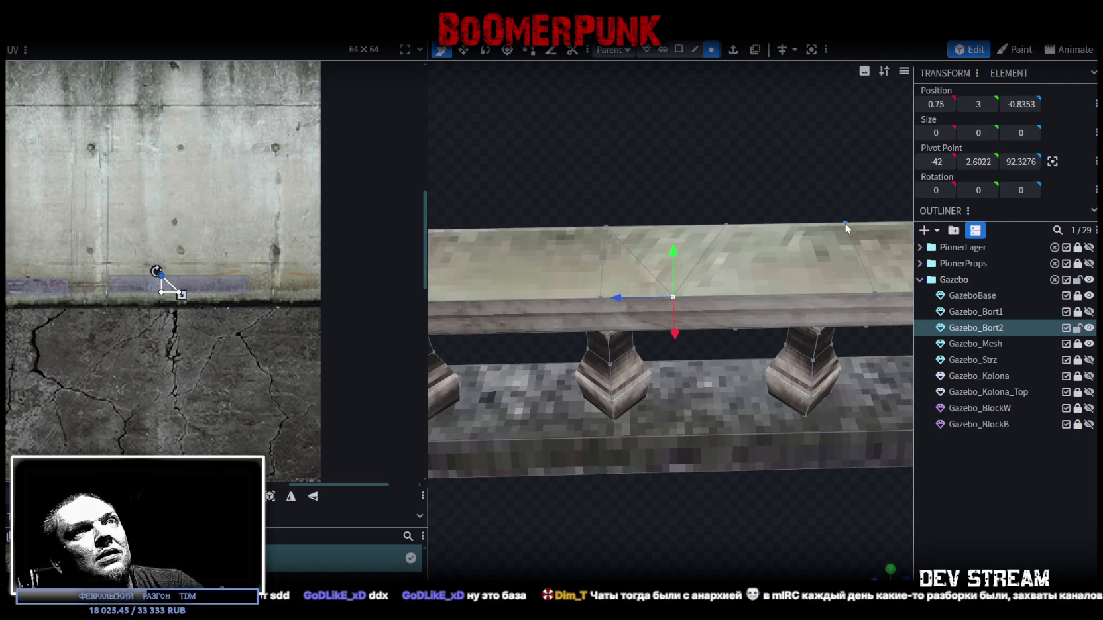
pyautogui.click(841, 240)
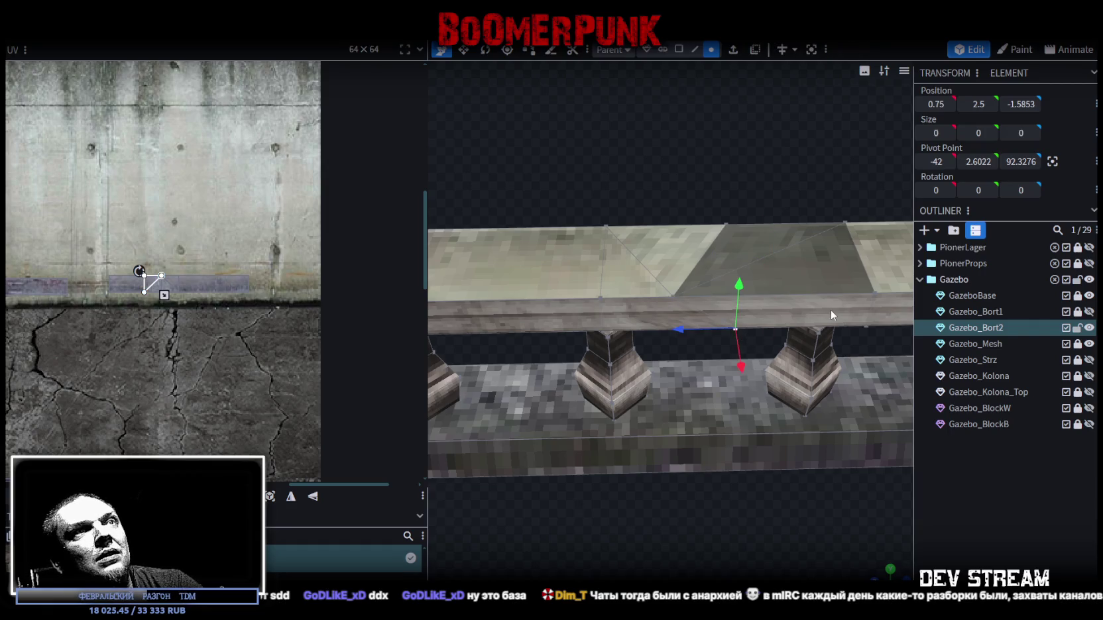
pyautogui.click(673, 297)
pyautogui.keyDown('shift'); pyautogui.click(865, 325); pyautogui.keyUp('shift')
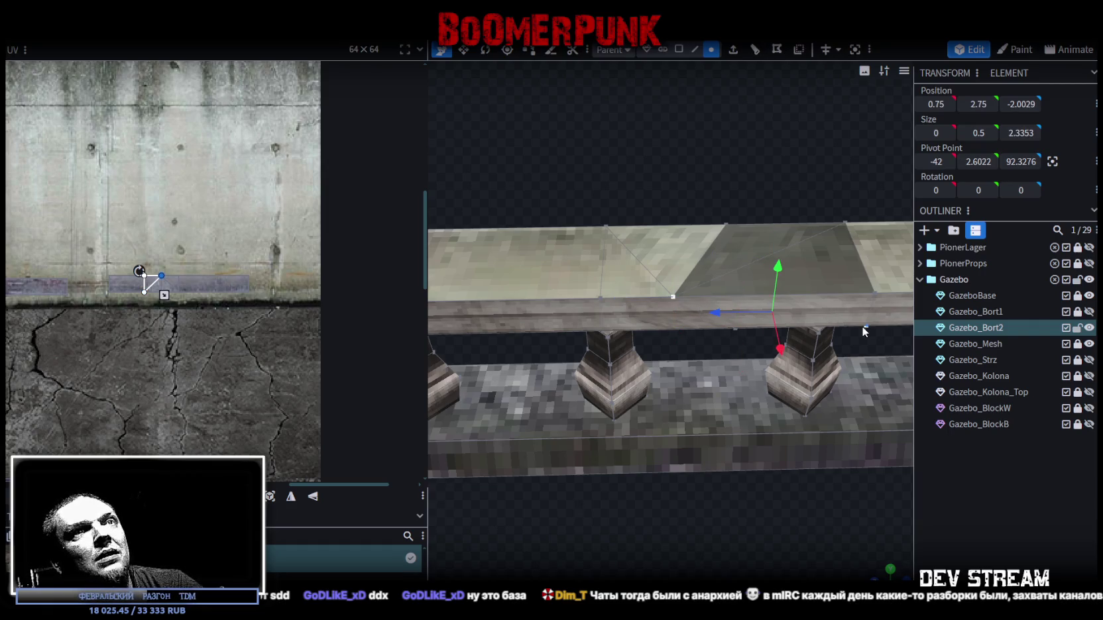
pyautogui.click(673, 297)
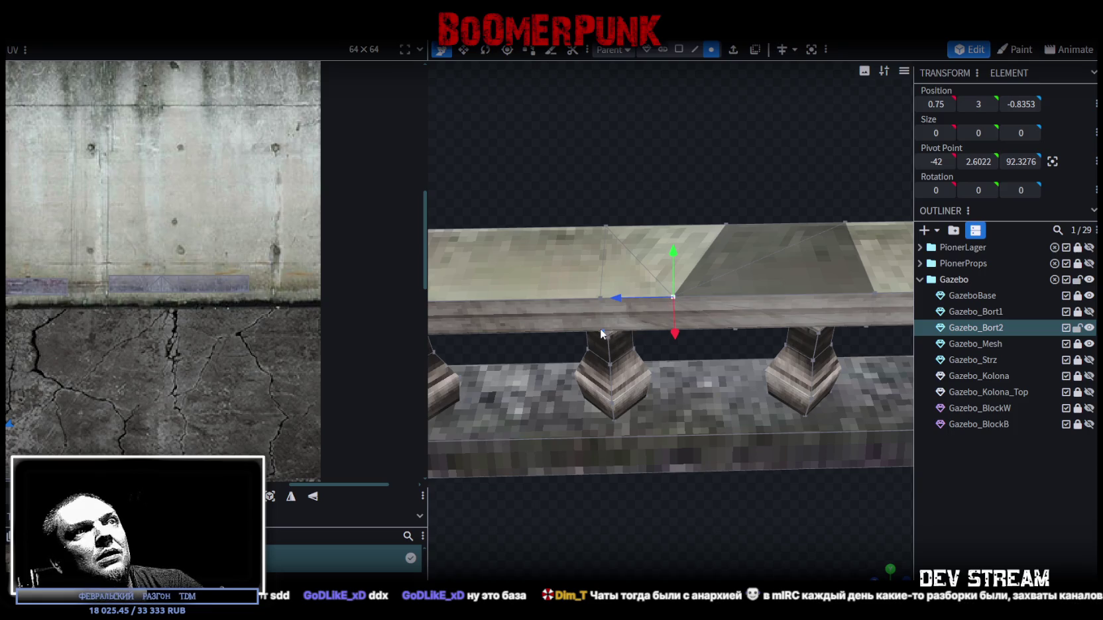
pyautogui.keyDown('shift'); pyautogui.click(600, 328); pyautogui.keyUp('shift')
pyautogui.moveTo(746, 139)
pyautogui.mouseDown()
pyautogui.moveTo(756, 110)
pyautogui.moveTo(771, 121)
pyautogui.moveTo(765, 156)
pyautogui.moveTo(641, 250)
pyautogui.moveTo(631, 225)
pyautogui.mouseUp()
# Step: Drag the vertex along the rail and downward to carve the V notch
pyautogui.moveTo(496, 373); pyautogui.dragTo(545, 321)
pyautogui.moveTo(564, 281); pyautogui.dragTo(570, 312)
pyautogui.moveTo(802, 219)
pyautogui.mouseDown()
pyautogui.moveTo(745, 166)
pyautogui.moveTo(558, 165)
pyautogui.moveTo(563, 151)
pyautogui.mouseUp()
pyautogui.moveTo(637, 153)
pyautogui.mouseDown()
pyautogui.moveTo(686, 133)
pyautogui.moveTo(852, 152)
pyautogui.moveTo(714, 196)
pyautogui.moveTo(671, 162)
pyautogui.moveTo(682, 177)
pyautogui.moveTo(753, 181)
pyautogui.moveTo(709, 190)
pyautogui.moveTo(686, 151)
pyautogui.moveTo(736, 163)
pyautogui.mouseUp()
# Step: Select three notch vertices, try moving them along the rail, then undo
pyautogui.moveTo(773, 232); pyautogui.dragTo(759, 222)
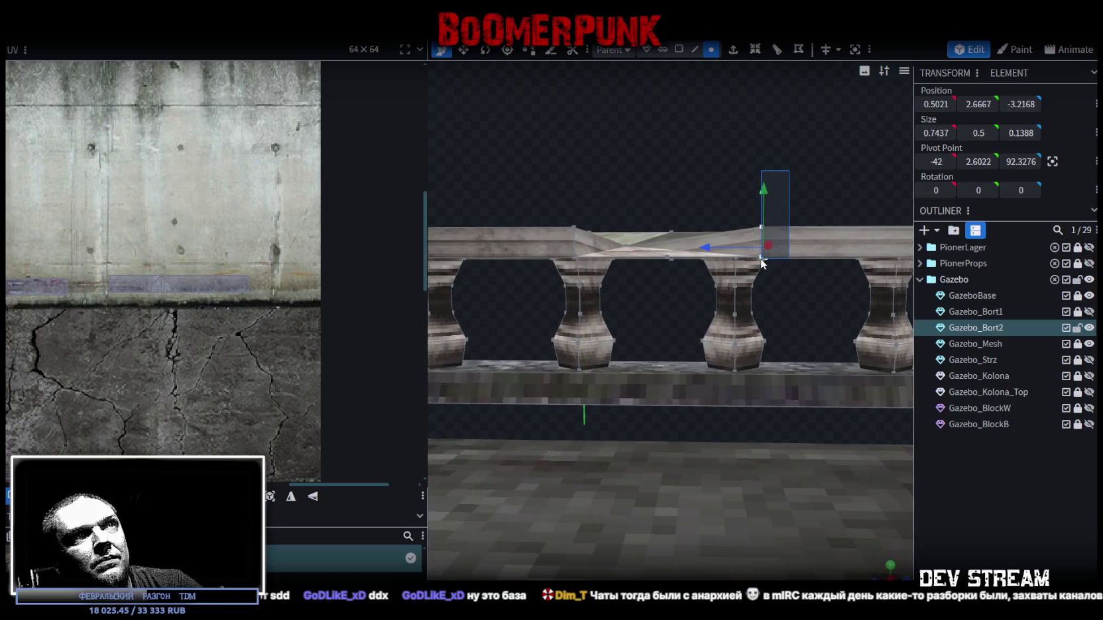
pyautogui.scroll(5, 779, 262)
pyautogui.moveTo(789, 280)
pyautogui.mouseDown()
pyautogui.moveTo(776, 222)
pyautogui.moveTo(790, 262)
pyautogui.moveTo(752, 236)
pyautogui.moveTo(631, 307)
pyautogui.moveTo(556, 250)
pyautogui.moveTo(784, 291)
pyautogui.moveTo(653, 303)
pyautogui.moveTo(660, 297)
pyautogui.mouseUp()
pyautogui.click(770, 202)
pyautogui.keyDown('shift'); pyautogui.click(735, 209); pyautogui.keyUp('shift')
pyautogui.moveTo(679, 179)
pyautogui.mouseDown()
pyautogui.moveTo(658, 131)
pyautogui.moveTo(631, 124)
pyautogui.moveTo(678, 117)
pyautogui.moveTo(677, 104)
pyautogui.moveTo(680, 113)
pyautogui.mouseUp()
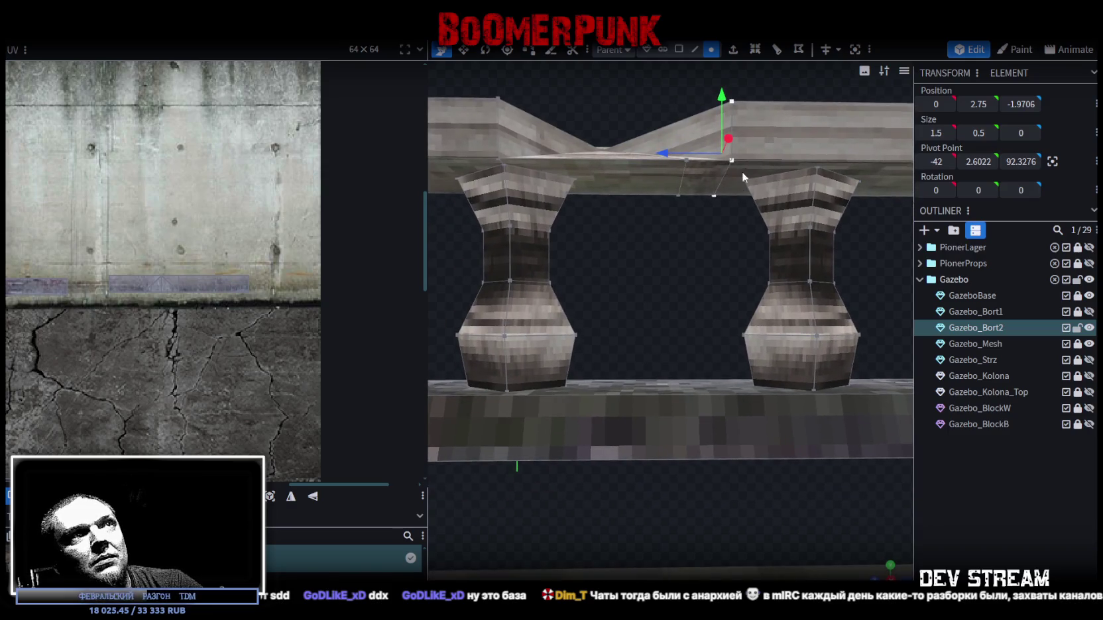
pyautogui.hotkey('ctrl', 'z')
# Step: Set the notch vertex pair's position to -1.9706 and merge the overlapping vertices
pyautogui.click(678, 195)
pyautogui.keyDown('shift'); pyautogui.click(688, 160); pyautogui.keyUp('shift')
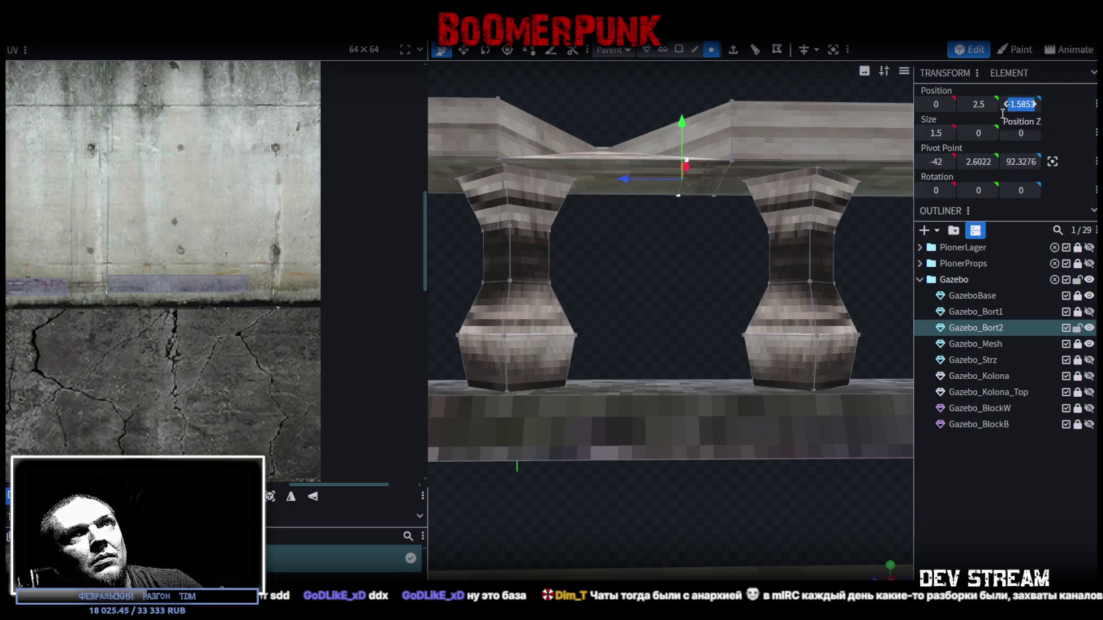
pyautogui.write('-1.9706')
pyautogui.press('Return')
pyautogui.click(566, 142)
# Step: From a lower side view, select two vertices at the rail's notch
pyautogui.moveTo(681, 272)
pyautogui.mouseDown()
pyautogui.moveTo(699, 282)
pyautogui.moveTo(643, 299)
pyautogui.moveTo(652, 391)
pyautogui.moveTo(788, 453)
pyautogui.moveTo(759, 336)
pyautogui.mouseUp()
pyautogui.click(651, 233)
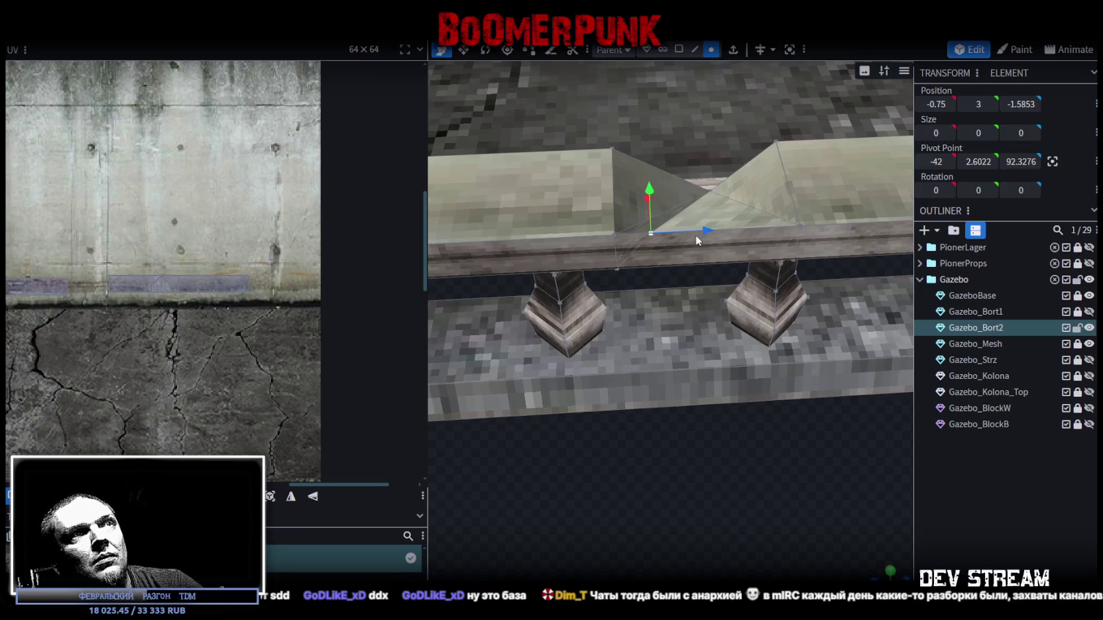
pyautogui.moveTo(694, 472)
pyautogui.mouseDown()
pyautogui.moveTo(777, 407)
pyautogui.moveTo(699, 396)
pyautogui.moveTo(680, 423)
pyautogui.moveTo(719, 422)
pyautogui.moveTo(710, 336)
pyautogui.moveTo(702, 420)
pyautogui.moveTo(584, 189)
pyautogui.moveTo(711, 258)
pyautogui.moveTo(768, 238)
pyautogui.moveTo(526, 238)
pyautogui.moveTo(458, 211)
pyautogui.moveTo(592, 219)
pyautogui.moveTo(590, 289)
pyautogui.mouseUp()
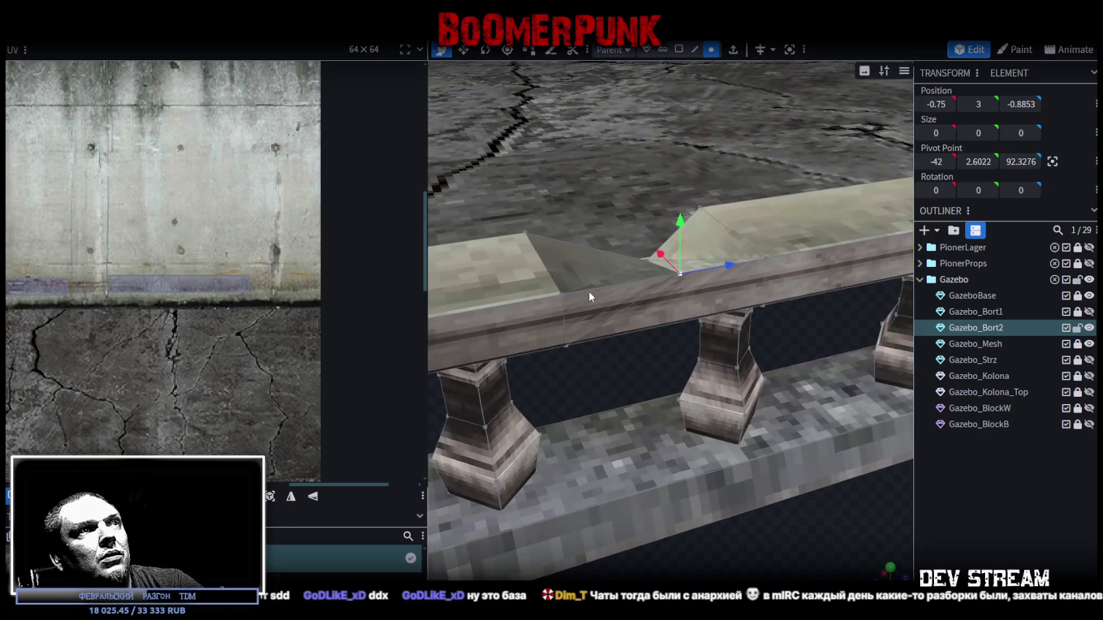
pyautogui.keyDown('shift'); pyautogui.click(560, 294); pyautogui.keyUp('shift')
# Step: Merge the selected notch vertices and flip the backward-facing red triangle face outward
pyautogui.rightClick(678, 275)
pyautogui.moveTo(772, 326)
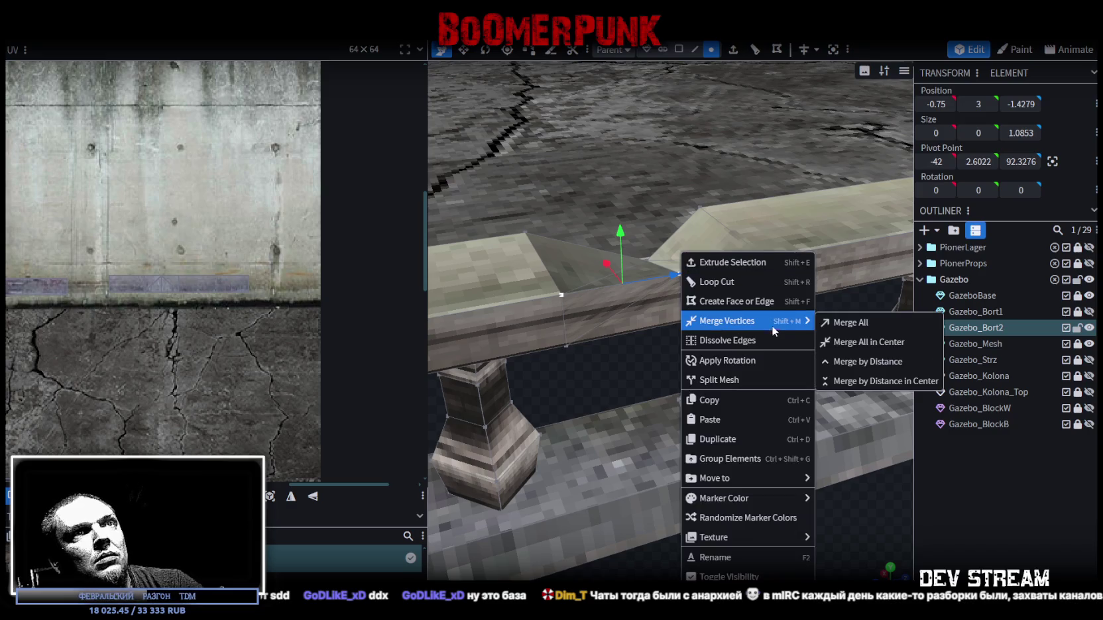
pyautogui.click(840, 322)
pyautogui.moveTo(841, 310)
pyautogui.mouseDown()
pyautogui.moveTo(758, 247)
pyautogui.moveTo(779, 181)
pyautogui.mouseUp()
pyautogui.press('z')
pyautogui.press('z')
pyautogui.hotkey('shift', 'z')
pyautogui.moveTo(721, 155); pyautogui.dragTo(732, 209)
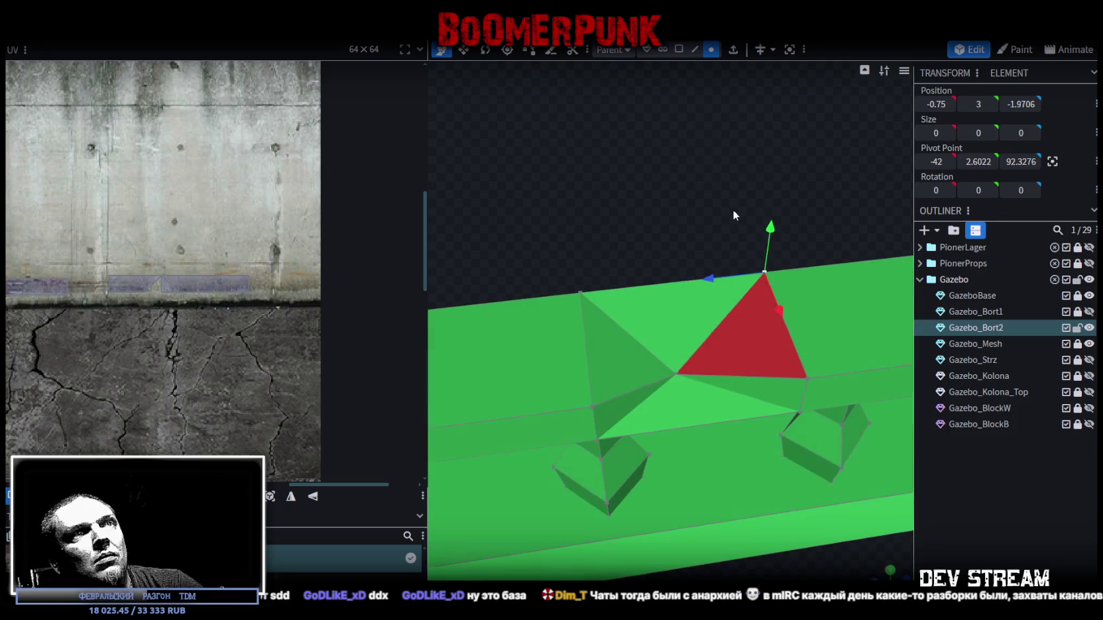
pyautogui.click(741, 301)
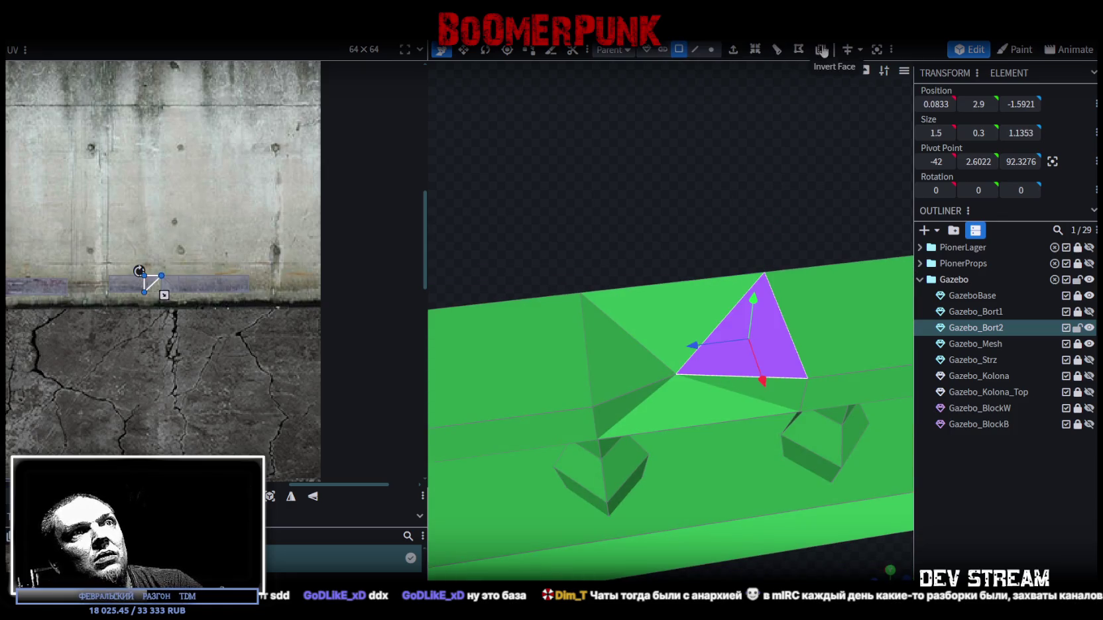
pyautogui.click(822, 52)
# Step: Select the front and right notch faces, project their UVs from view and move them onto the cracked concrete
pyautogui.moveTo(671, 220)
pyautogui.mouseDown()
pyautogui.moveTo(644, 188)
pyautogui.moveTo(661, 203)
pyautogui.mouseUp()
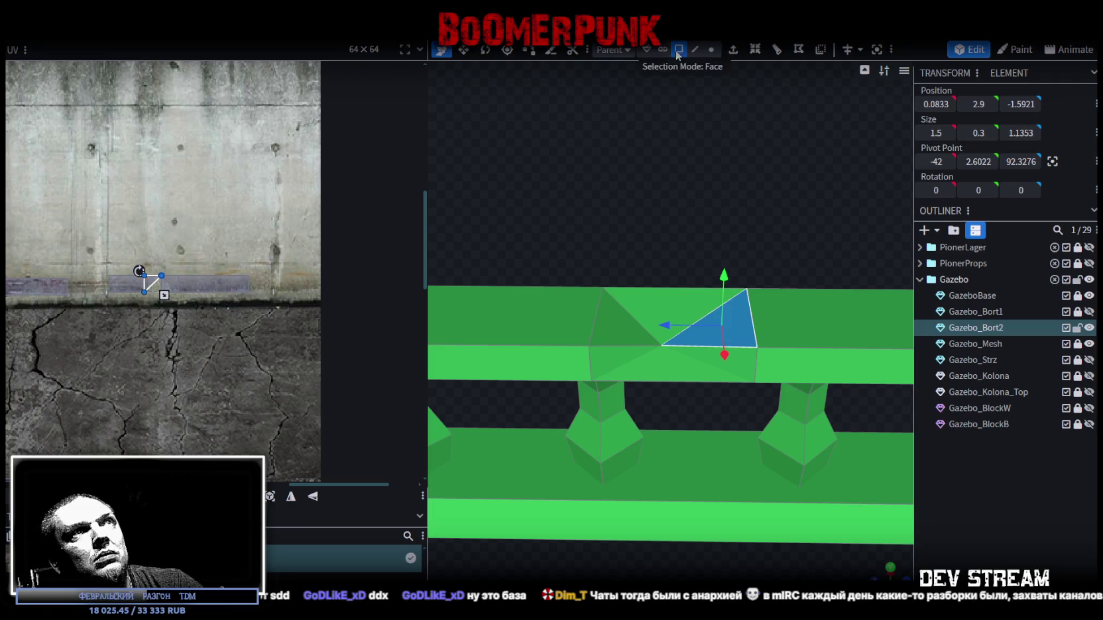
pyautogui.keyDown('shift'); pyautogui.click(638, 358); pyautogui.keyUp('shift')
pyautogui.keyDown('shift'); pyautogui.click(725, 335); pyautogui.keyUp('shift')
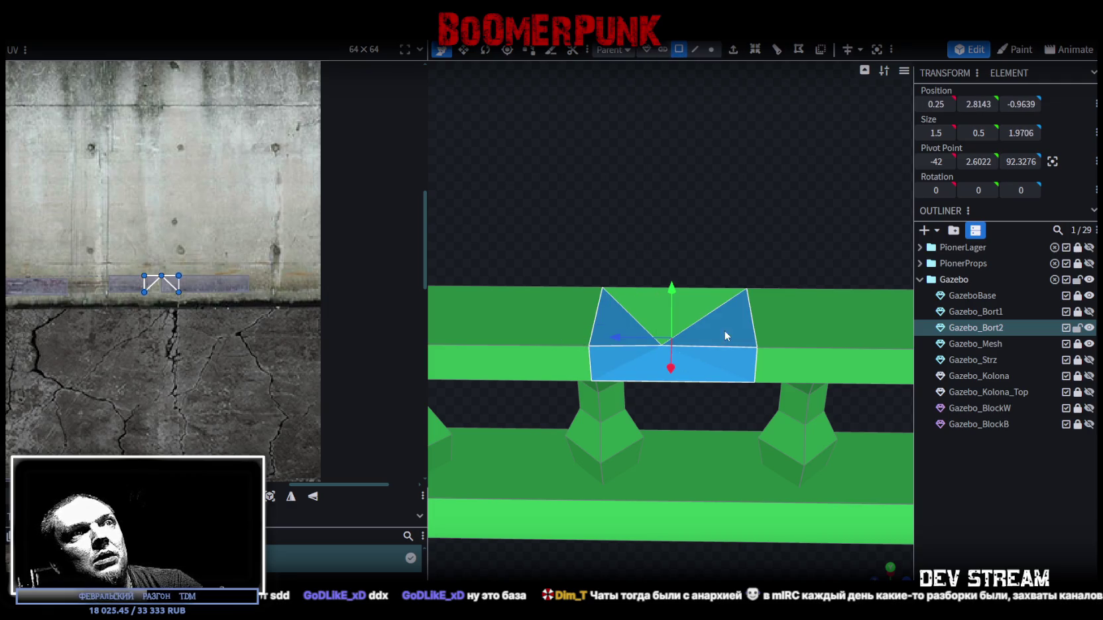
pyautogui.moveTo(708, 304)
pyautogui.mouseDown()
pyautogui.moveTo(688, 174)
pyautogui.moveTo(641, 175)
pyautogui.moveTo(733, 168)
pyautogui.moveTo(791, 329)
pyautogui.mouseUp()
pyautogui.moveTo(879, 552)
pyautogui.mouseDown()
pyautogui.moveTo(838, 534)
pyautogui.moveTo(858, 547)
pyautogui.mouseUp()
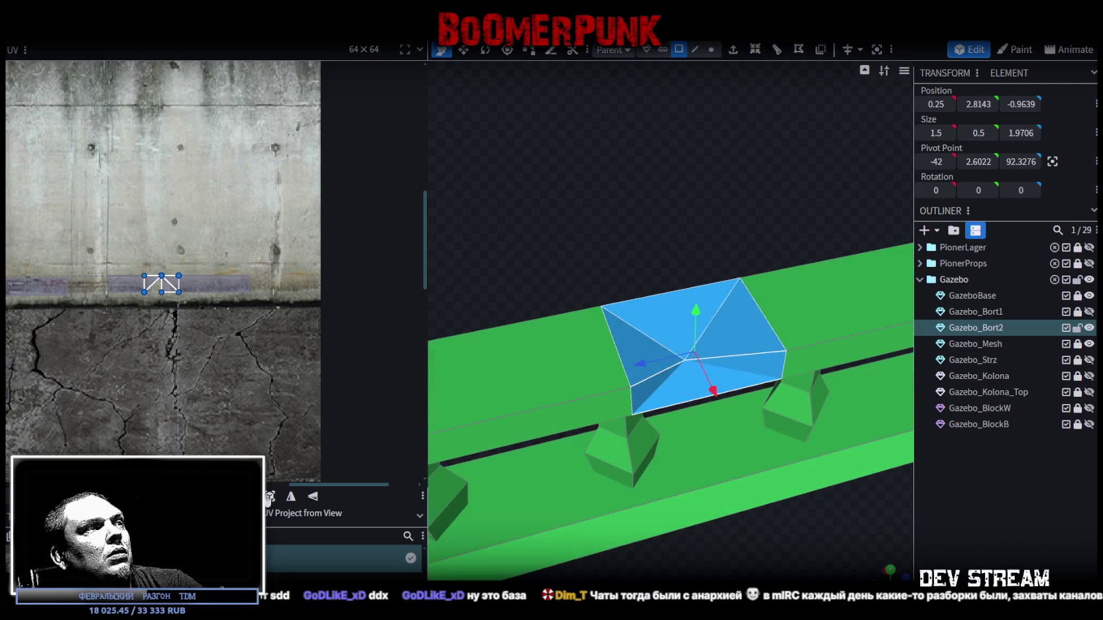
pyautogui.click(270, 497)
pyautogui.scroll(-5, 140, 306)
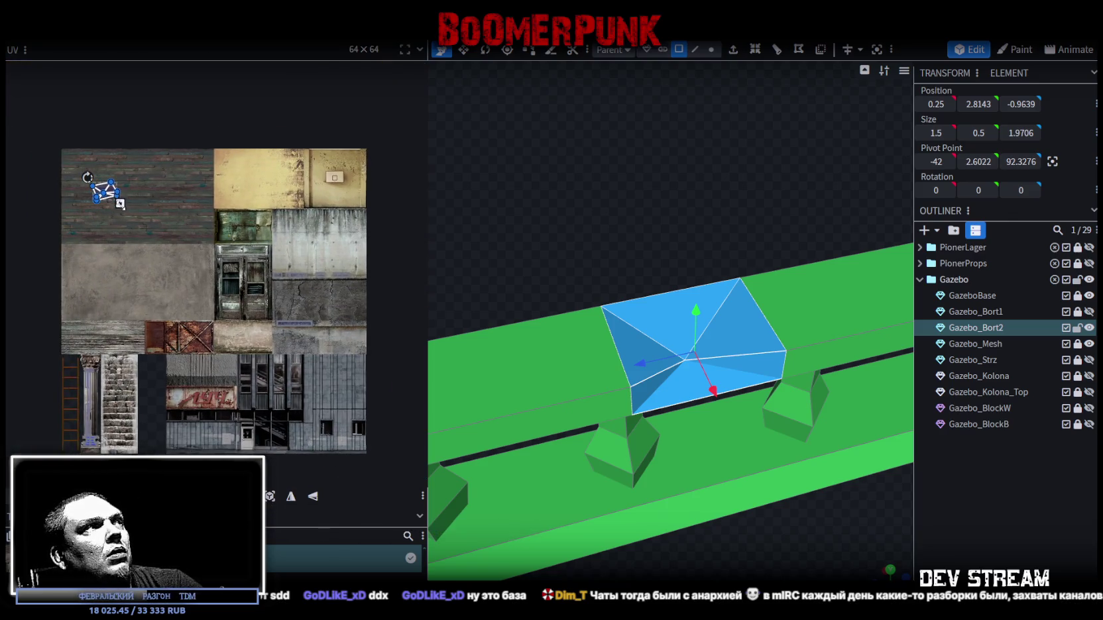
pyautogui.scroll(5, 304, 324)
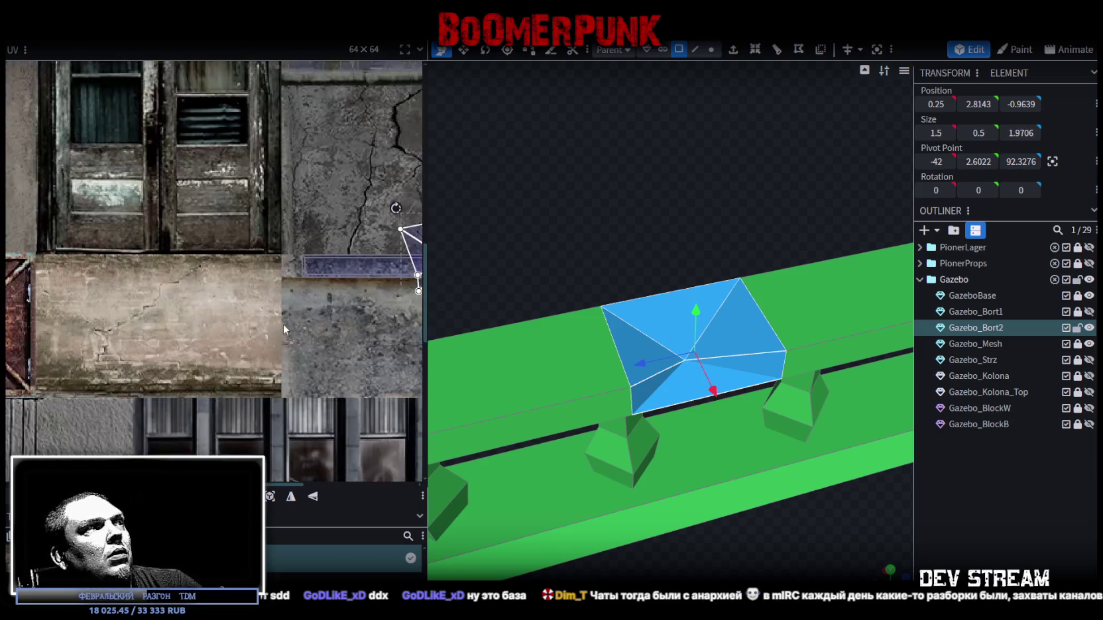
pyautogui.moveTo(355, 252); pyautogui.dragTo(251, 262)
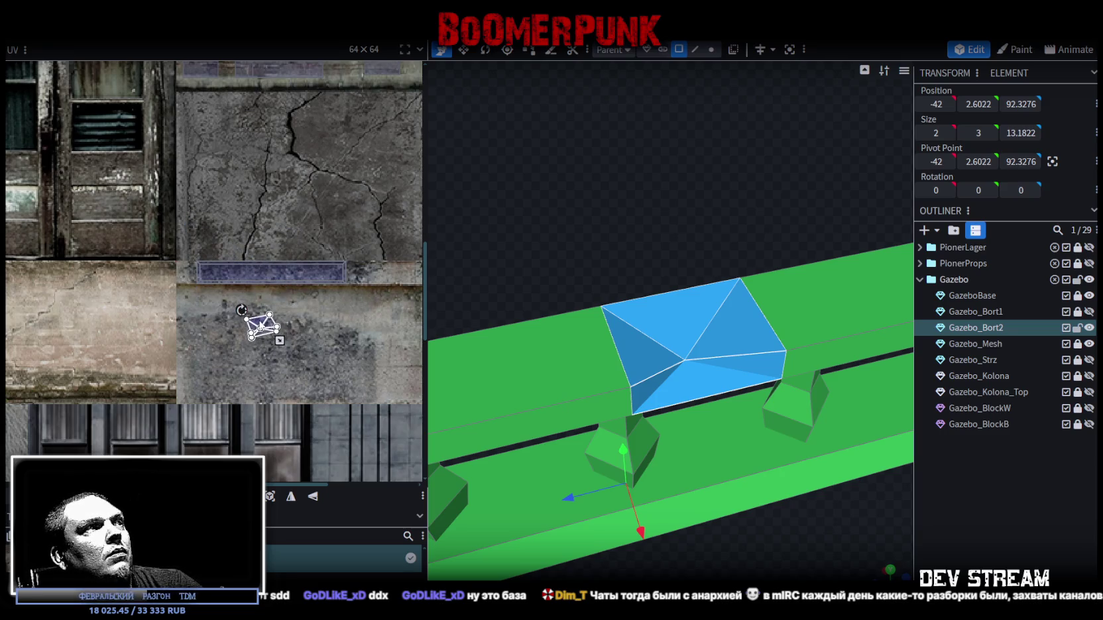
pyautogui.click(1019, 473)
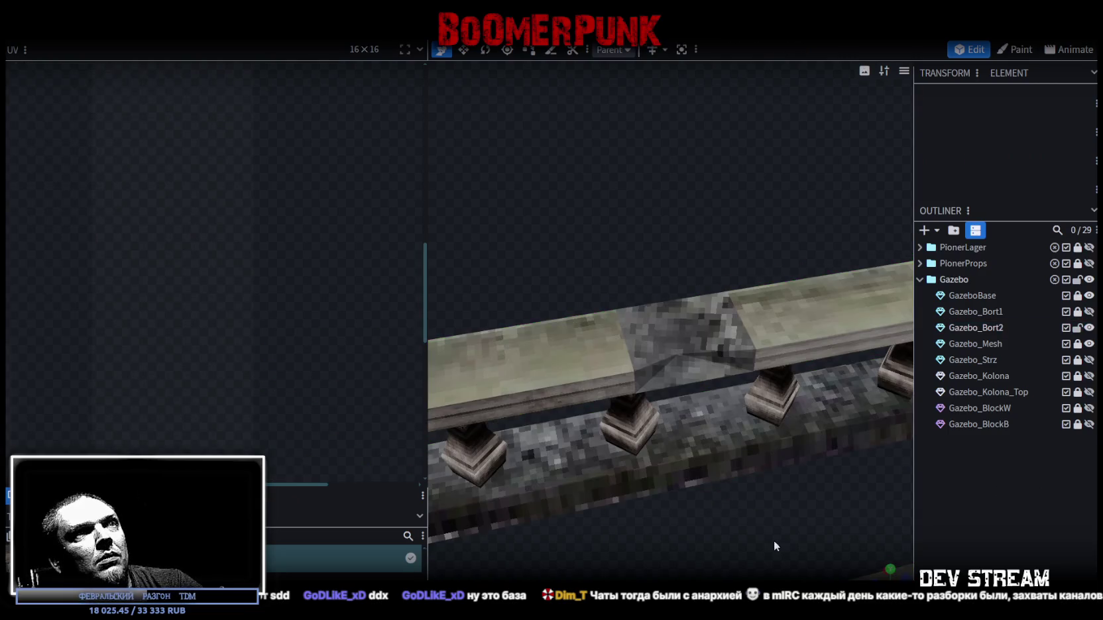
# Step: Move one notch triangle's UV onto the concrete strip of the texture
pyautogui.moveTo(732, 531)
pyautogui.mouseDown()
pyautogui.moveTo(676, 361)
pyautogui.moveTo(610, 215)
pyautogui.moveTo(418, 246)
pyautogui.moveTo(435, 226)
pyautogui.moveTo(557, 234)
pyautogui.moveTo(635, 306)
pyautogui.mouseUp()
pyautogui.click(635, 306)
pyautogui.click(655, 306)
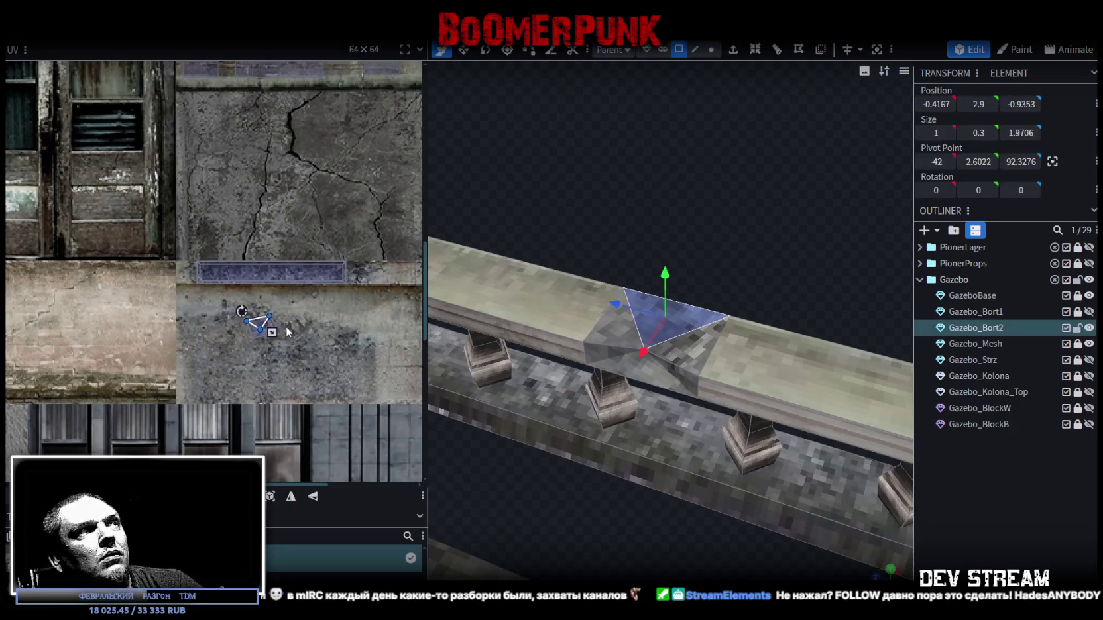
pyautogui.moveTo(332, 319)
pyautogui.mouseDown()
pyautogui.moveTo(196, 322)
pyautogui.moveTo(307, 288)
pyautogui.mouseUp()
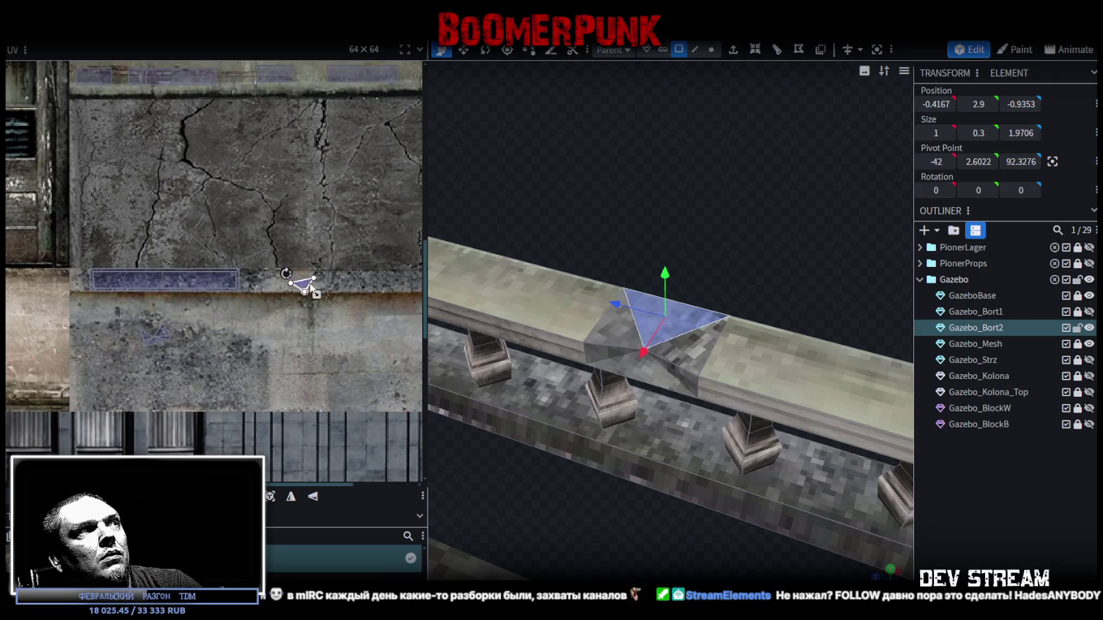
pyautogui.moveTo(353, 356); pyautogui.dragTo(293, 364)
# Step: Select the plank's left top face and snap the view straight top-down
pyautogui.moveTo(598, 237); pyautogui.dragTo(641, 268)
pyautogui.scroll(-3, 640, 264)
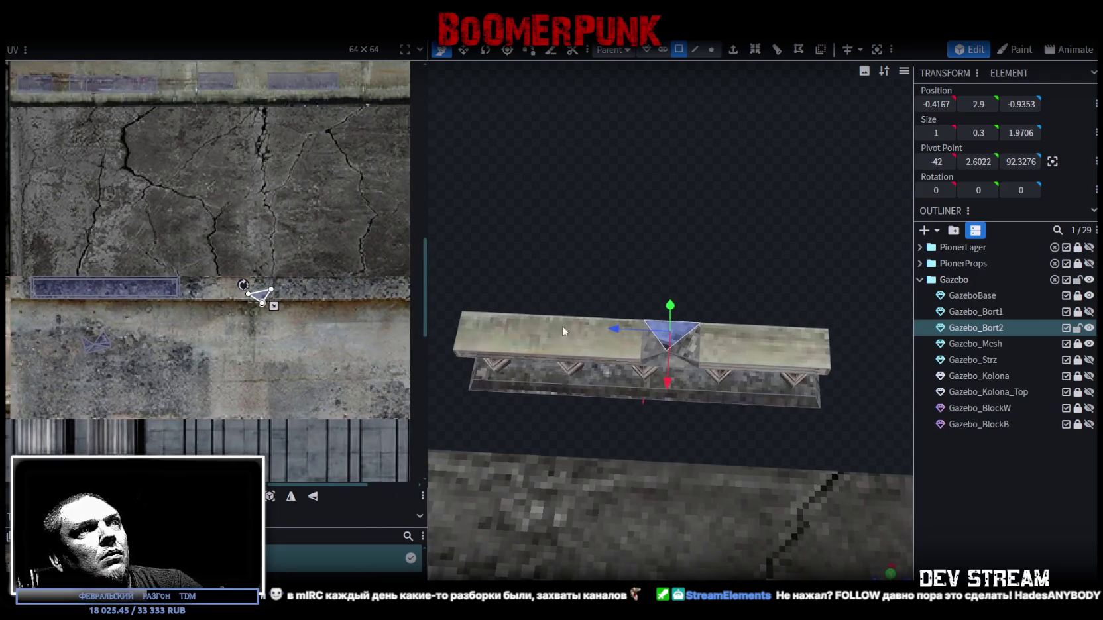
pyautogui.click(562, 325)
pyautogui.moveTo(692, 323)
pyautogui.mouseDown()
pyautogui.moveTo(713, 183)
pyautogui.moveTo(691, 138)
pyautogui.moveTo(605, 164)
pyautogui.moveTo(478, 135)
pyautogui.moveTo(504, 146)
pyautogui.mouseUp()
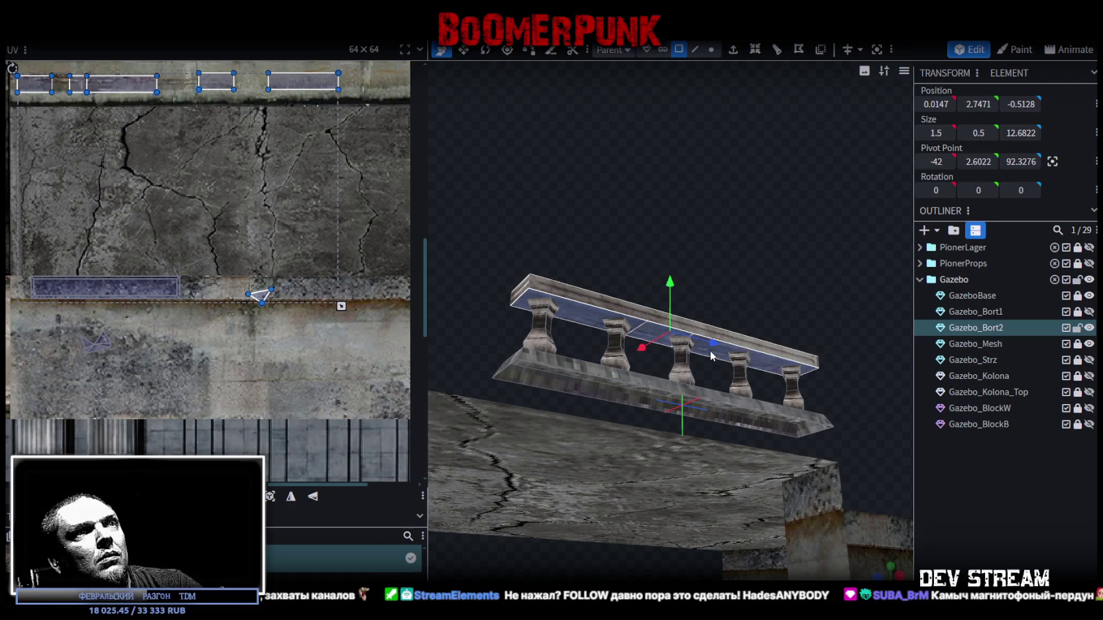
pyautogui.moveTo(710, 259)
pyautogui.mouseDown()
pyautogui.moveTo(628, 399)
pyautogui.moveTo(894, 548)
pyautogui.mouseUp()
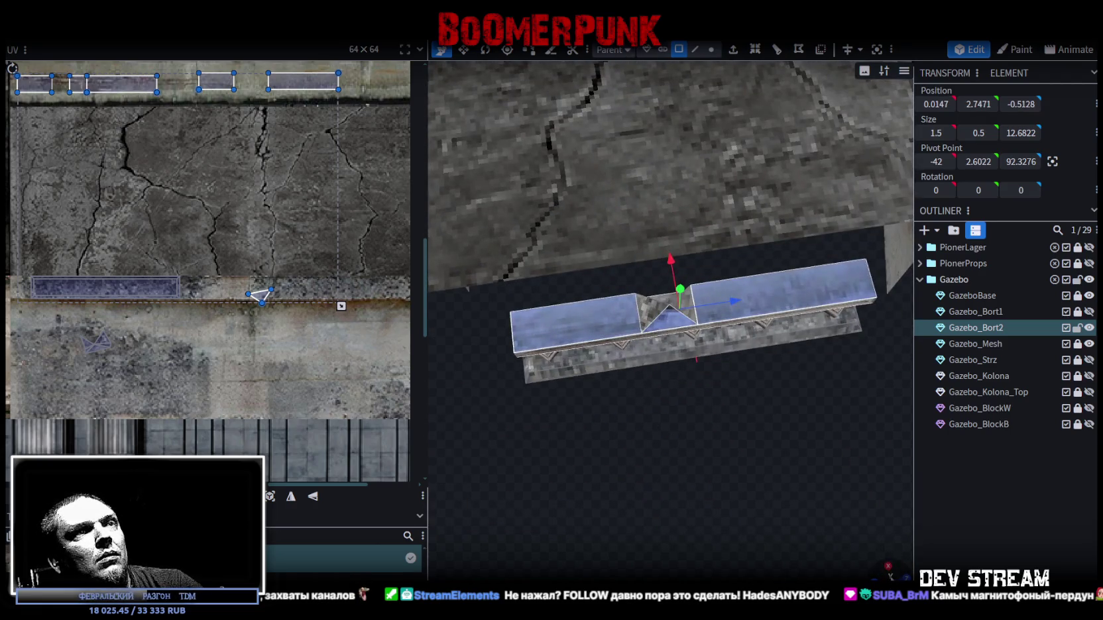
pyautogui.click(890, 569)
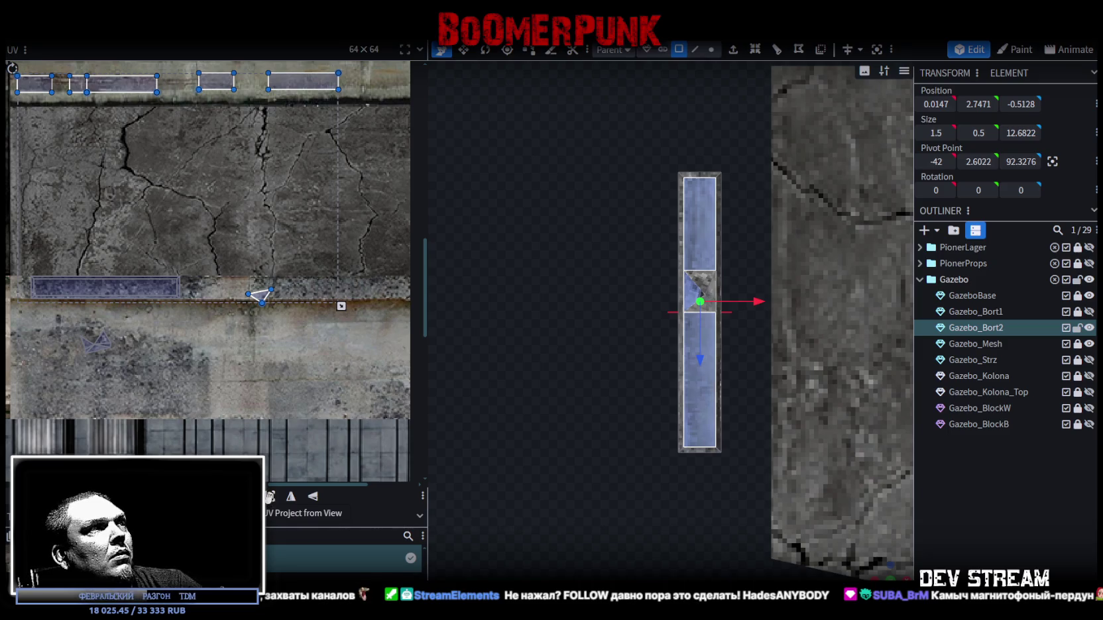
# Step: Project the top faces' UVs from the top view, rotate the strip 90° clockwise and shrink it
pyautogui.click(269, 498)
pyautogui.scroll(-3, 252, 371)
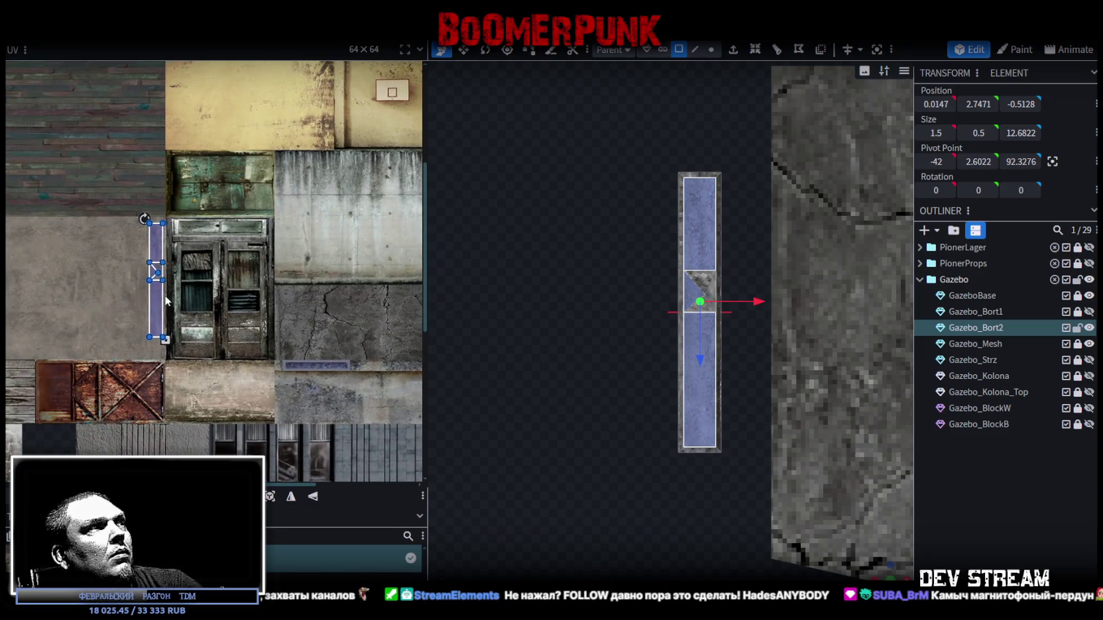
pyautogui.moveTo(163, 306); pyautogui.dragTo(287, 312)
pyautogui.rightClick(287, 311)
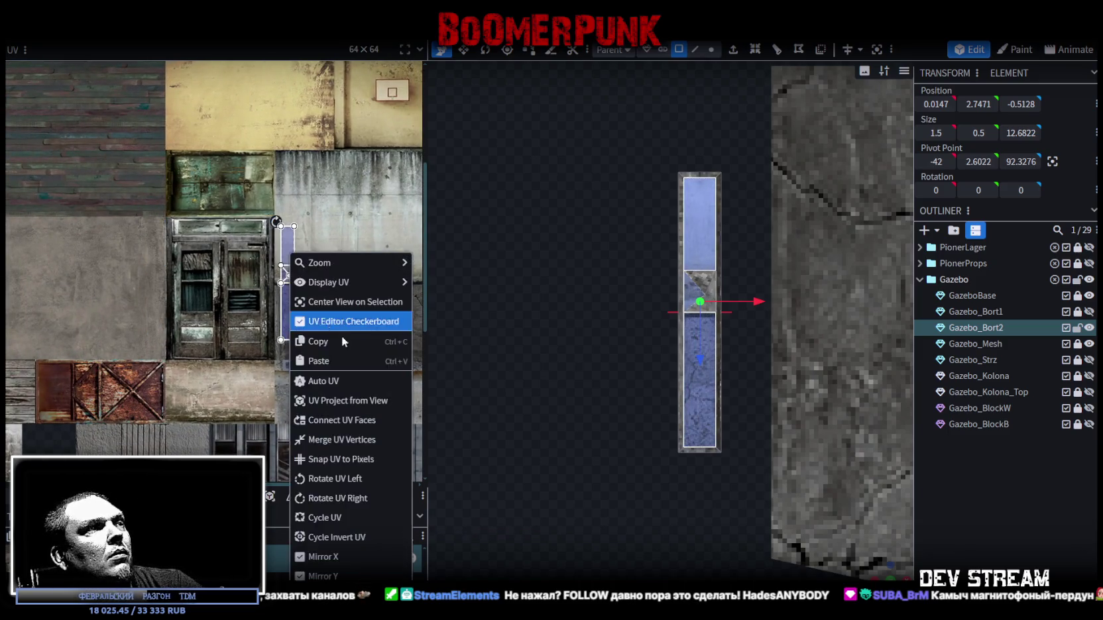
pyautogui.click(338, 494)
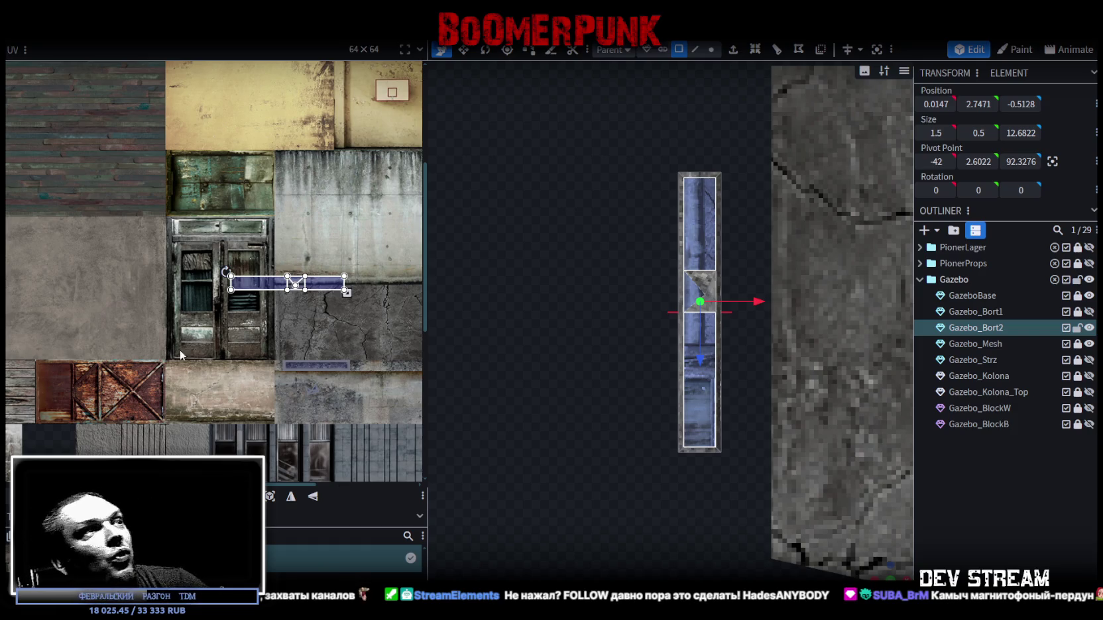
pyautogui.scroll(3, 344, 304)
pyautogui.moveTo(358, 324); pyautogui.dragTo(276, 282)
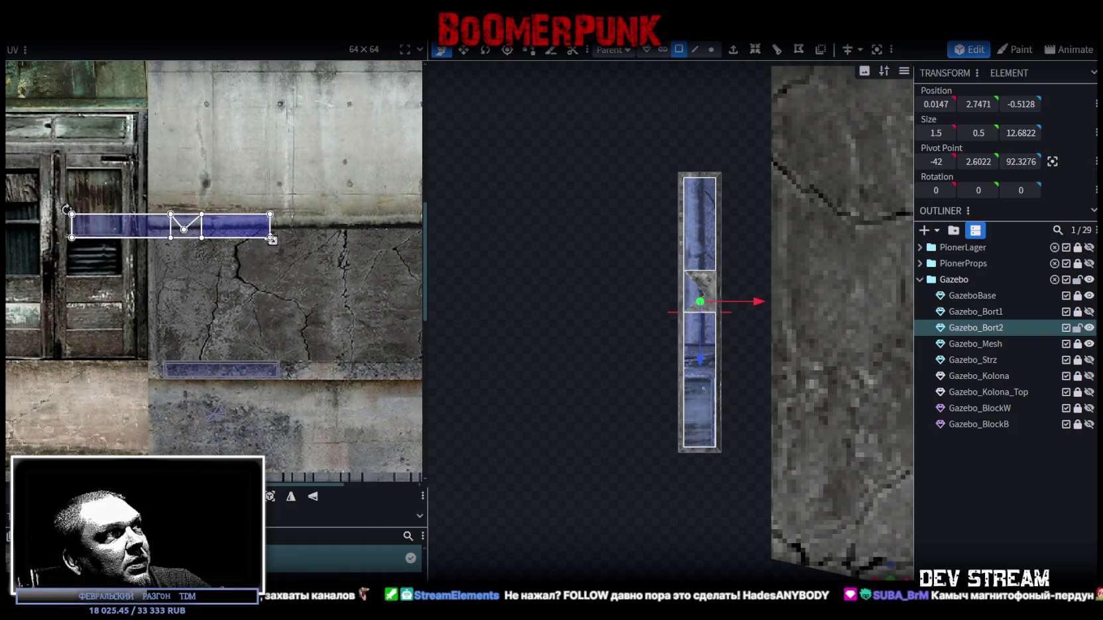
pyautogui.moveTo(272, 242)
pyautogui.mouseDown()
pyautogui.moveTo(163, 230)
pyautogui.moveTo(335, 321)
pyautogui.moveTo(277, 322)
pyautogui.mouseUp()
# Step: Orbit and zoom around the bench to inspect the applied texture
pyautogui.moveTo(895, 572); pyautogui.dragTo(565, 394)
pyautogui.scroll(2, 599, 357)
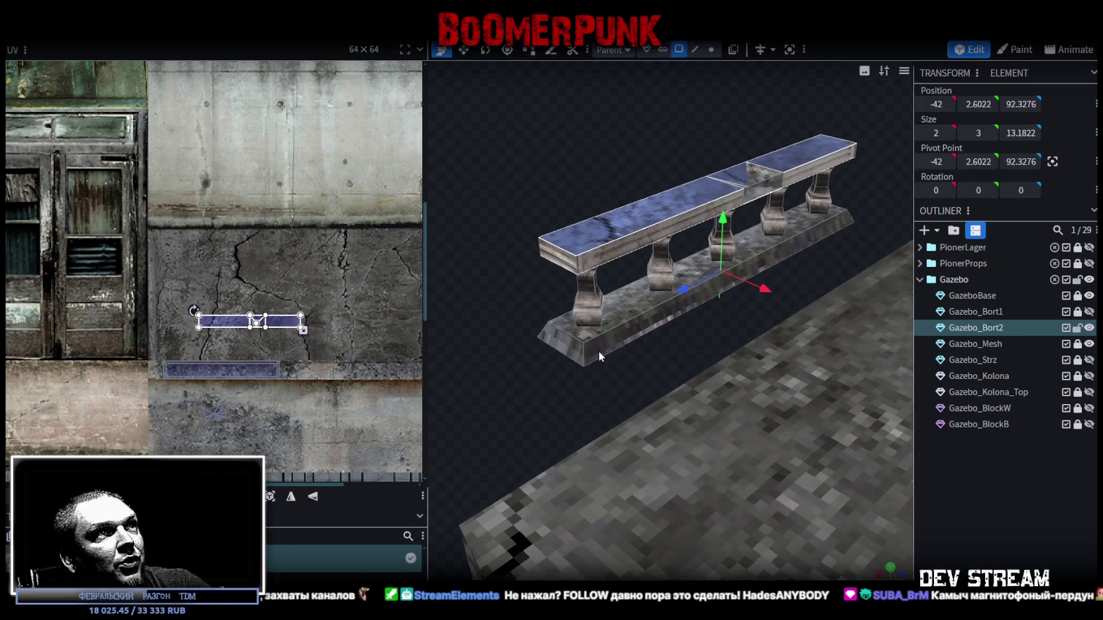
pyautogui.scroll(2, 228, 348)
pyautogui.moveTo(543, 372)
pyautogui.mouseDown()
pyautogui.moveTo(537, 386)
pyautogui.moveTo(543, 359)
pyautogui.moveTo(504, 393)
pyautogui.mouseUp()
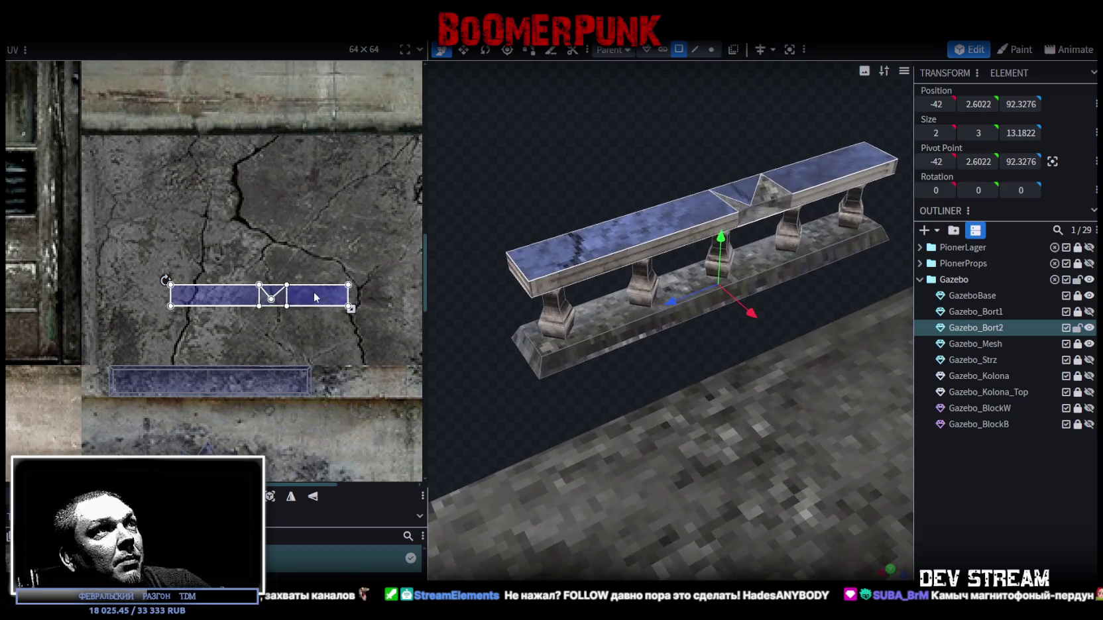
pyautogui.scroll(-4, 315, 297)
pyautogui.scroll(1, 796, 427)
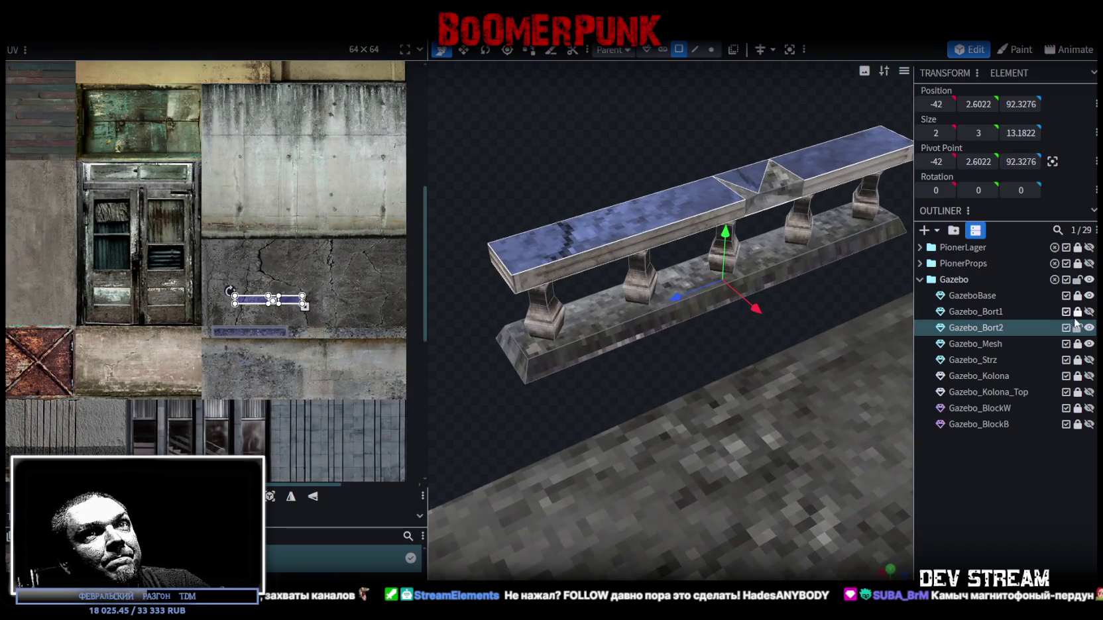
pyautogui.scroll(3, 326, 298)
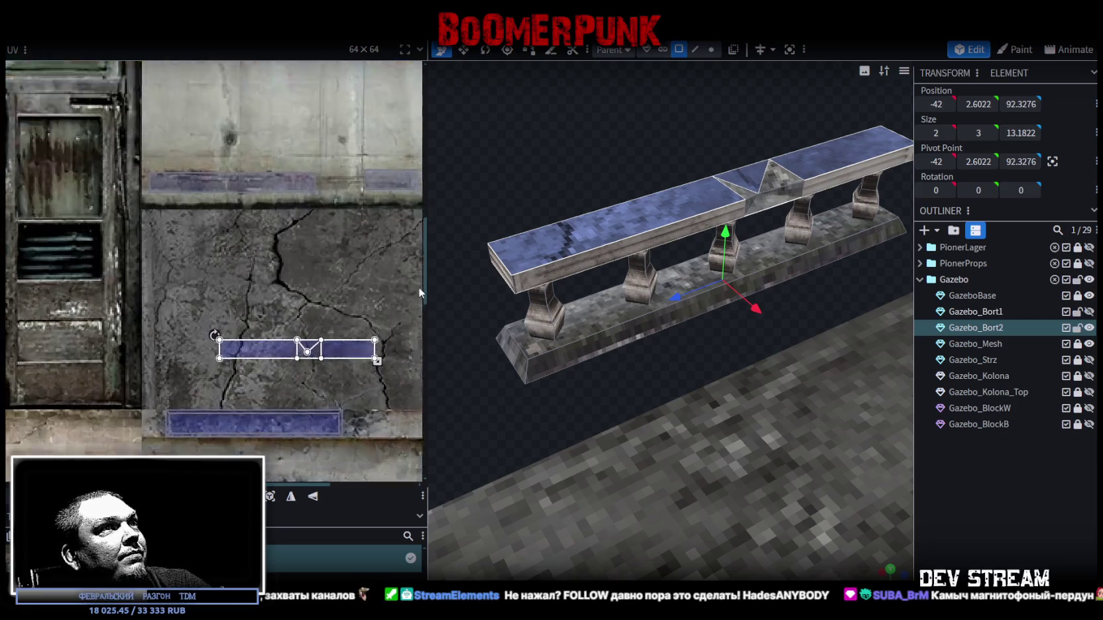
pyautogui.moveTo(659, 366)
pyautogui.mouseDown()
pyautogui.moveTo(769, 299)
pyautogui.moveTo(711, 142)
pyautogui.mouseUp()
# Step: Move an end face's UV up-left toward the top concrete band and widen it slightly
pyautogui.click(723, 153)
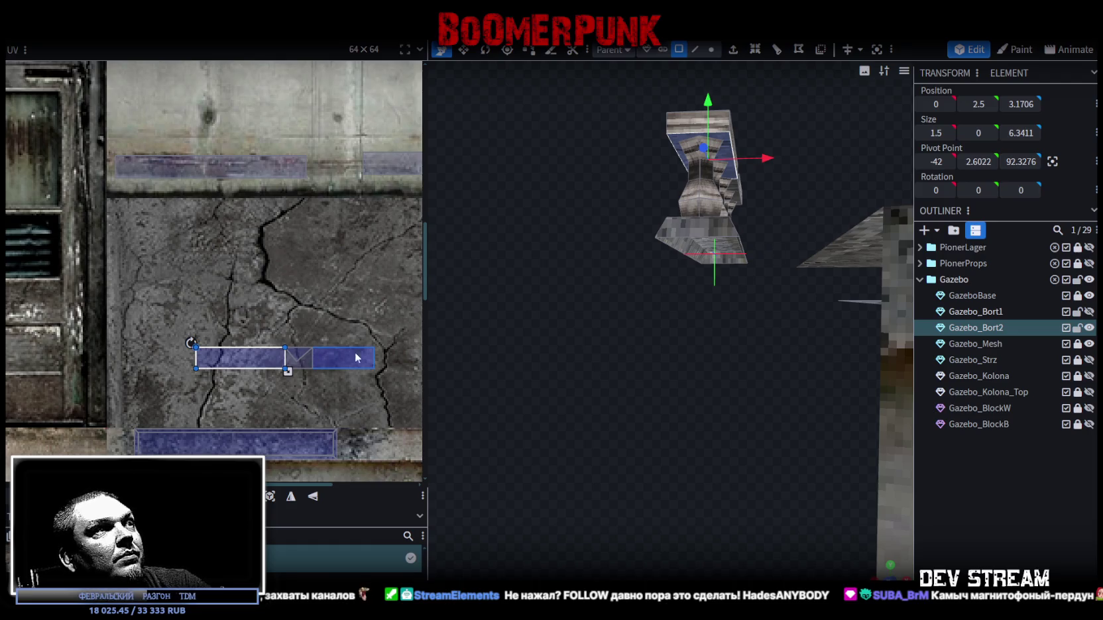
pyautogui.moveTo(681, 345)
pyautogui.mouseDown()
pyautogui.moveTo(577, 342)
pyautogui.moveTo(489, 377)
pyautogui.moveTo(291, 366)
pyautogui.moveTo(250, 324)
pyautogui.mouseUp()
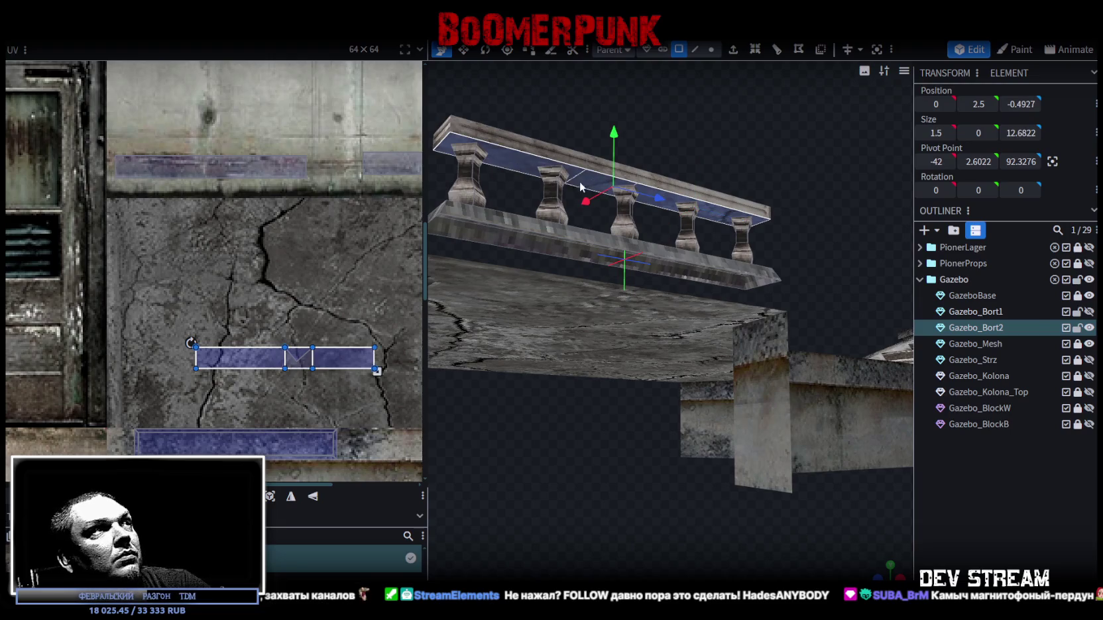
pyautogui.moveTo(222, 351)
pyautogui.mouseDown()
pyautogui.moveTo(219, 286)
pyautogui.moveTo(150, 170)
pyautogui.mouseUp()
pyautogui.scroll(5, 134, 170)
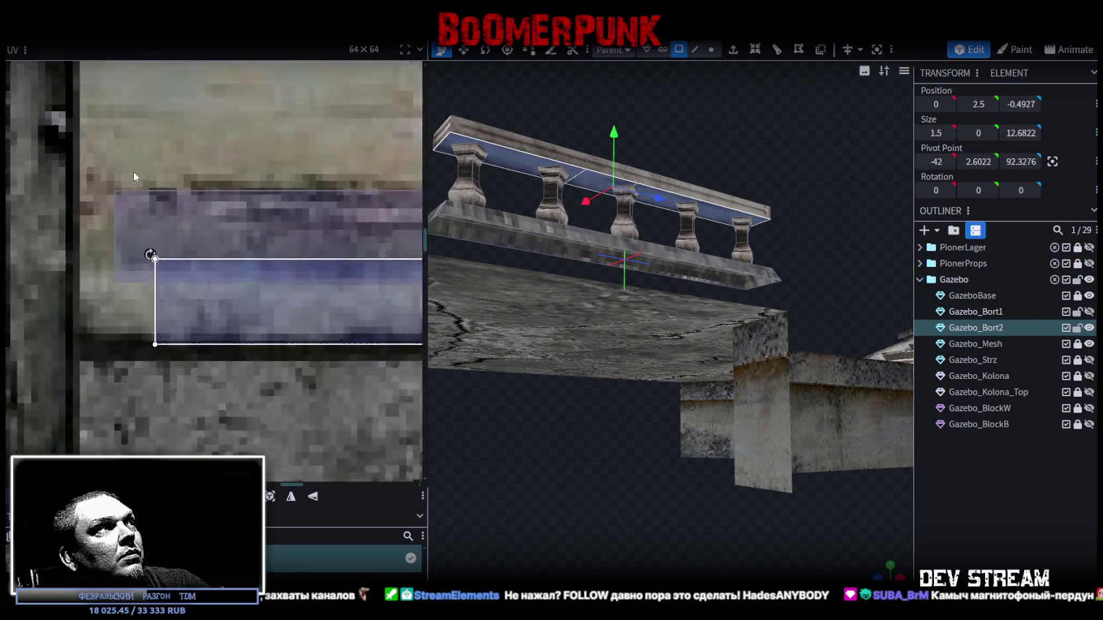
pyautogui.moveTo(224, 328); pyautogui.dragTo(175, 249)
pyautogui.scroll(-3, 235, 276)
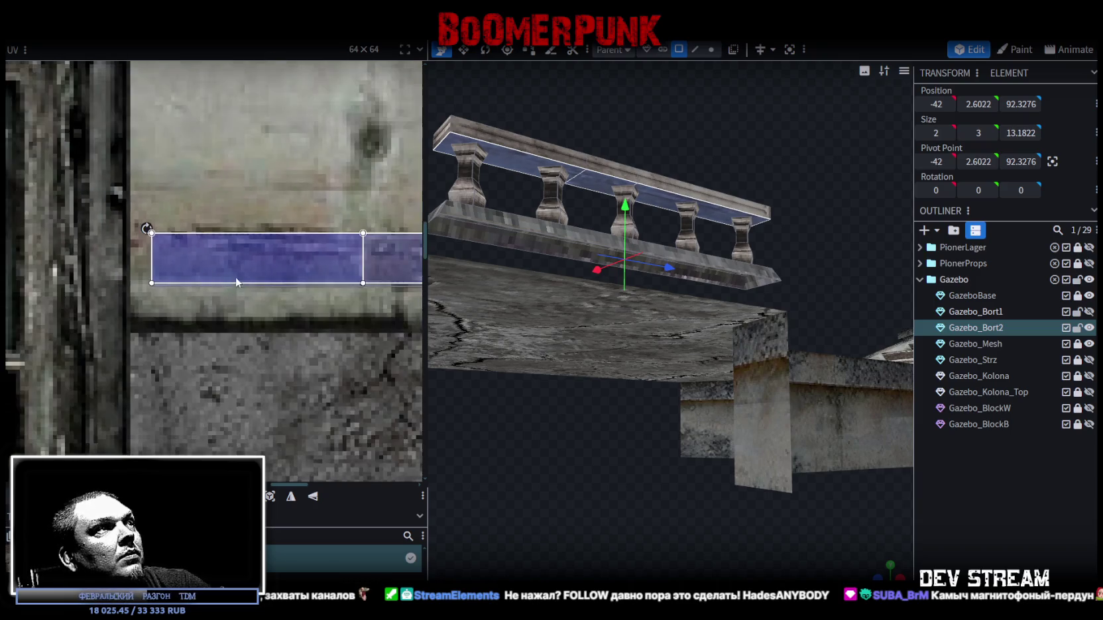
pyautogui.hscroll(3, 126, 261)
pyautogui.moveTo(280, 268); pyautogui.dragTo(302, 270)
# Step: Move the rail faces onto the wall texture, mirror them on Y and place them on the concrete band
pyautogui.press('KP_Decimal')
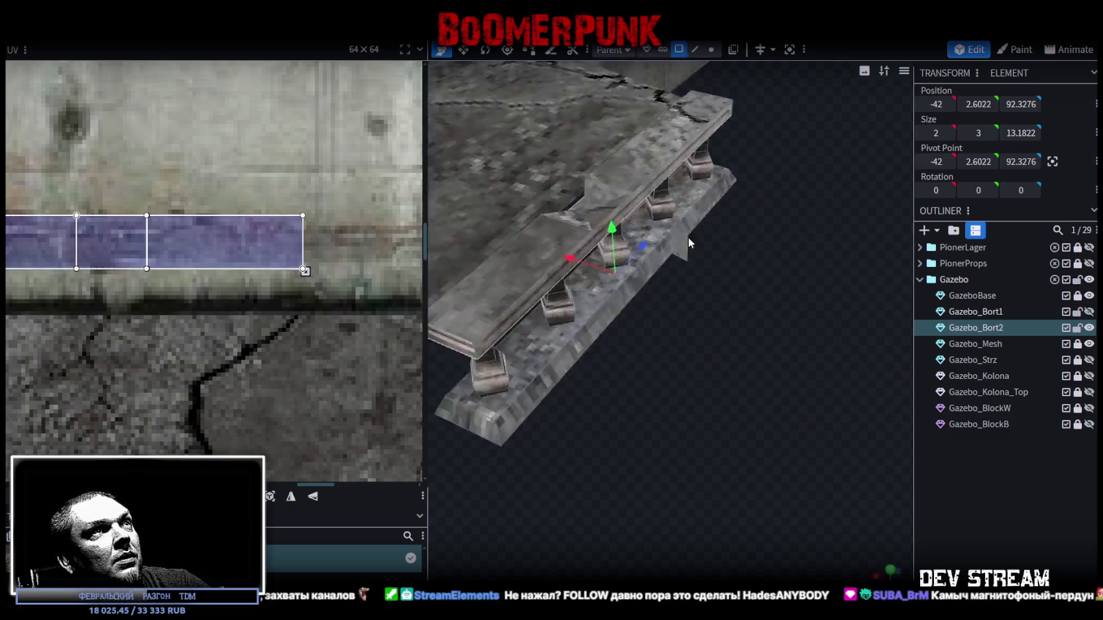
pyautogui.scroll(-3, 211, 348)
pyautogui.scroll(3, 281, 362)
pyautogui.moveTo(110, 297)
pyautogui.mouseDown()
pyautogui.moveTo(277, 345)
pyautogui.moveTo(338, 238)
pyautogui.moveTo(358, 233)
pyautogui.mouseUp()
pyautogui.scroll(3, 281, 336)
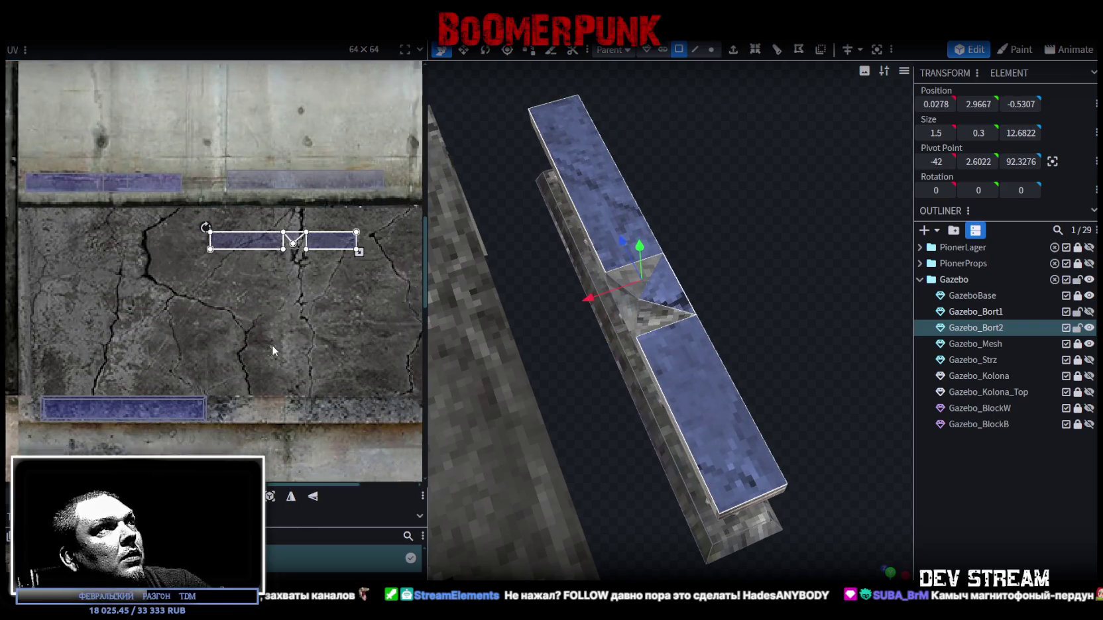
pyautogui.click(315, 499)
pyautogui.moveTo(265, 306)
pyautogui.mouseDown()
pyautogui.moveTo(344, 244)
pyautogui.moveTo(332, 244)
pyautogui.mouseUp()
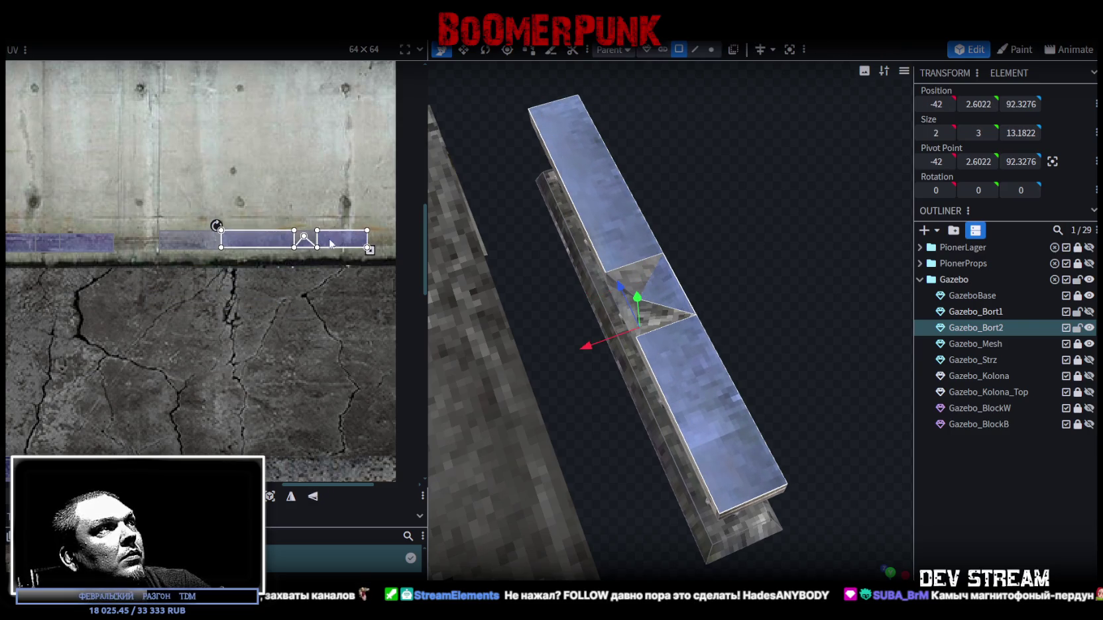
# Step: Shift the face's mapping left and resize it to fit the concrete strip
pyautogui.scroll(5, 263, 273)
pyautogui.moveTo(383, 276); pyautogui.dragTo(362, 277)
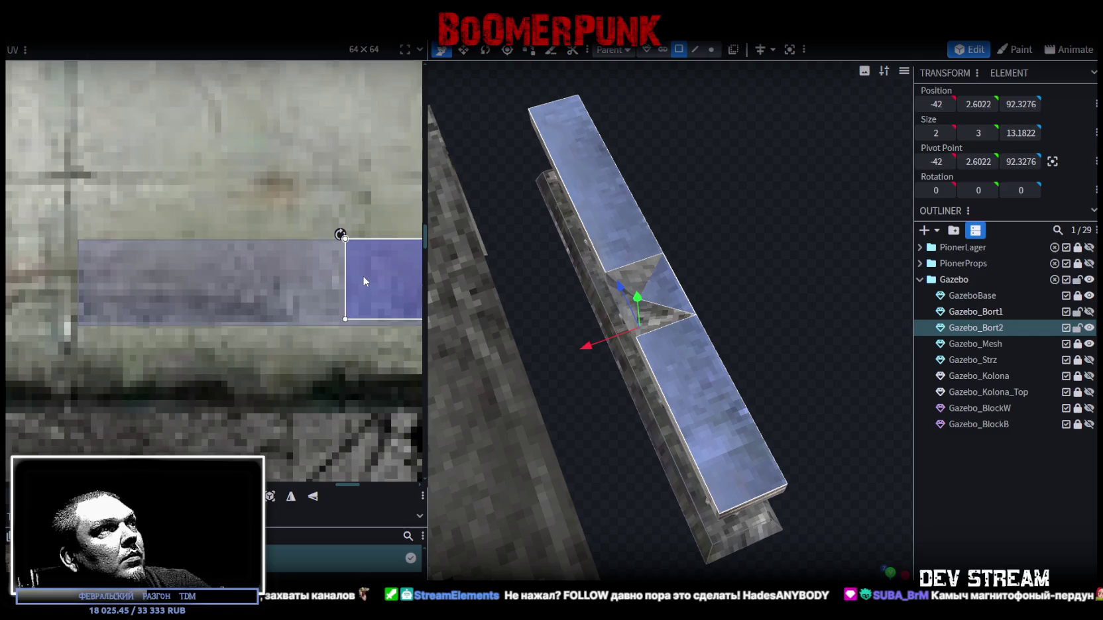
pyautogui.scroll(-5, 362, 277)
pyautogui.scroll(1, 164, 295)
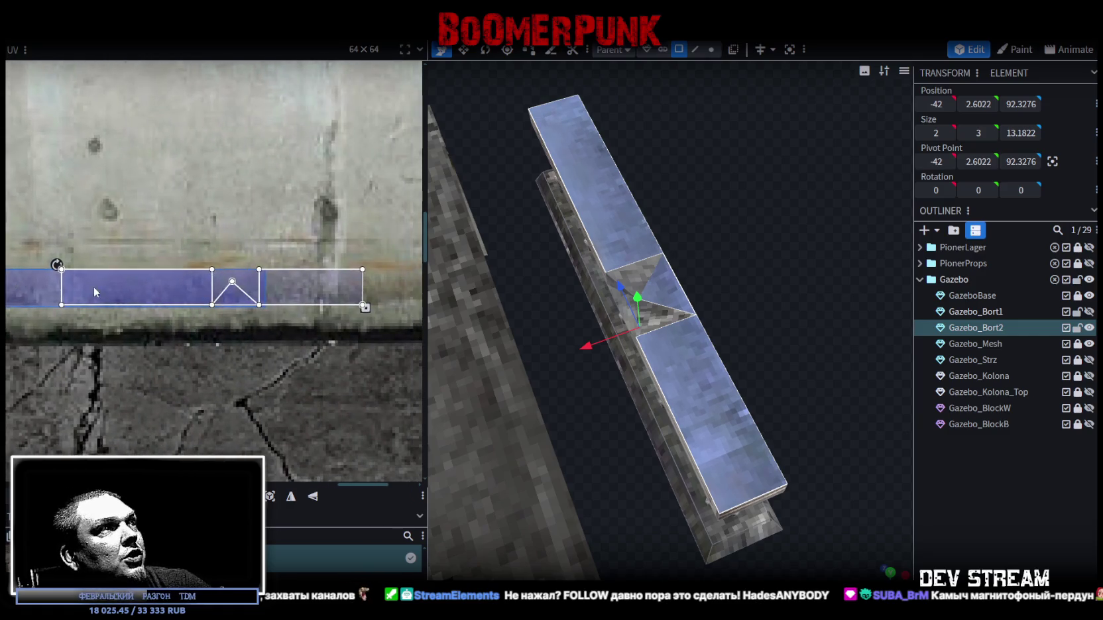
pyautogui.scroll(-2, 196, 307)
pyautogui.moveTo(293, 285)
pyautogui.mouseDown()
pyautogui.moveTo(324, 286)
pyautogui.moveTo(260, 264)
pyautogui.moveTo(309, 275)
pyautogui.mouseUp()
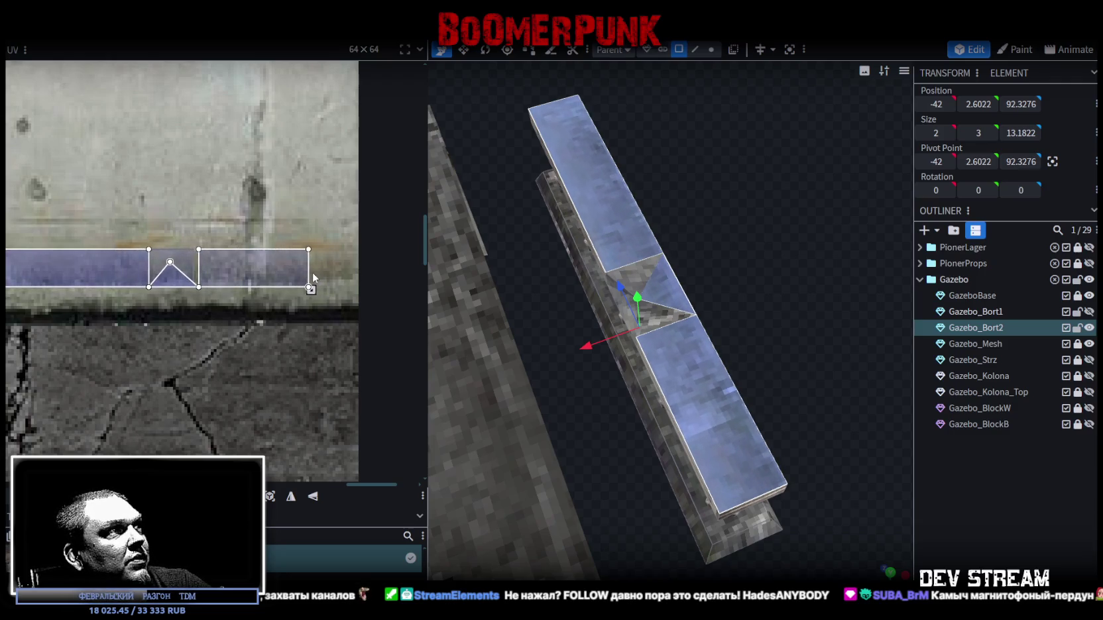
pyautogui.moveTo(663, 364); pyautogui.dragTo(991, 519)
pyautogui.click(768, 465)
pyautogui.moveTo(768, 464)
pyautogui.mouseDown()
pyautogui.moveTo(813, 325)
pyautogui.moveTo(866, 358)
pyautogui.moveTo(613, 217)
pyautogui.moveTo(639, 226)
pyautogui.moveTo(630, 198)
pyautogui.moveTo(542, 186)
pyautogui.moveTo(606, 165)
pyautogui.moveTo(652, 217)
pyautogui.moveTo(643, 206)
pyautogui.moveTo(661, 197)
pyautogui.mouseUp()
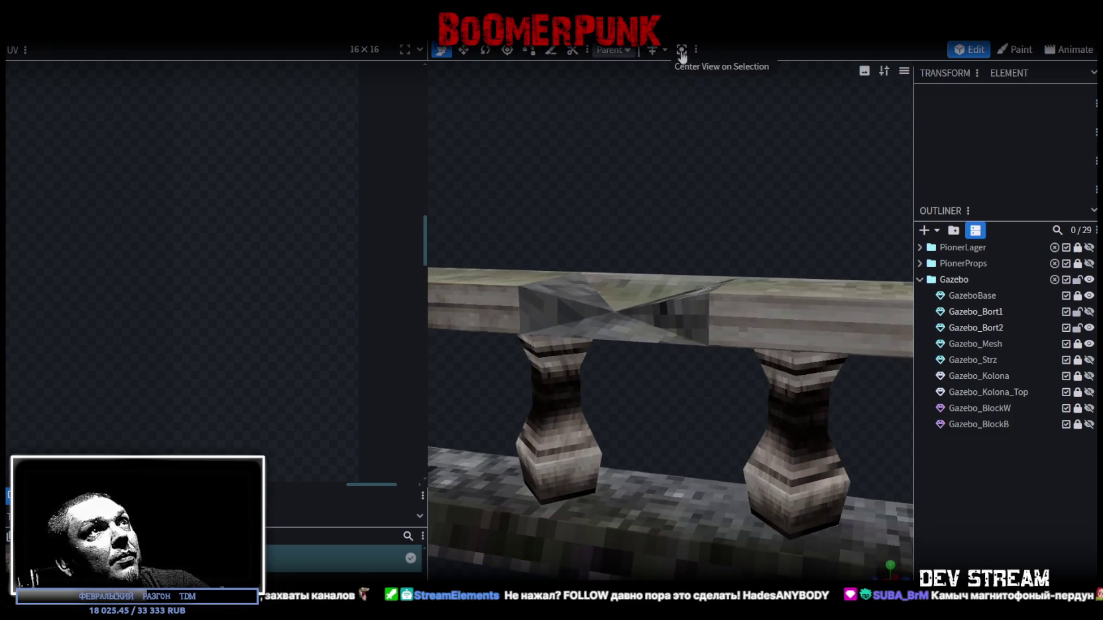
# Step: Select the Gazebo_Bort2 rail's top face and confirm its height value of 3
pyautogui.click(751, 316)
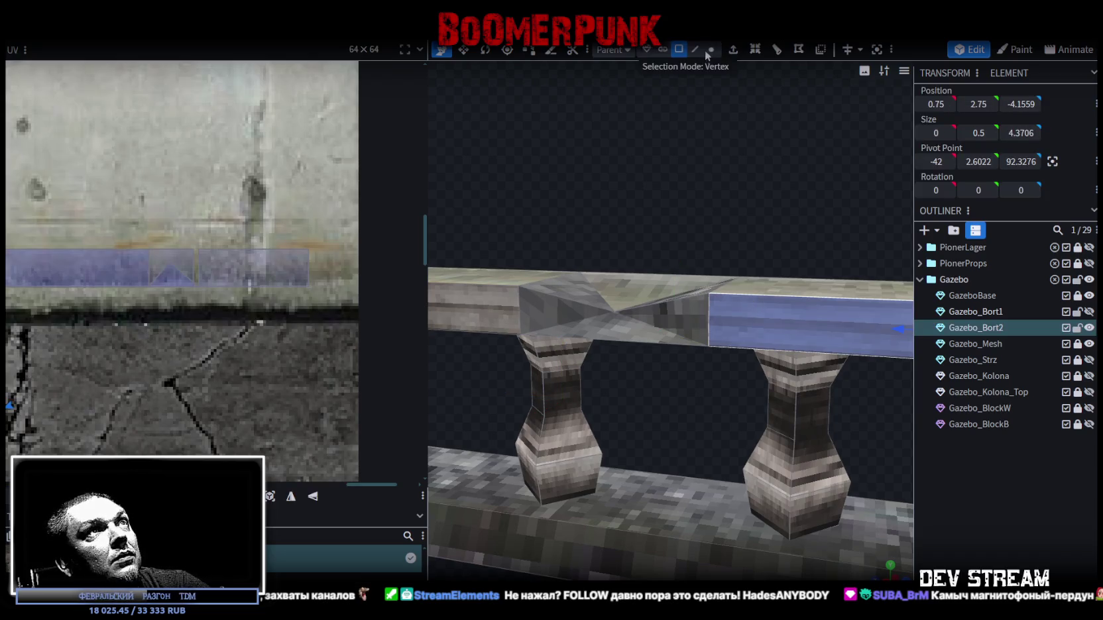
pyautogui.click(786, 294)
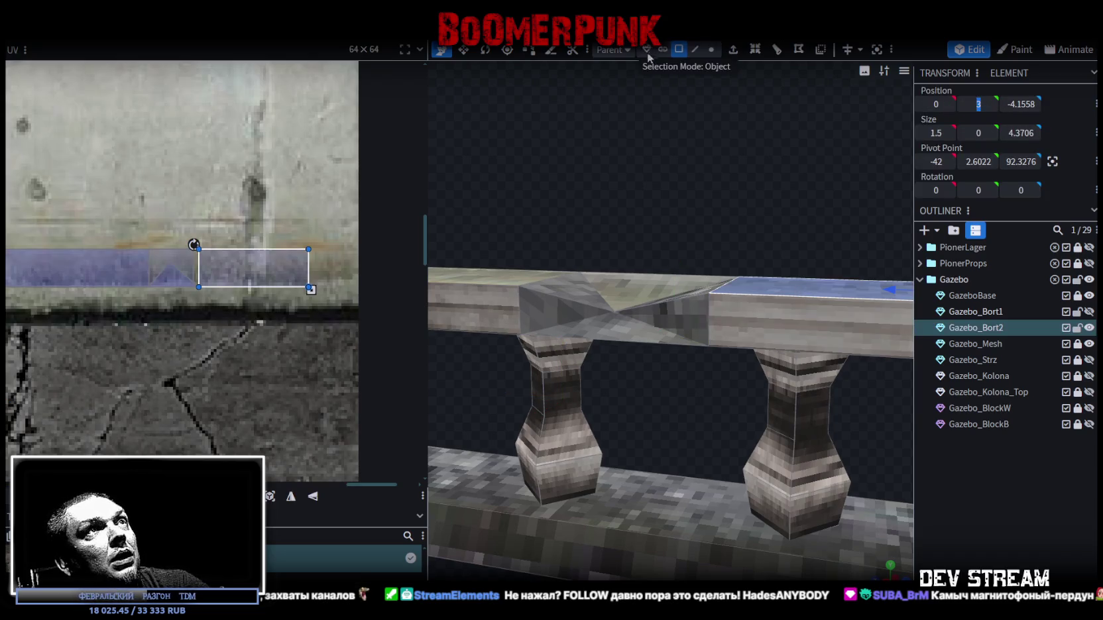
pyautogui.click(713, 50)
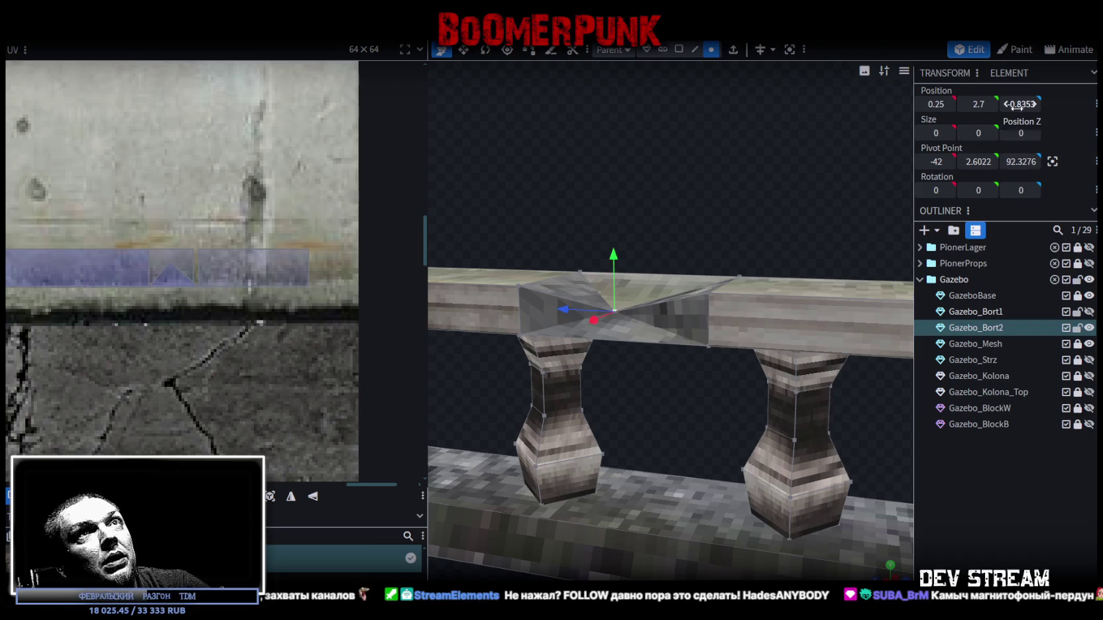
pyautogui.write('3')
pyautogui.press('Return')
pyautogui.moveTo(693, 179)
pyautogui.mouseDown()
pyautogui.moveTo(731, 209)
pyautogui.moveTo(709, 231)
pyautogui.moveTo(694, 197)
pyautogui.moveTo(736, 186)
pyautogui.moveTo(708, 155)
pyautogui.moveTo(728, 211)
pyautogui.moveTo(751, 214)
pyautogui.moveTo(742, 212)
pyautogui.mouseUp()
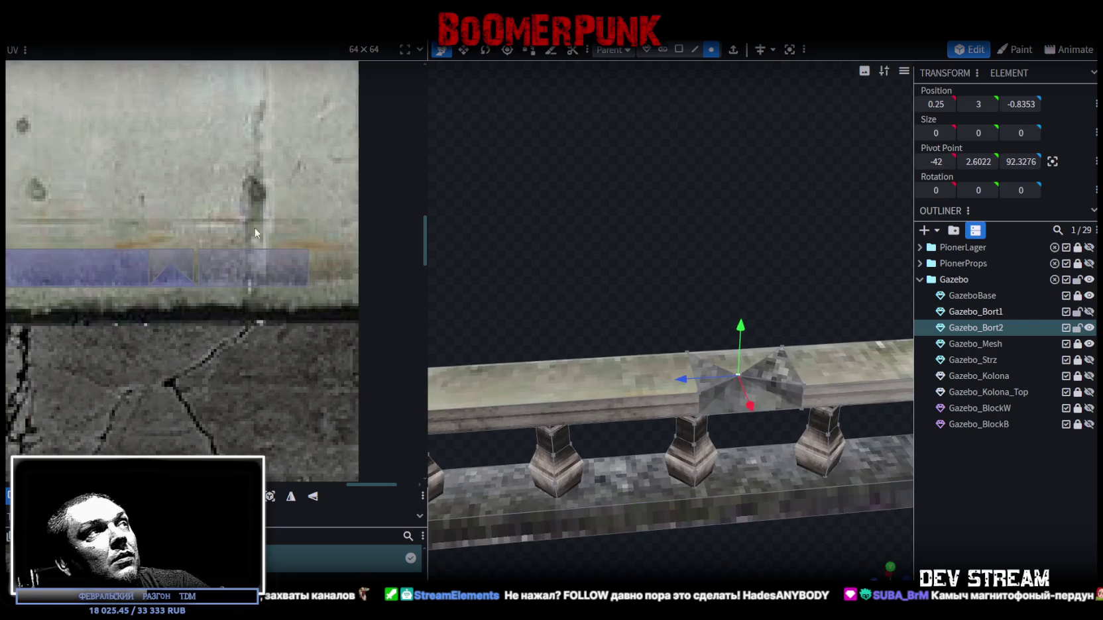
pyautogui.scroll(-3, 300, 283)
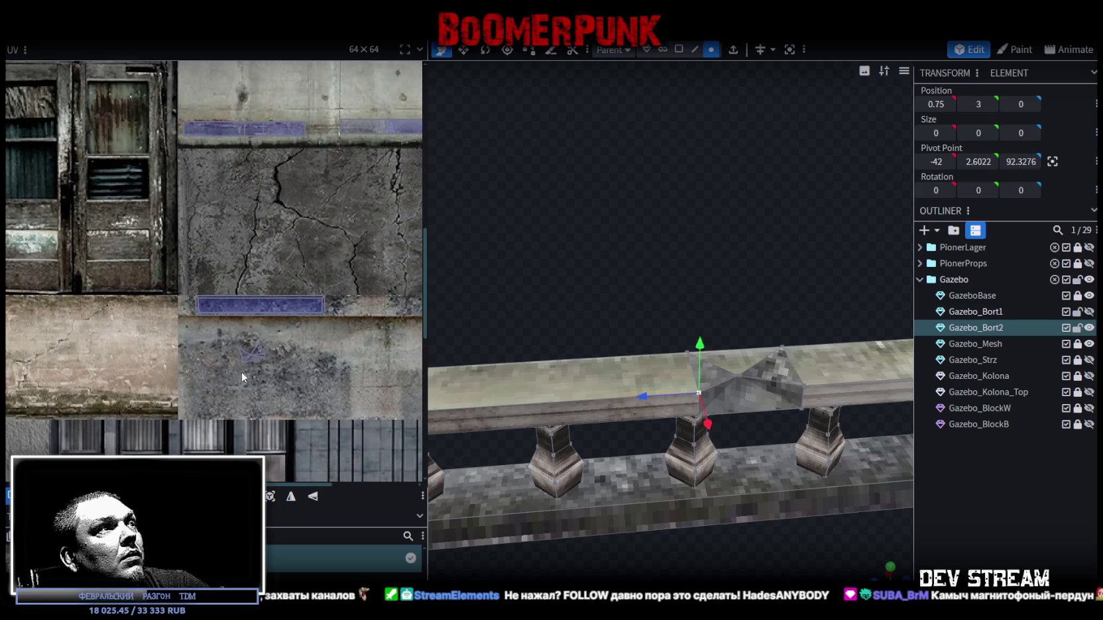
# Step: Move and slightly rotate the notch face mappings onto the cracked concrete area
pyautogui.click(254, 352)
pyautogui.hscroll(1, 317, 326)
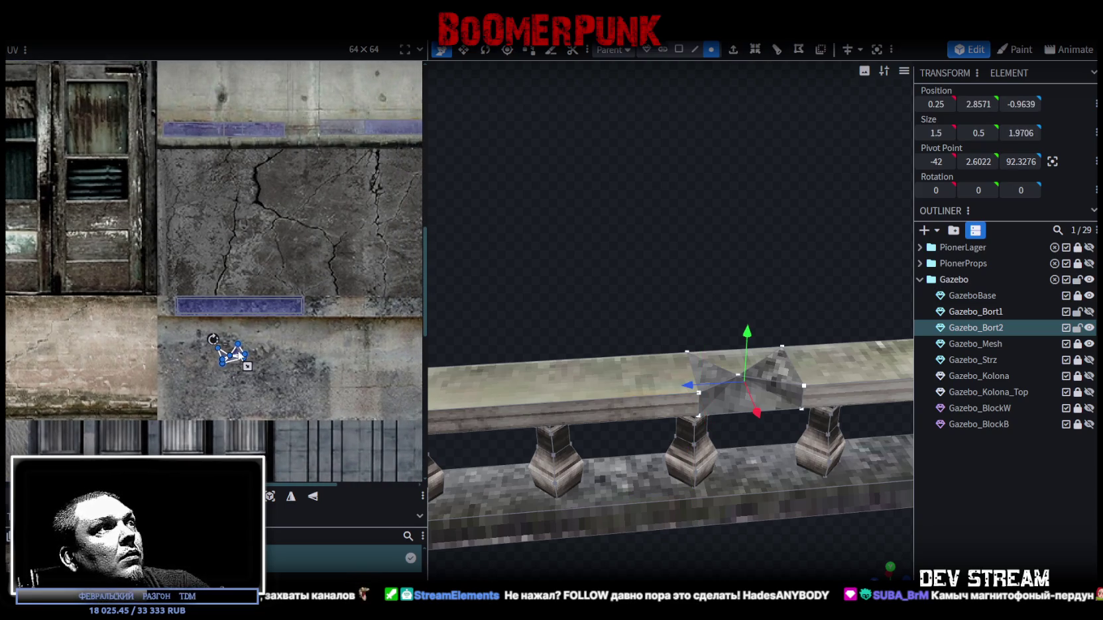
pyautogui.moveTo(240, 356)
pyautogui.mouseDown()
pyautogui.moveTo(371, 220)
pyautogui.moveTo(388, 178)
pyautogui.moveTo(311, 192)
pyautogui.mouseUp()
pyautogui.moveTo(276, 211)
pyautogui.mouseDown()
pyautogui.moveTo(345, 247)
pyautogui.moveTo(358, 271)
pyautogui.mouseUp()
pyautogui.scroll(-4, 316, 278)
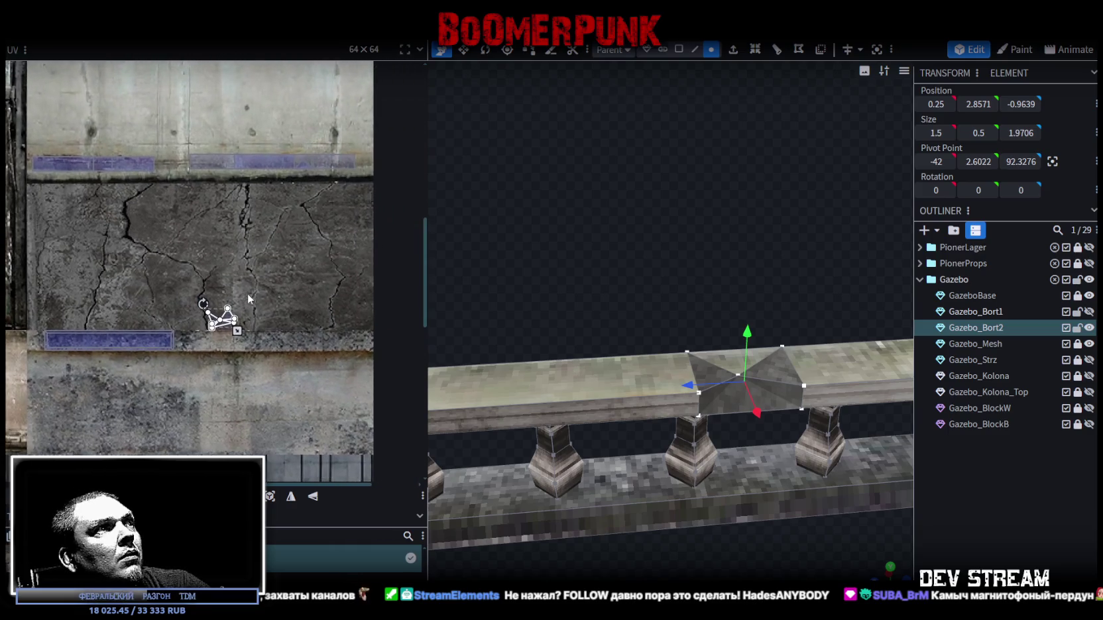
pyautogui.scroll(6, 284, 340)
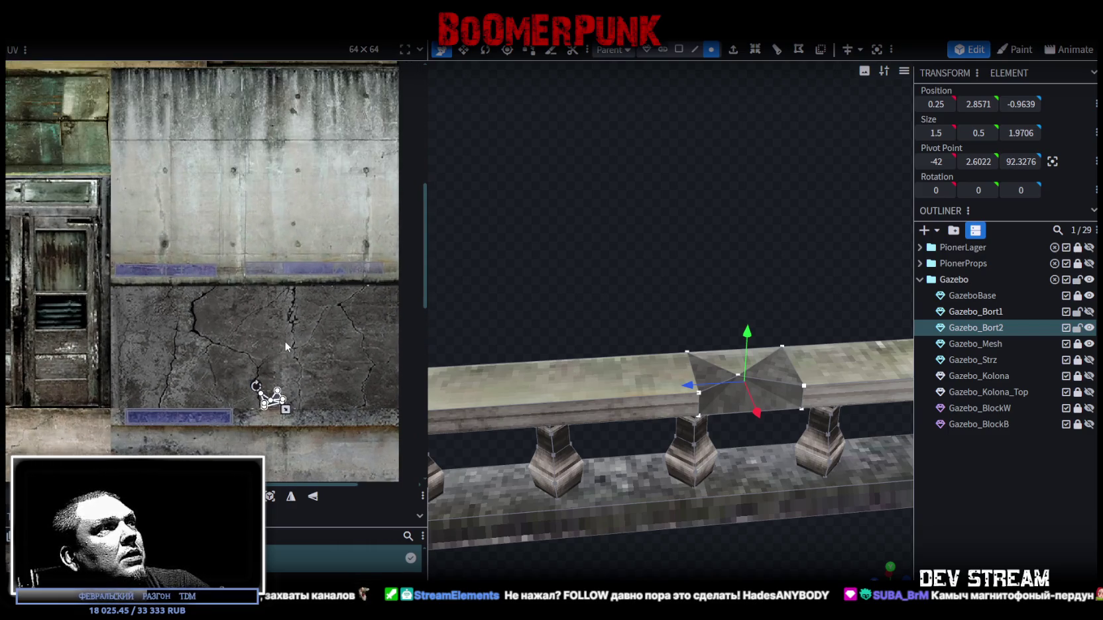
pyautogui.moveTo(248, 373); pyautogui.dragTo(232, 371)
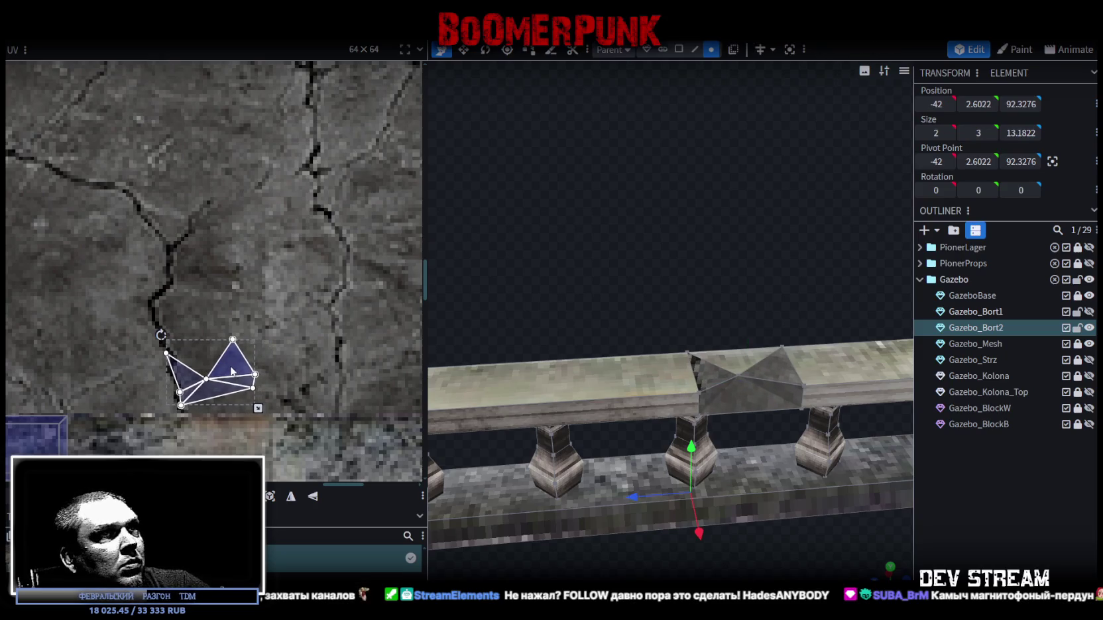
pyautogui.moveTo(154, 337); pyautogui.dragTo(166, 331)
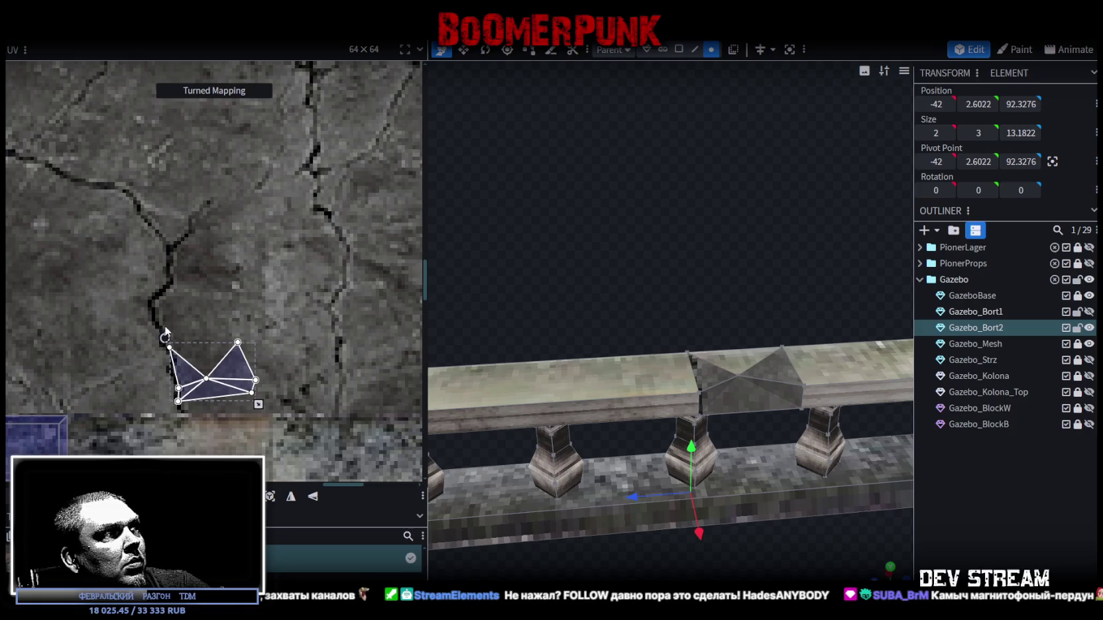
pyautogui.moveTo(187, 374); pyautogui.dragTo(185, 373)
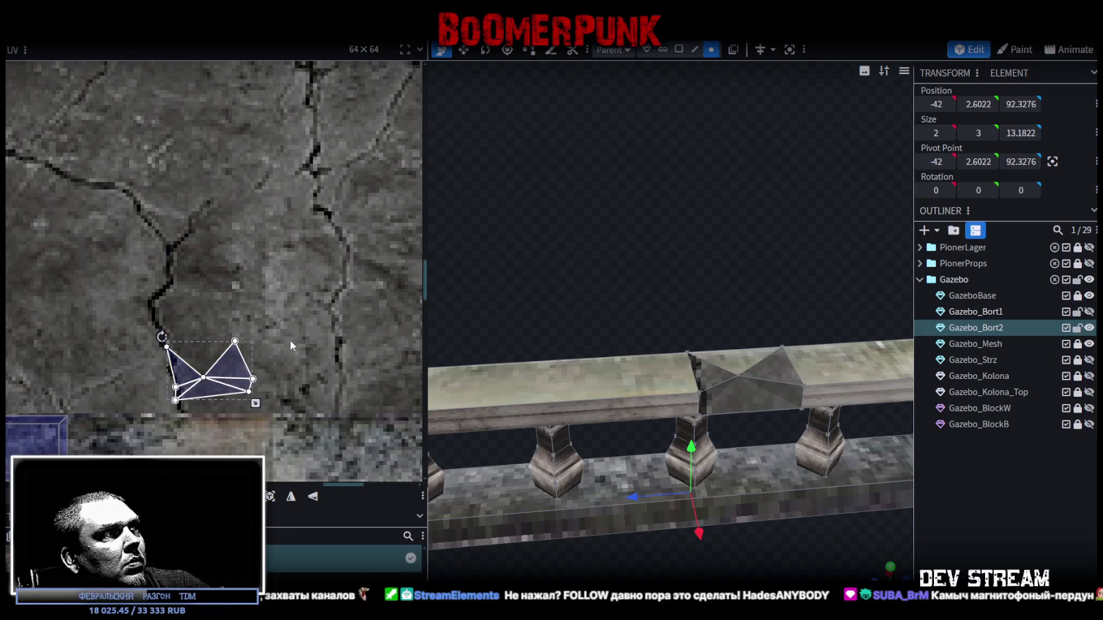
pyautogui.click(229, 364)
pyautogui.moveTo(247, 384)
pyautogui.mouseDown()
pyautogui.moveTo(199, 352)
pyautogui.moveTo(165, 262)
pyautogui.mouseUp()
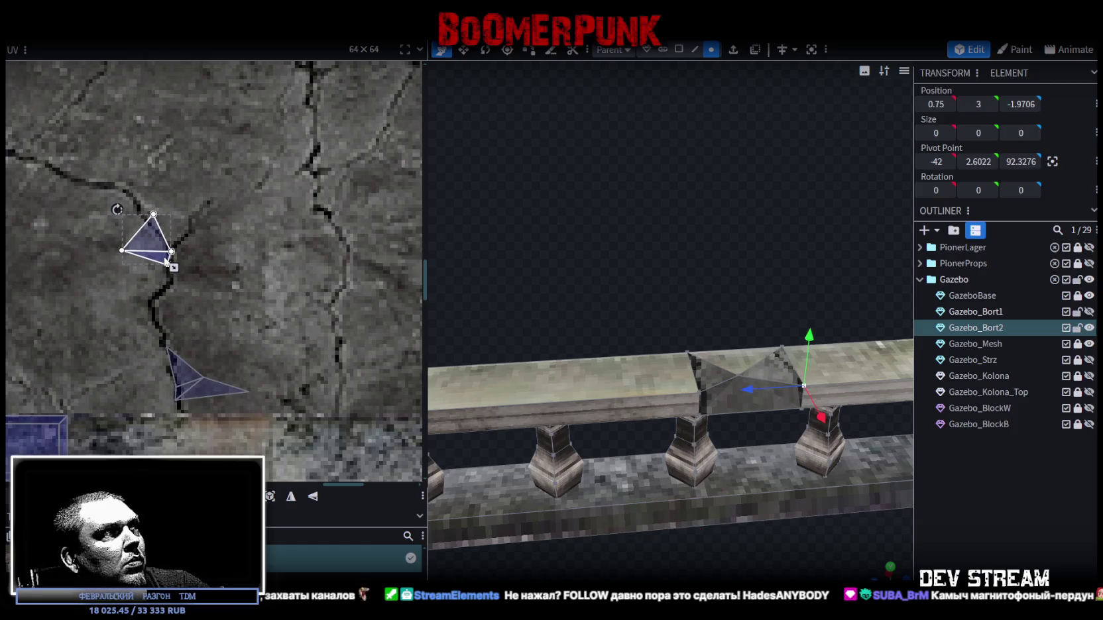
# Step: Stack the upper notch triangle's mapping onto the lower one
pyautogui.click(1004, 508)
pyautogui.scroll(-5, 722, 536)
pyautogui.moveTo(722, 537)
pyautogui.mouseDown()
pyautogui.moveTo(677, 525)
pyautogui.moveTo(641, 531)
pyautogui.moveTo(666, 522)
pyautogui.moveTo(642, 520)
pyautogui.moveTo(588, 543)
pyautogui.moveTo(671, 577)
pyautogui.moveTo(735, 435)
pyautogui.mouseUp()
pyautogui.click(745, 405)
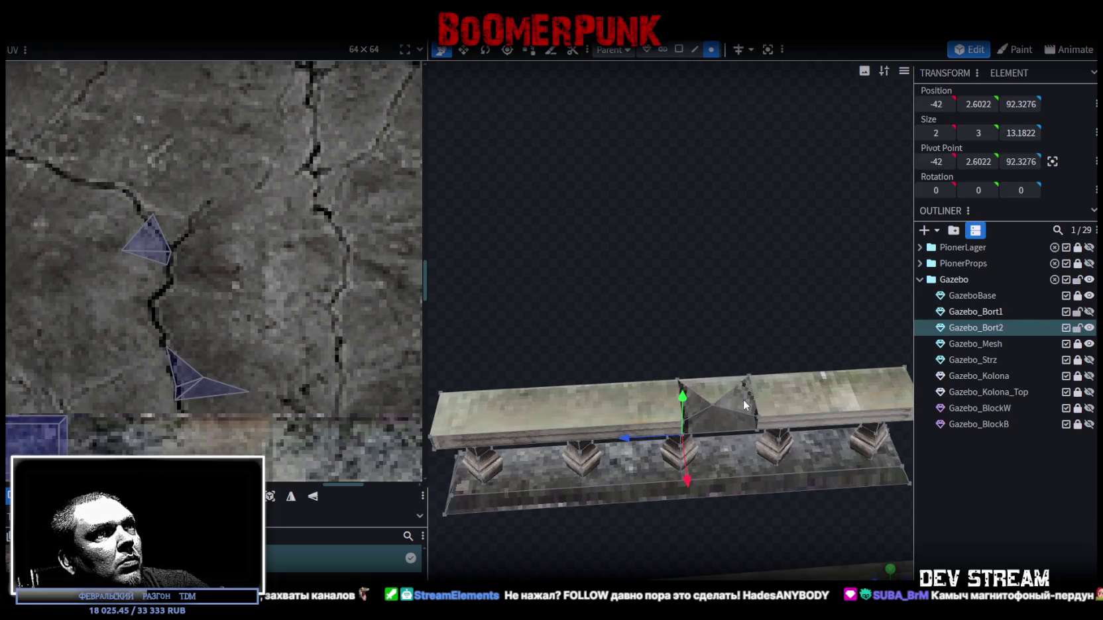
pyautogui.moveTo(666, 330)
pyautogui.mouseDown()
pyautogui.moveTo(683, 241)
pyautogui.moveTo(666, 328)
pyautogui.mouseUp()
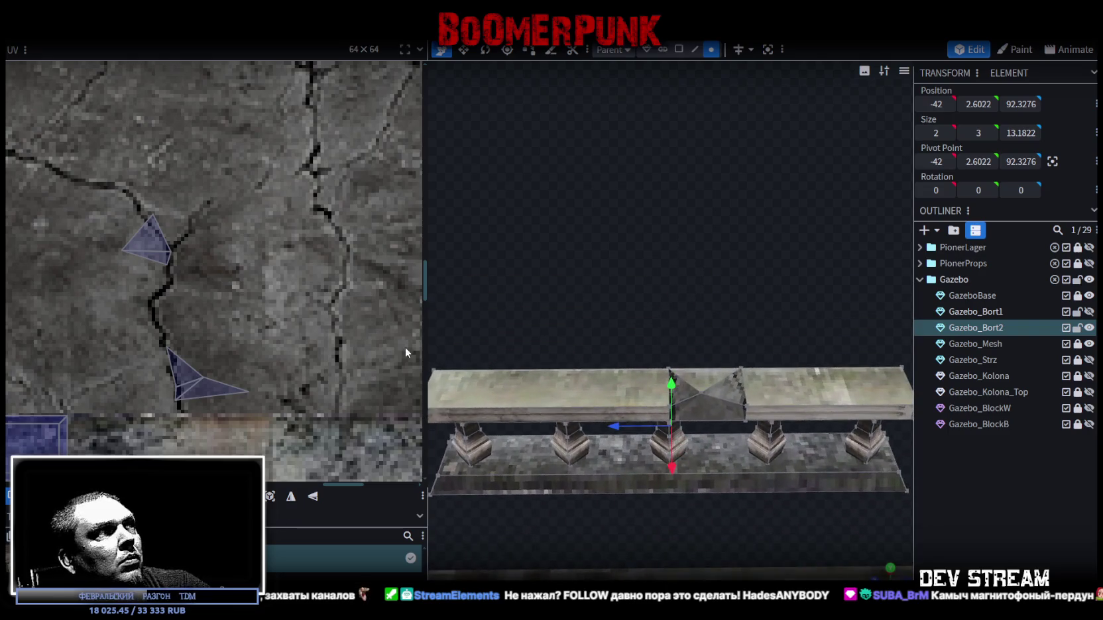
pyautogui.click(158, 244)
pyautogui.moveTo(158, 244)
pyautogui.mouseDown()
pyautogui.moveTo(159, 380)
pyautogui.moveTo(174, 380)
pyautogui.mouseUp()
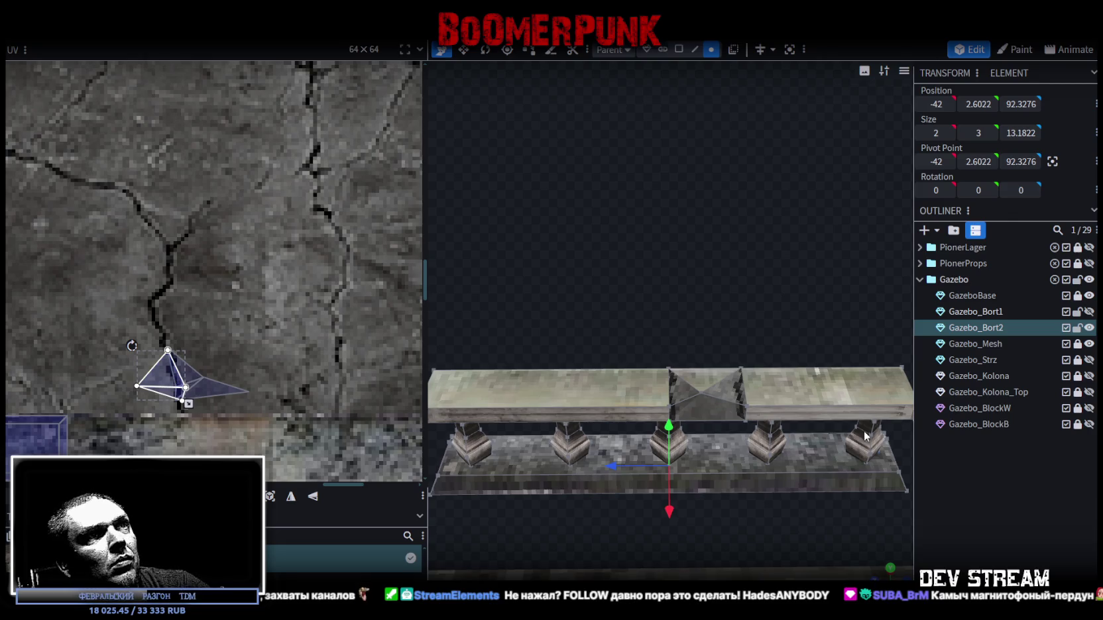
# Step: Lower the edge along the rail top to height 2.9
pyautogui.click(997, 515)
pyautogui.moveTo(696, 368)
pyautogui.mouseDown()
pyautogui.moveTo(657, 307)
pyautogui.moveTo(672, 315)
pyautogui.moveTo(641, 402)
pyautogui.moveTo(725, 239)
pyautogui.moveTo(793, 243)
pyautogui.moveTo(760, 259)
pyautogui.moveTo(745, 172)
pyautogui.mouseUp()
pyautogui.click(642, 402)
pyautogui.scroll(5, 704, 172)
pyautogui.click(515, 266)
pyautogui.moveTo(599, 214)
pyautogui.mouseDown()
pyautogui.moveTo(662, 181)
pyautogui.moveTo(606, 196)
pyautogui.moveTo(718, 166)
pyautogui.moveTo(685, 163)
pyautogui.moveTo(539, 244)
pyautogui.moveTo(781, 203)
pyautogui.moveTo(778, 243)
pyautogui.mouseUp()
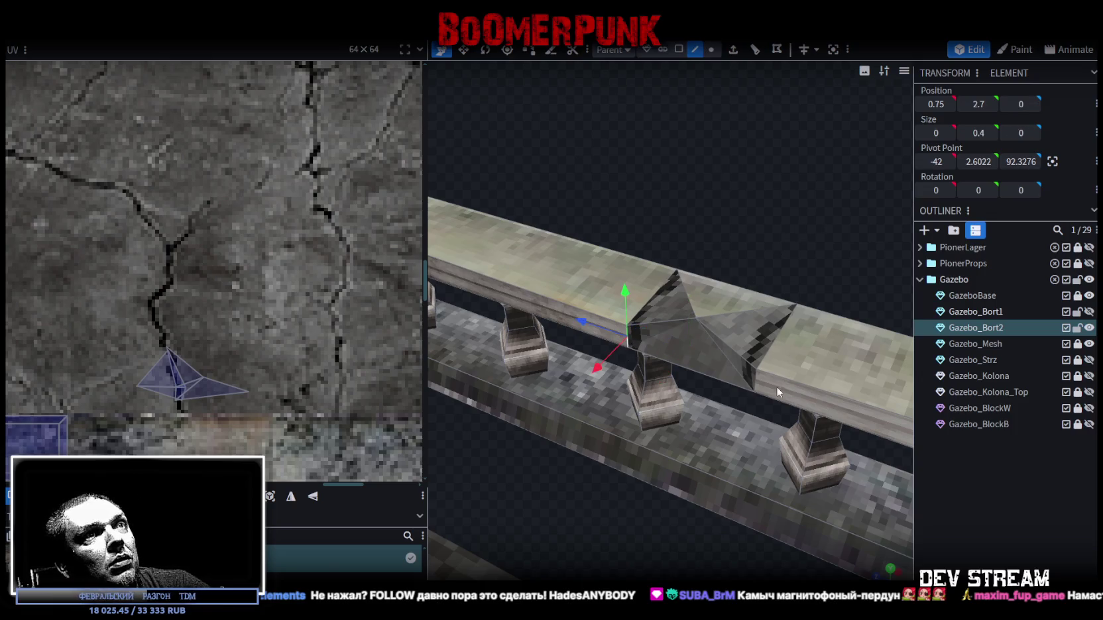
# Step: Shift a notch face slightly along X
pyautogui.click(734, 378)
pyautogui.moveTo(667, 392); pyautogui.dragTo(670, 383)
pyautogui.moveTo(780, 240)
pyautogui.mouseDown()
pyautogui.moveTo(693, 151)
pyautogui.moveTo(710, 225)
pyautogui.moveTo(562, 411)
pyautogui.moveTo(525, 417)
pyautogui.moveTo(548, 409)
pyautogui.mouseUp()
pyautogui.moveTo(778, 270)
pyautogui.mouseDown()
pyautogui.moveTo(741, 249)
pyautogui.moveTo(736, 283)
pyautogui.moveTo(777, 289)
pyautogui.moveTo(864, 198)
pyautogui.moveTo(828, 236)
pyautogui.moveTo(710, 255)
pyautogui.moveTo(814, 335)
pyautogui.moveTo(845, 344)
pyautogui.moveTo(810, 274)
pyautogui.moveTo(739, 263)
pyautogui.moveTo(687, 224)
pyautogui.moveTo(741, 216)
pyautogui.moveTo(808, 240)
pyautogui.moveTo(704, 276)
pyautogui.moveTo(762, 231)
pyautogui.mouseUp()
# Step: Lower the rail-top notch vertex to Y 2.85 and select a triangular notch face
pyautogui.click(711, 50)
pyautogui.click(693, 324)
pyautogui.moveTo(693, 267)
pyautogui.mouseDown()
pyautogui.moveTo(694, 241)
pyautogui.moveTo(694, 275)
pyautogui.mouseUp()
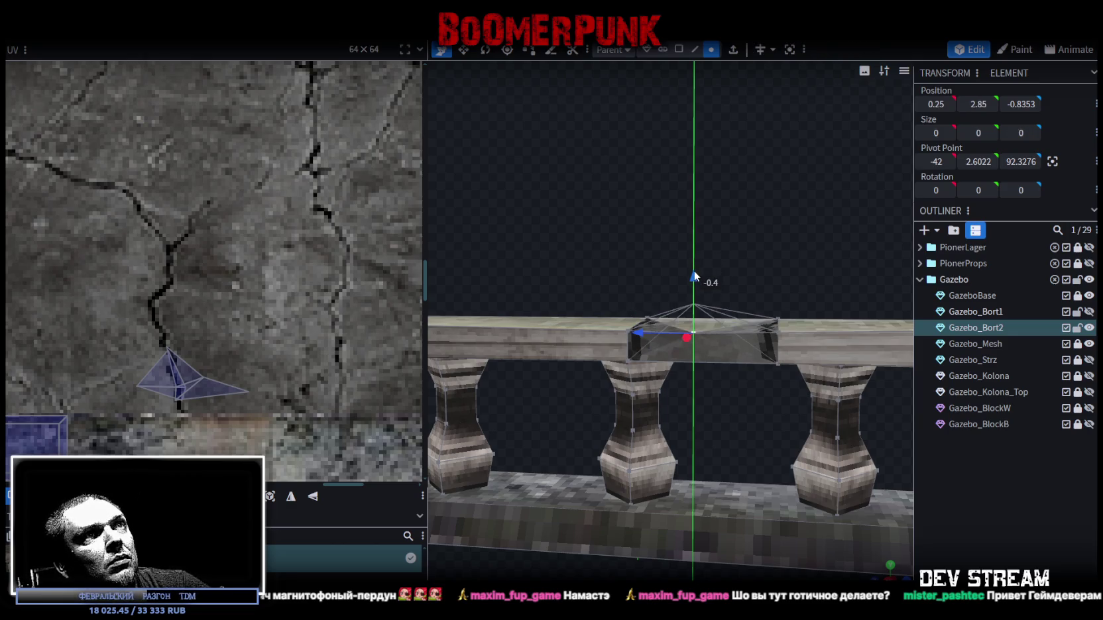
pyautogui.moveTo(770, 249)
pyautogui.mouseDown()
pyautogui.moveTo(655, 258)
pyautogui.moveTo(790, 254)
pyautogui.moveTo(758, 308)
pyautogui.moveTo(793, 248)
pyautogui.moveTo(806, 291)
pyautogui.moveTo(753, 275)
pyautogui.moveTo(761, 280)
pyautogui.moveTo(741, 258)
pyautogui.moveTo(767, 264)
pyautogui.mouseUp()
pyautogui.click(765, 358)
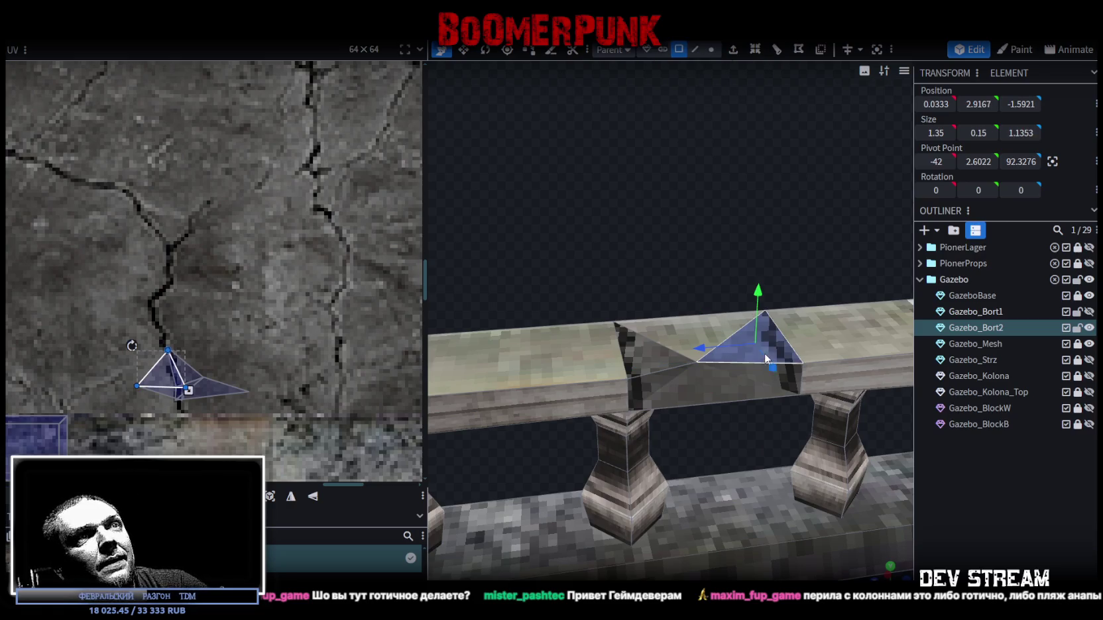
# Step: Select the adjacent notch faces and edges on the top rail
pyautogui.click(659, 372)
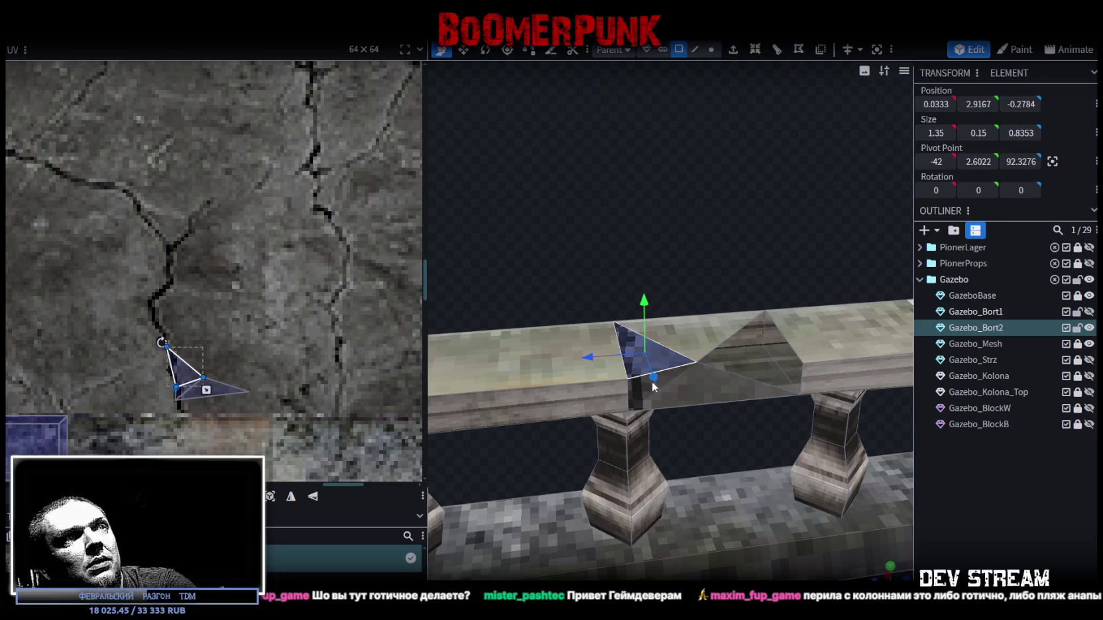
pyautogui.click(674, 372)
pyautogui.moveTo(686, 374)
pyautogui.mouseDown()
pyautogui.moveTo(743, 226)
pyautogui.moveTo(689, 177)
pyautogui.moveTo(668, 193)
pyautogui.mouseUp()
pyautogui.click(633, 364)
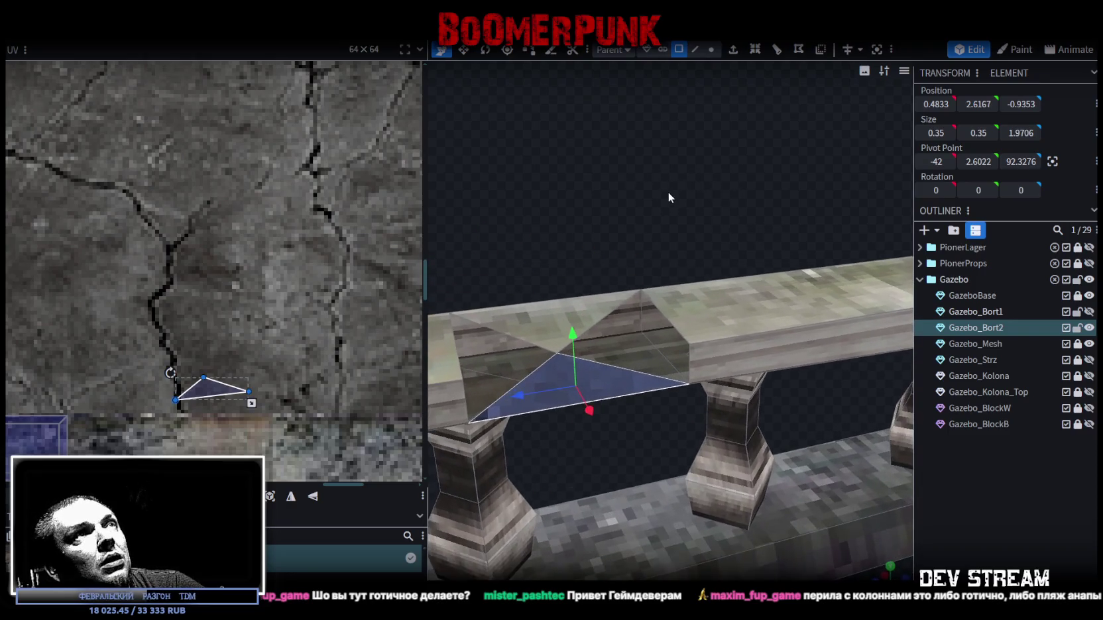
pyautogui.click(699, 49)
pyautogui.click(694, 315)
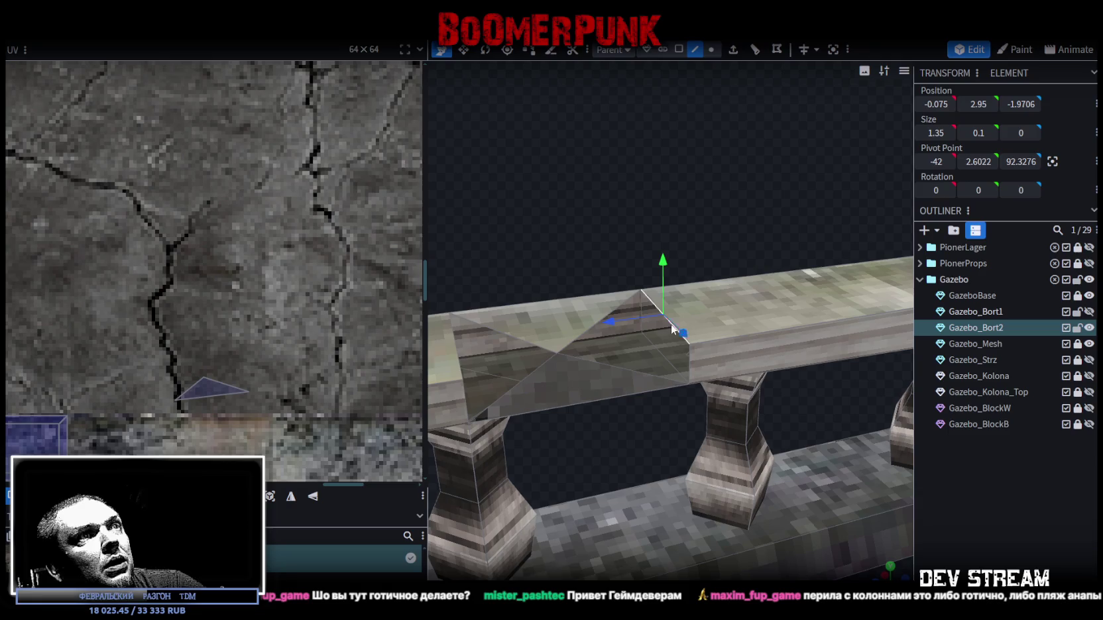
pyautogui.click(687, 366)
pyautogui.click(594, 362)
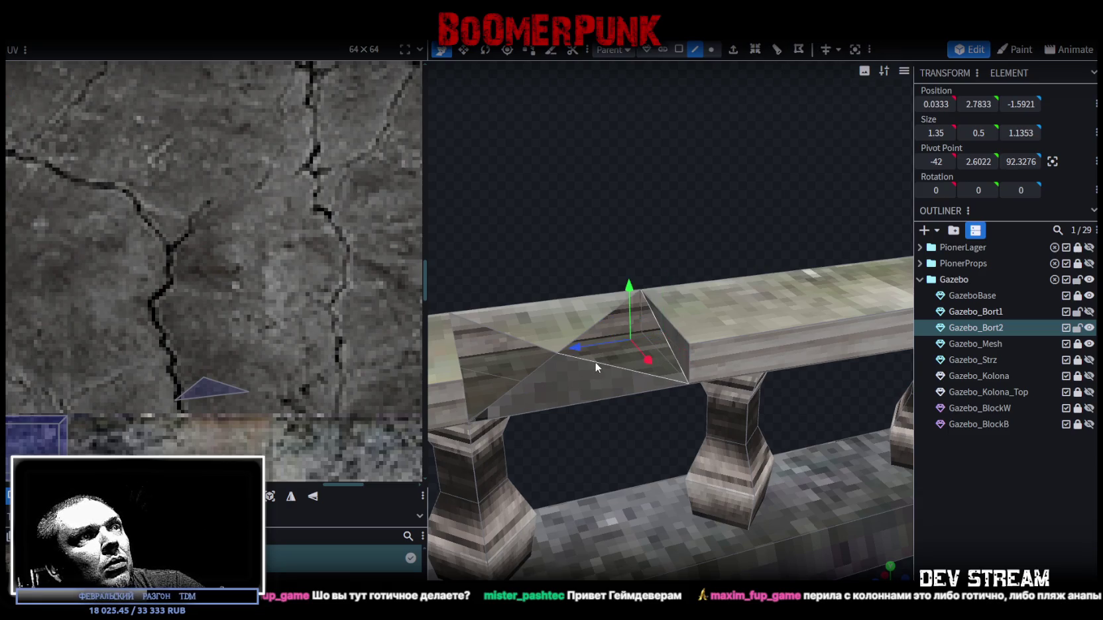
# Step: Select the triangular notch faces across the V and project their UVs from the current view
pyautogui.moveTo(548, 259)
pyautogui.mouseDown()
pyautogui.moveTo(639, 213)
pyautogui.moveTo(612, 227)
pyautogui.moveTo(617, 255)
pyautogui.moveTo(565, 304)
pyautogui.mouseUp()
pyautogui.click(535, 353)
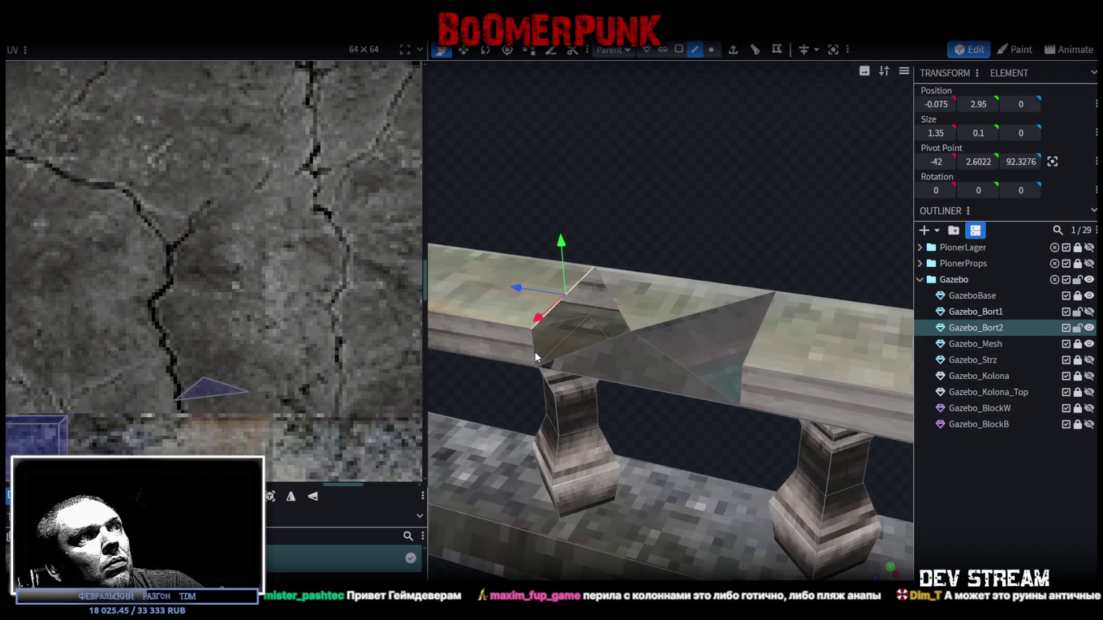
pyautogui.click(600, 339)
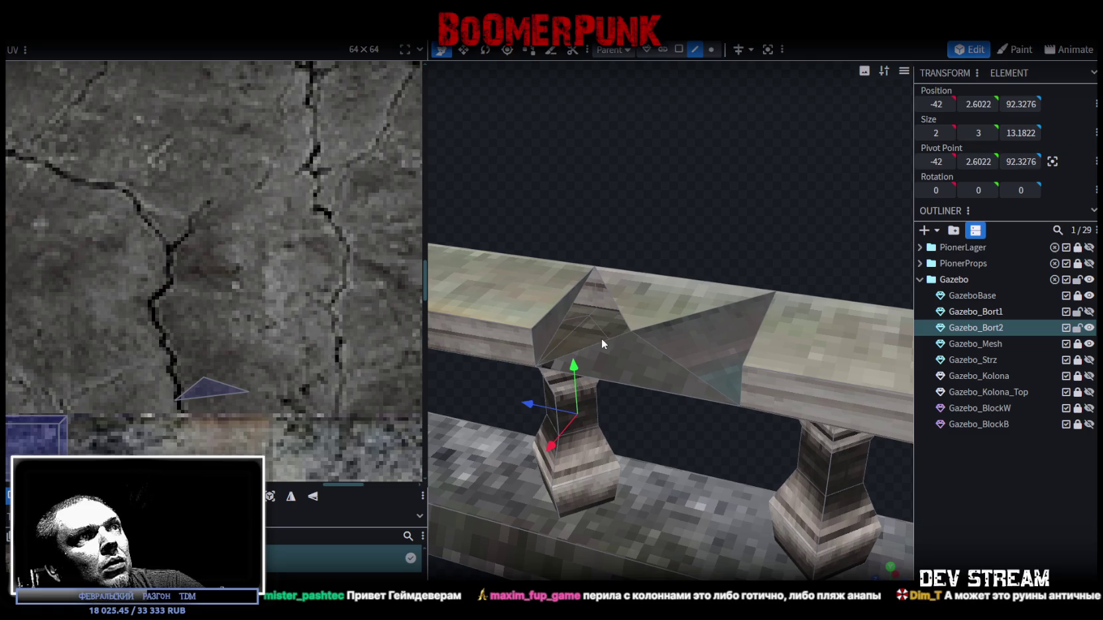
pyautogui.keyDown('shift'); pyautogui.click(562, 326); pyautogui.keyUp('shift')
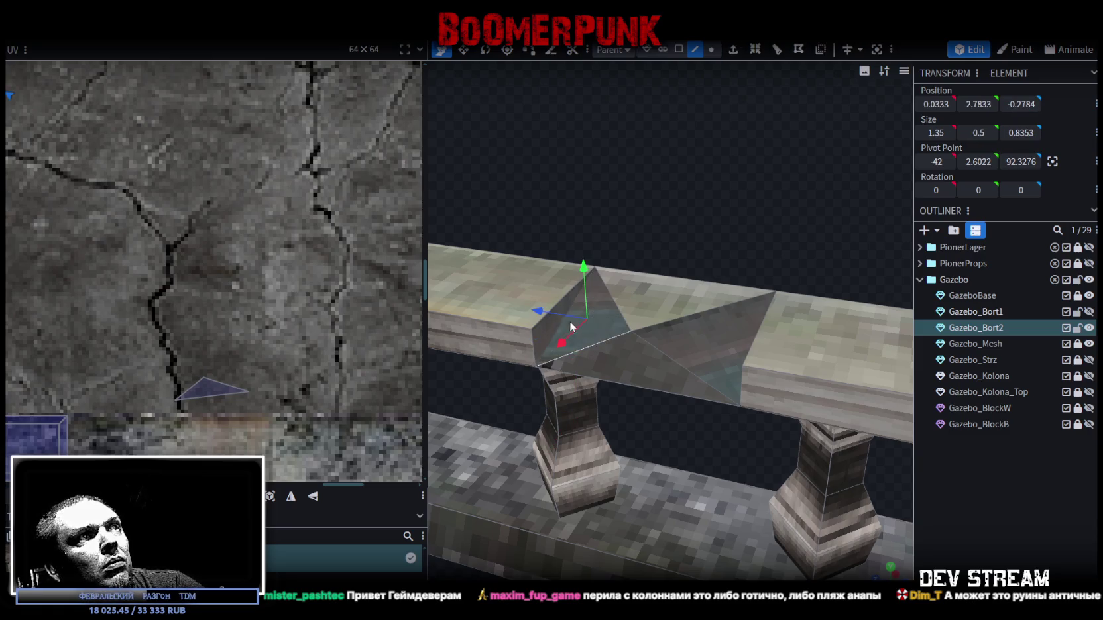
pyautogui.moveTo(562, 327); pyautogui.dragTo(647, 74)
pyautogui.keyDown('shift'); pyautogui.click(644, 347); pyautogui.keyUp('shift')
pyautogui.moveTo(767, 222); pyautogui.dragTo(850, 293)
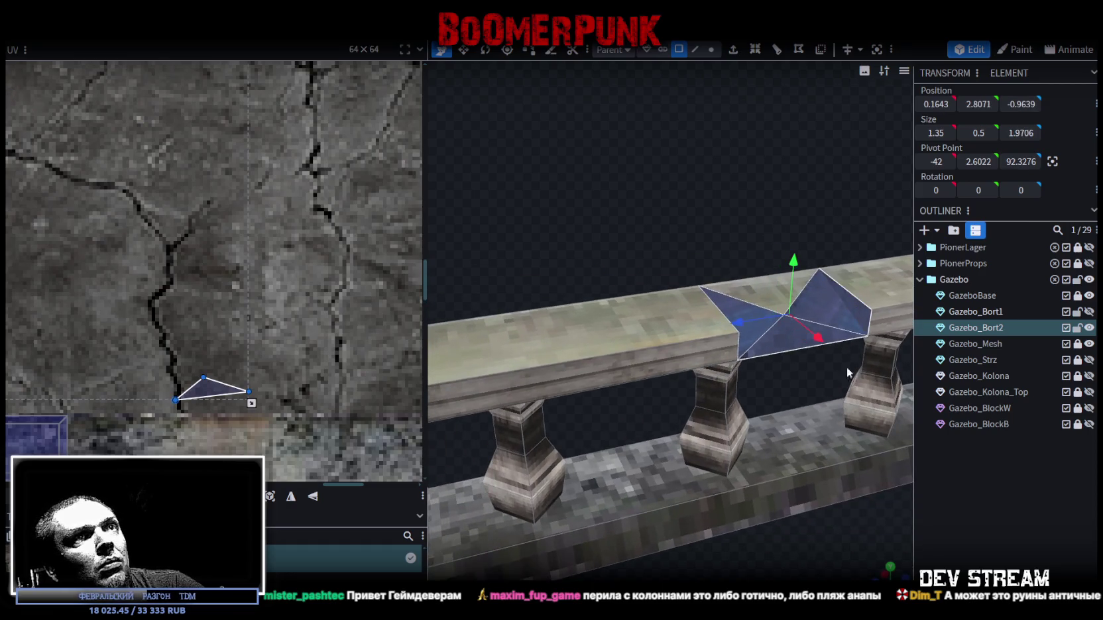
pyautogui.moveTo(846, 366)
pyautogui.mouseDown()
pyautogui.moveTo(803, 411)
pyautogui.moveTo(735, 225)
pyautogui.moveTo(807, 362)
pyautogui.mouseUp()
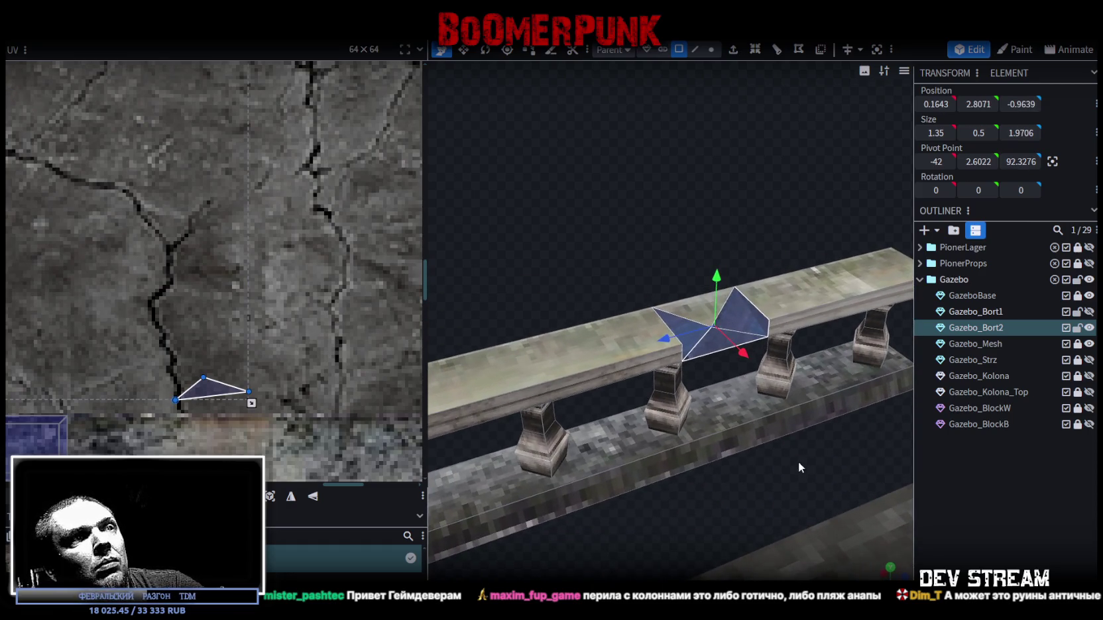
pyautogui.click(270, 496)
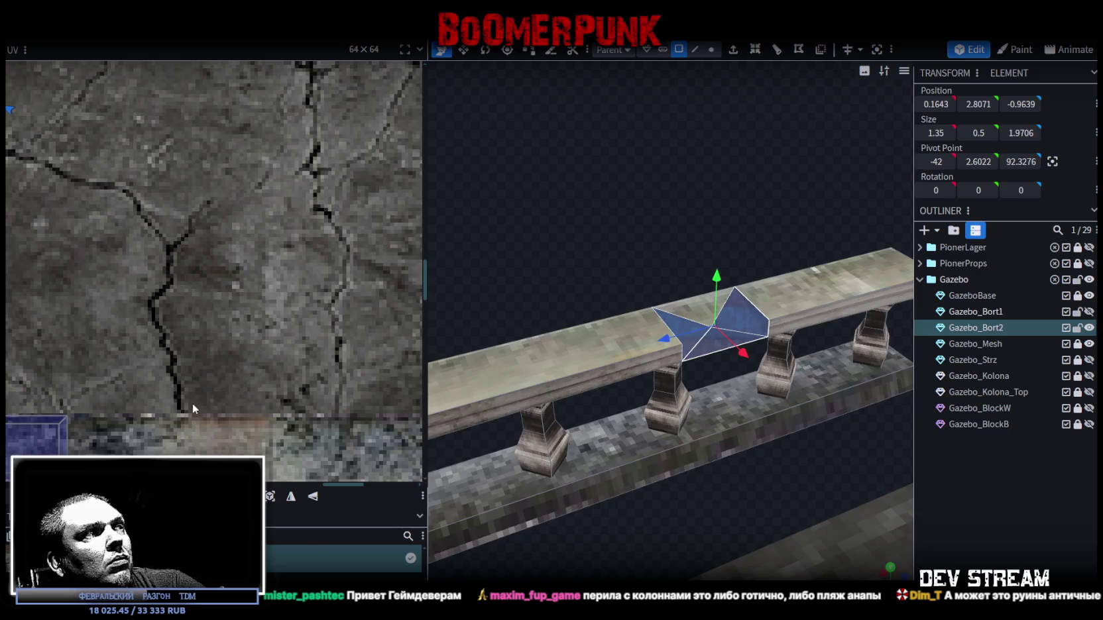
# Step: Shift and rotate the first notch face's UV onto the cracked concrete area of the atlas
pyautogui.scroll(-5, 194, 405)
pyautogui.scroll(3, 74, 210)
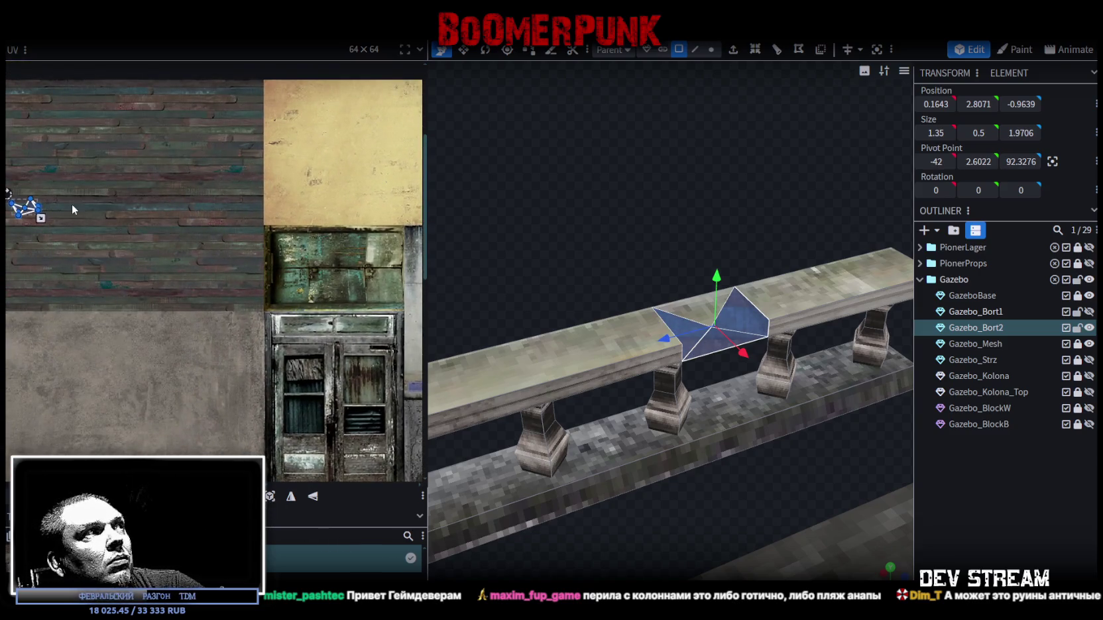
pyautogui.moveTo(146, 287)
pyautogui.mouseDown()
pyautogui.moveTo(372, 361)
pyautogui.moveTo(364, 353)
pyautogui.mouseUp()
pyautogui.scroll(5, 363, 352)
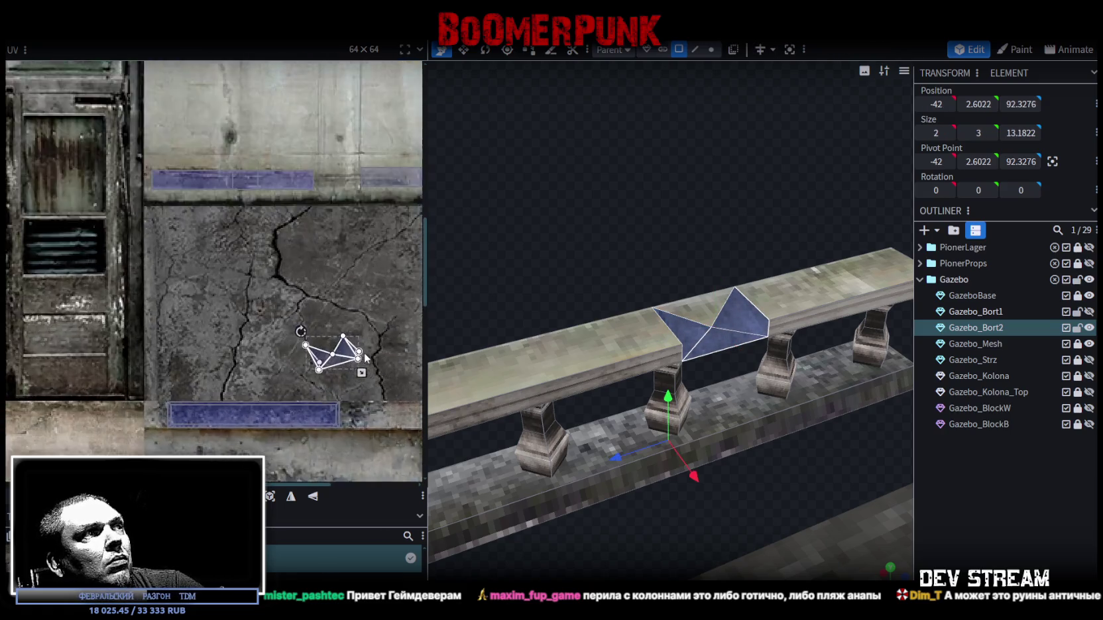
pyautogui.moveTo(256, 280); pyautogui.dragTo(301, 320)
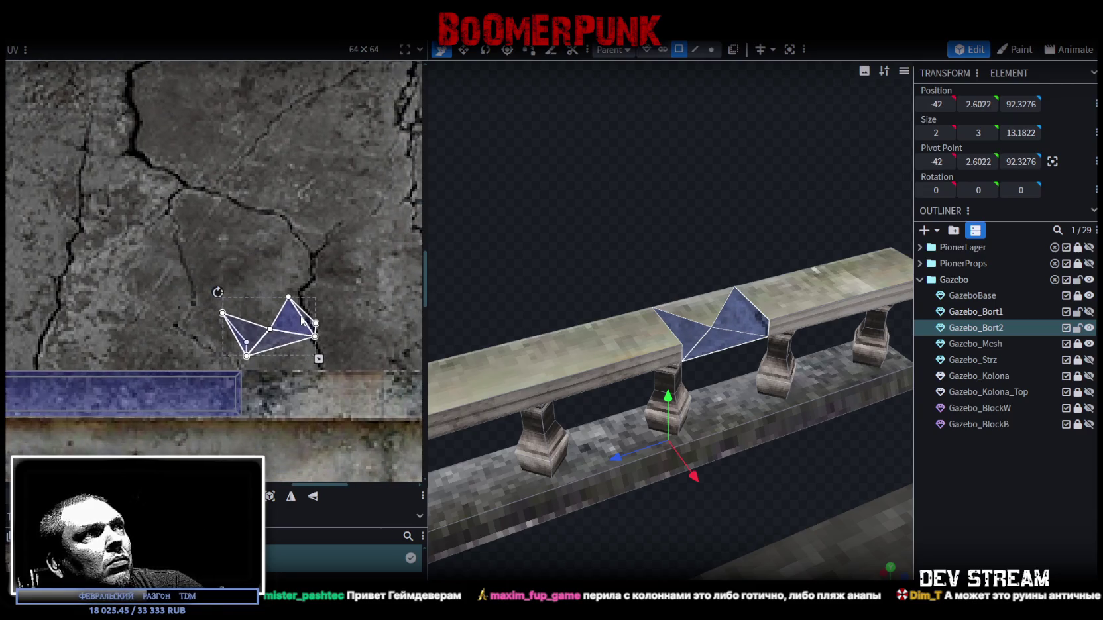
pyautogui.moveTo(218, 291)
pyautogui.mouseDown()
pyautogui.moveTo(235, 279)
pyautogui.moveTo(227, 290)
pyautogui.mouseUp()
# Step: Select the notch's left and right triangles, try moving their mapping right, then undo it
pyautogui.moveTo(722, 432)
pyautogui.mouseDown()
pyautogui.moveTo(684, 238)
pyautogui.moveTo(598, 218)
pyautogui.moveTo(651, 245)
pyautogui.moveTo(648, 325)
pyautogui.mouseUp()
pyautogui.click(629, 394)
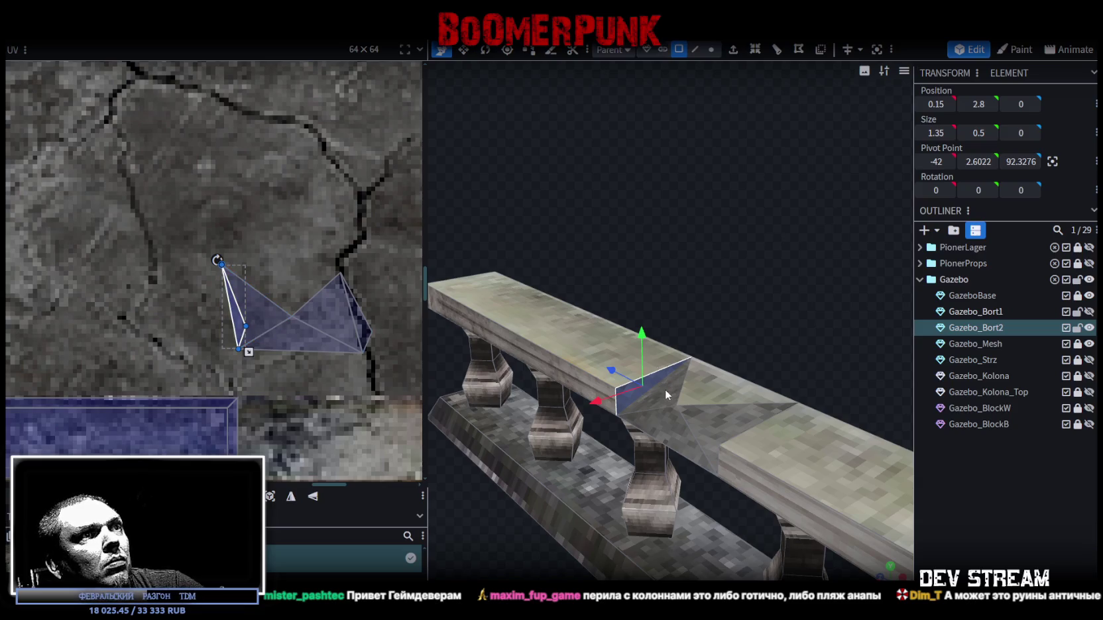
pyautogui.keyDown('shift'); pyautogui.click(667, 390); pyautogui.keyUp('shift')
pyautogui.moveTo(238, 336)
pyautogui.mouseDown()
pyautogui.moveTo(338, 297)
pyautogui.moveTo(365, 353)
pyautogui.mouseUp()
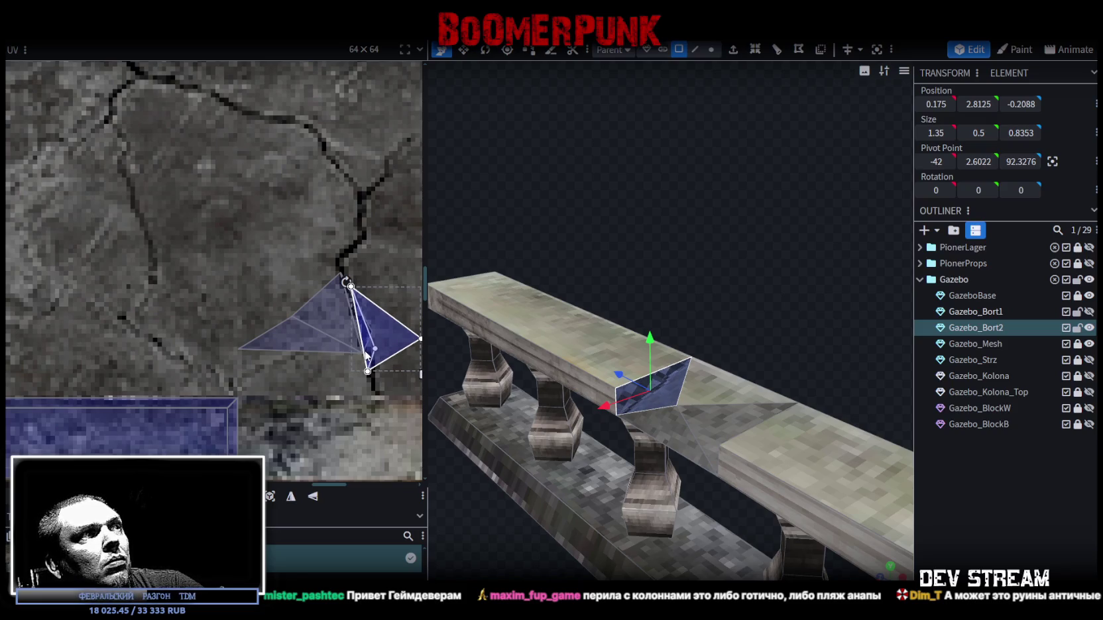
pyautogui.hotkey('ctrl', 'z')
# Step: Move the thin side triangle's UV onto the concrete, then select another notch face on Gazebo_Bort2
pyautogui.click(626, 397)
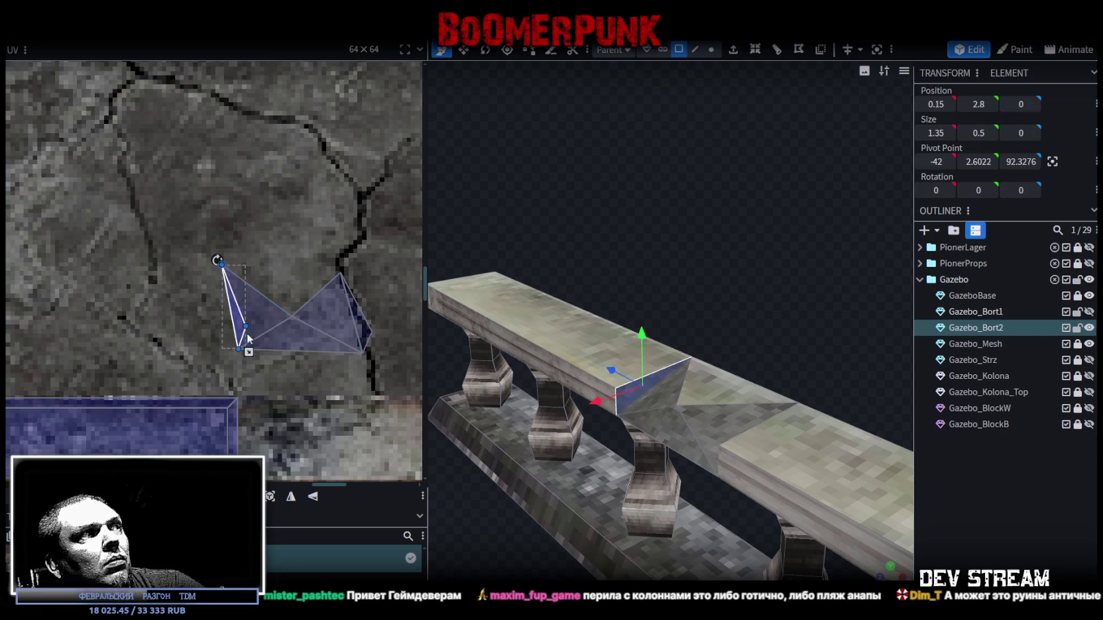
pyautogui.moveTo(263, 337); pyautogui.dragTo(368, 373)
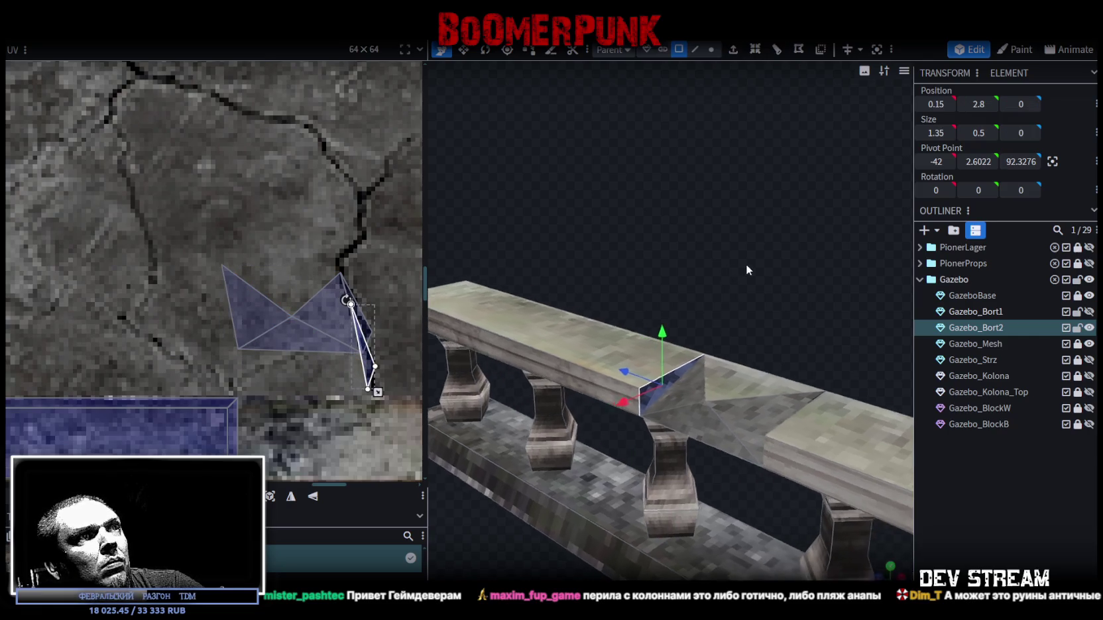
pyautogui.click(1034, 512)
pyautogui.moveTo(655, 269)
pyautogui.mouseDown()
pyautogui.moveTo(815, 275)
pyautogui.moveTo(700, 242)
pyautogui.moveTo(669, 251)
pyautogui.moveTo(720, 241)
pyautogui.moveTo(784, 347)
pyautogui.mouseUp()
pyautogui.click(750, 356)
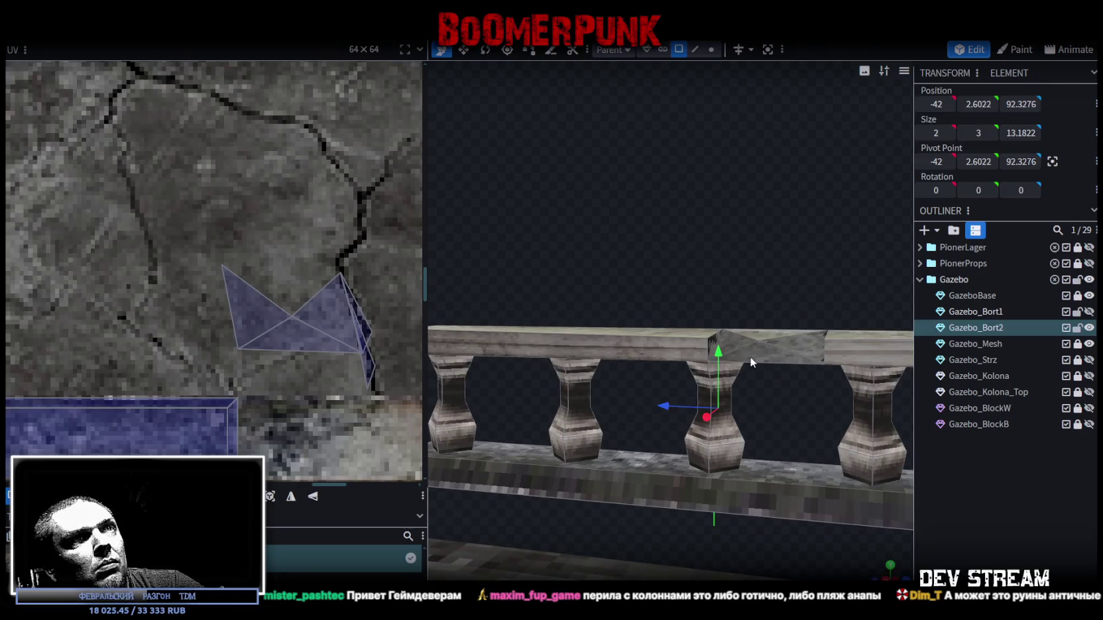
# Step: Rotate the triangle face's UV 90 degrees, then fine-tune its rotation and position
pyautogui.rightClick(303, 315)
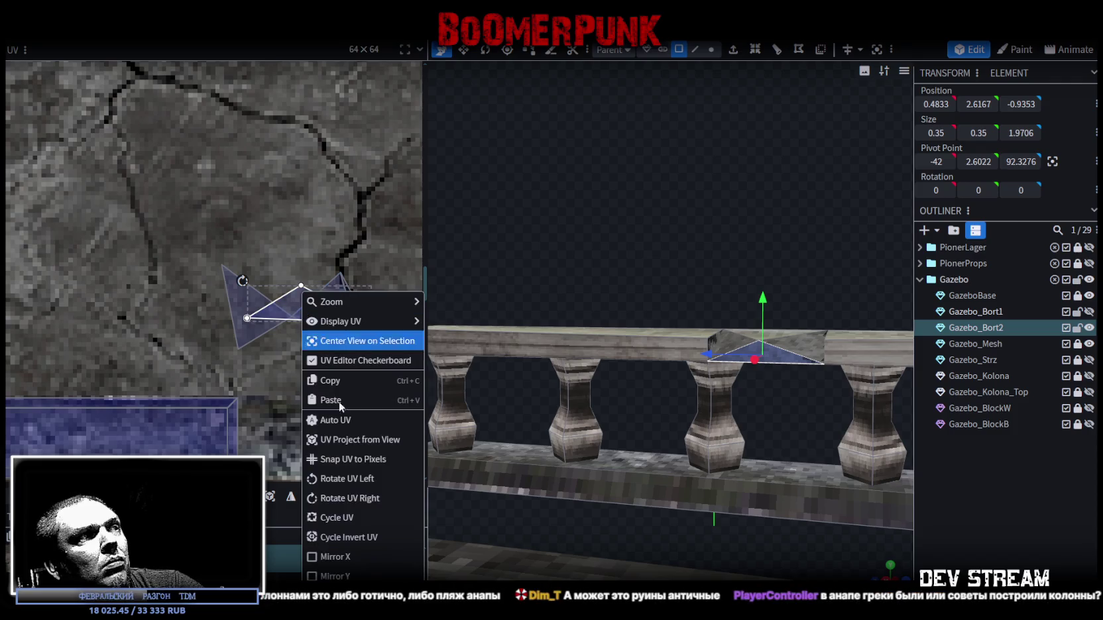
pyautogui.click(344, 483)
pyautogui.moveTo(285, 237)
pyautogui.mouseDown()
pyautogui.moveTo(300, 225)
pyautogui.moveTo(252, 247)
pyautogui.moveTo(359, 341)
pyautogui.mouseUp()
pyautogui.moveTo(323, 265); pyautogui.dragTo(326, 263)
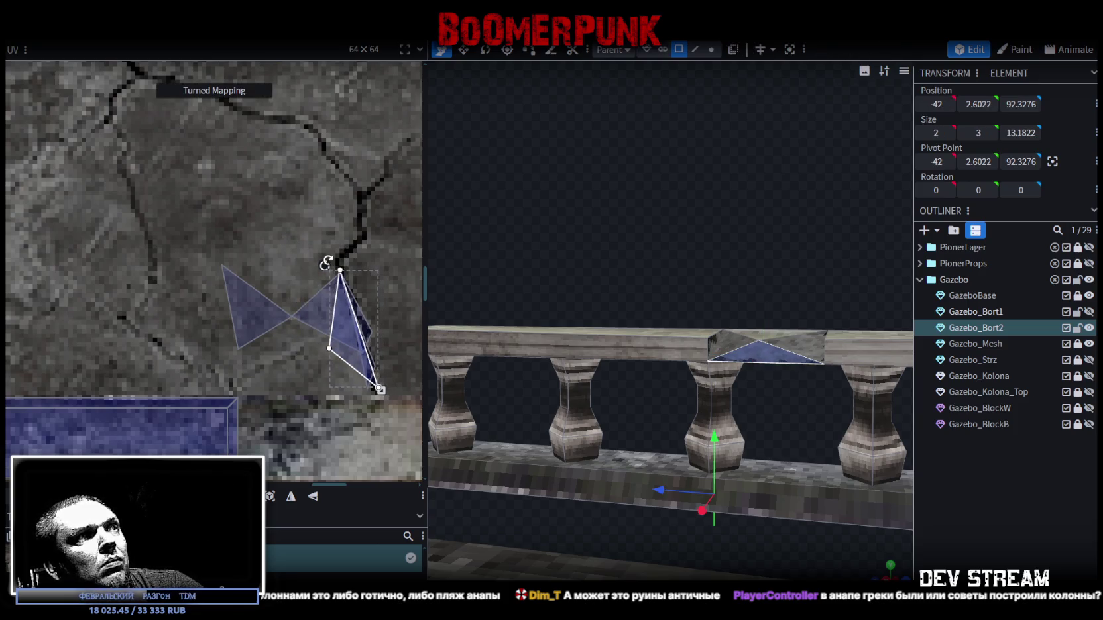
pyautogui.moveTo(352, 360); pyautogui.dragTo(356, 359)
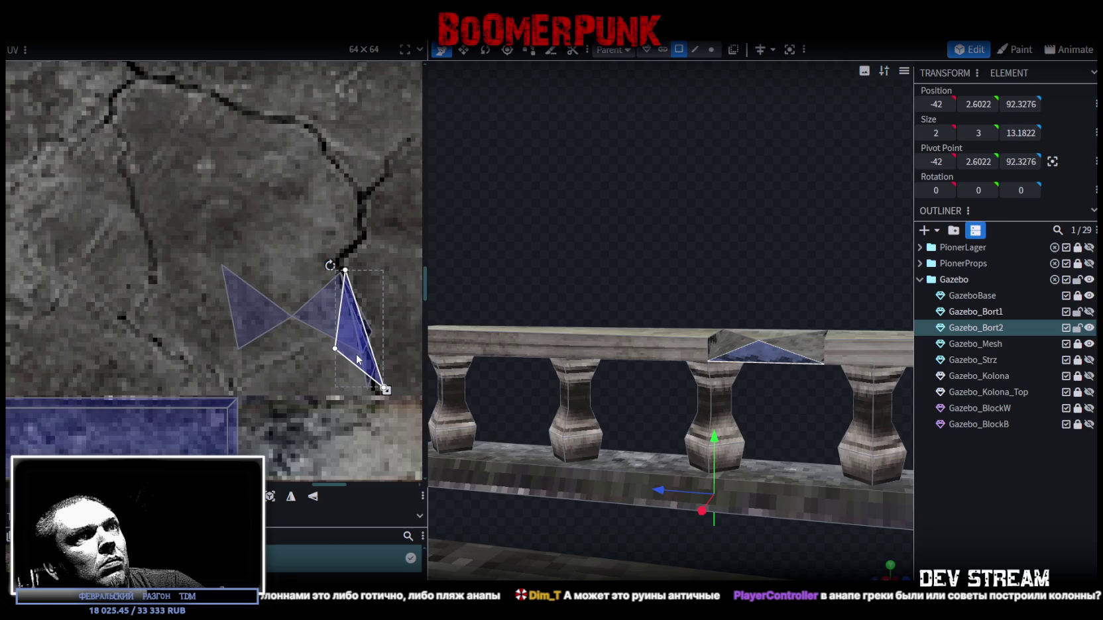
# Step: Turn the bowtie mapping upright and move it onto the concrete crack
pyautogui.moveTo(734, 216)
pyautogui.mouseDown()
pyautogui.moveTo(761, 279)
pyautogui.moveTo(748, 262)
pyautogui.mouseUp()
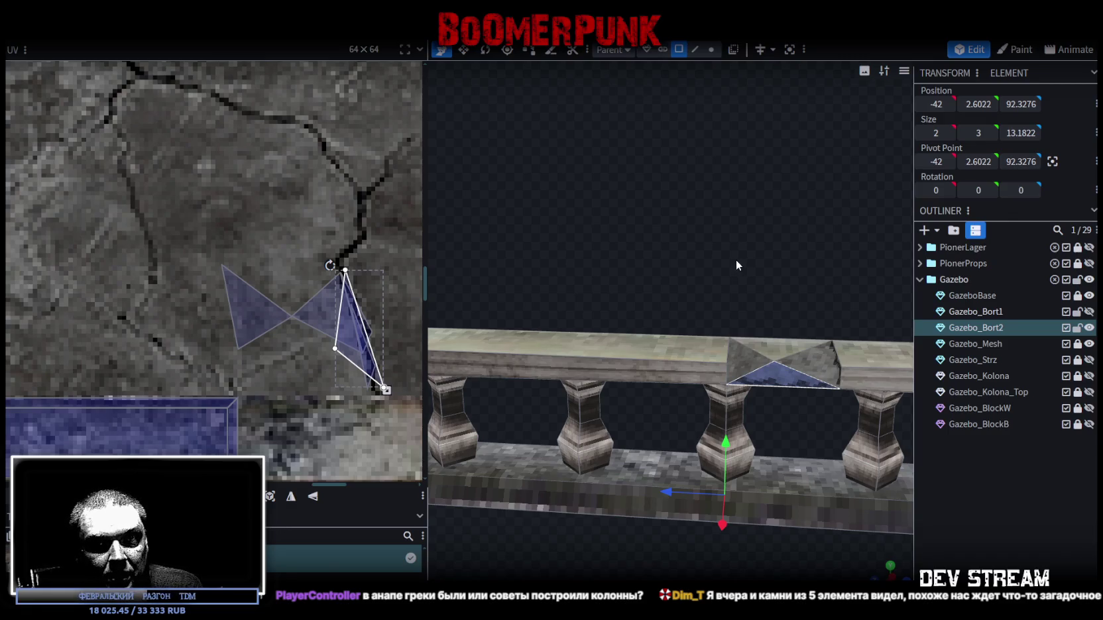
pyautogui.moveTo(588, 142)
pyautogui.mouseDown()
pyautogui.moveTo(748, 235)
pyautogui.moveTo(638, 216)
pyautogui.moveTo(653, 235)
pyautogui.moveTo(722, 263)
pyautogui.moveTo(649, 249)
pyautogui.mouseUp()
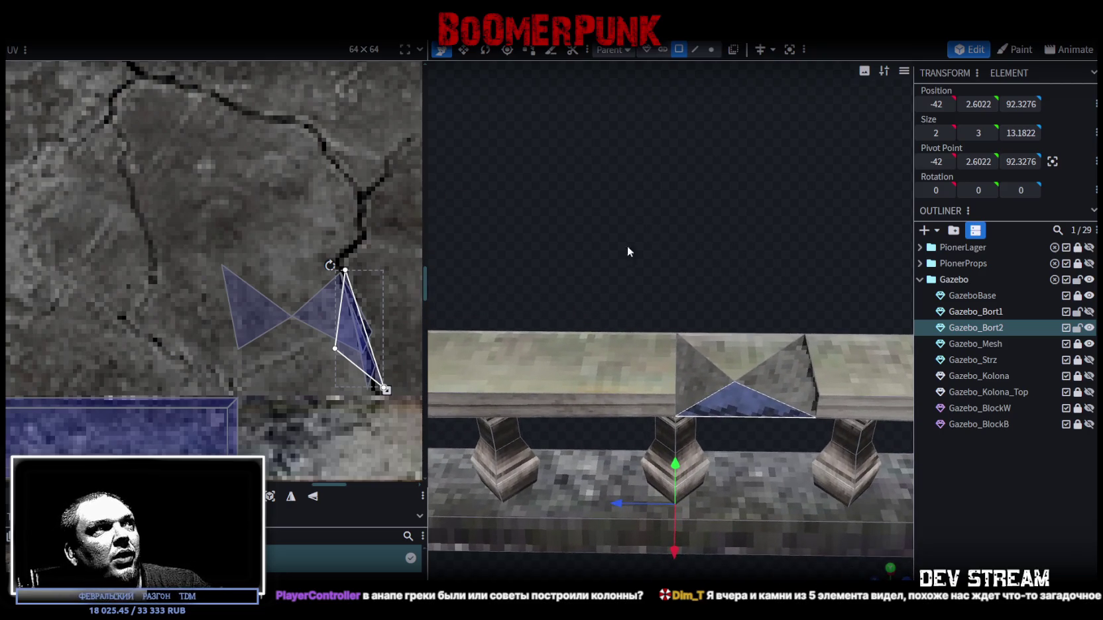
pyautogui.moveTo(318, 309); pyautogui.dragTo(279, 294)
pyautogui.moveTo(177, 245)
pyautogui.mouseDown()
pyautogui.moveTo(123, 326)
pyautogui.moveTo(209, 403)
pyautogui.mouseUp()
pyautogui.moveTo(281, 326); pyautogui.dragTo(342, 359)
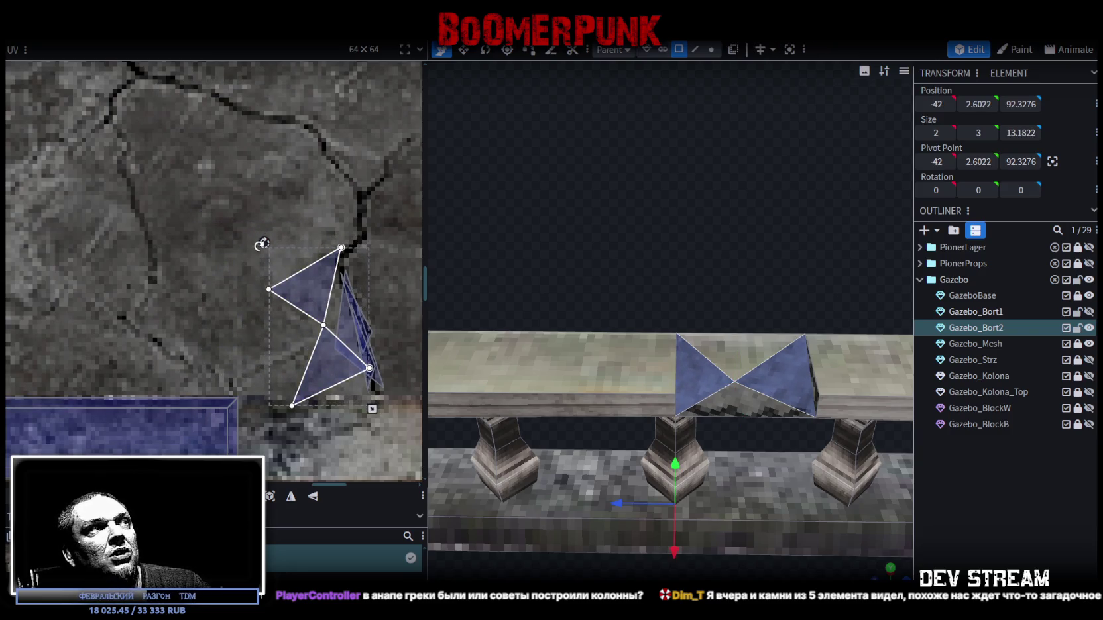
# Step: Mirror the bowtie mapping vertically, tilt it about 28 degrees and nudge it right
pyautogui.click(314, 498)
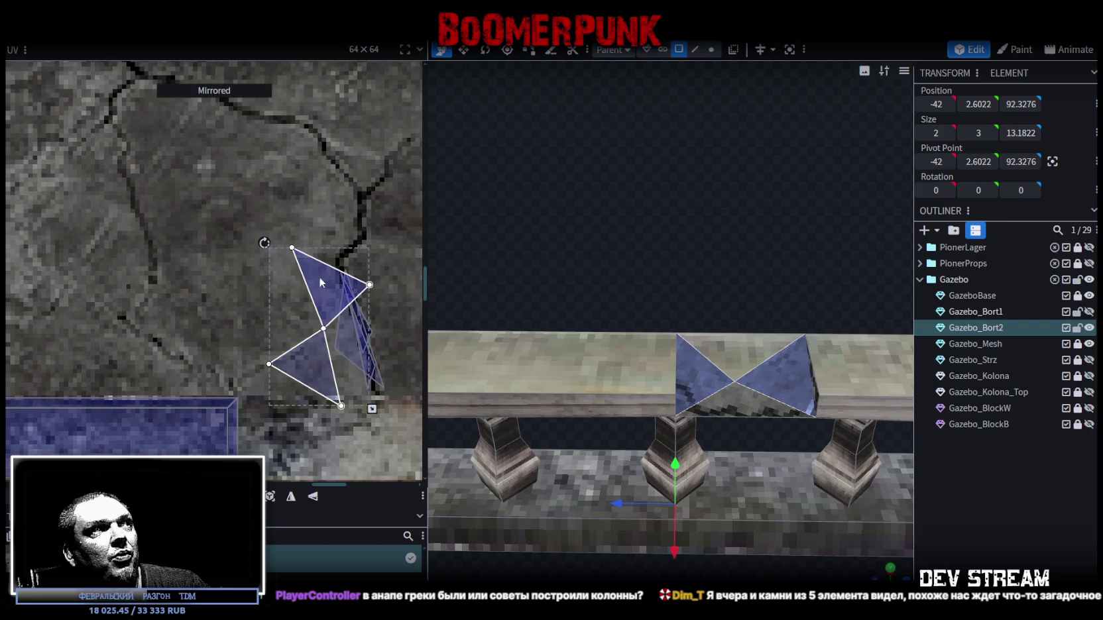
pyautogui.moveTo(262, 243); pyautogui.dragTo(192, 258)
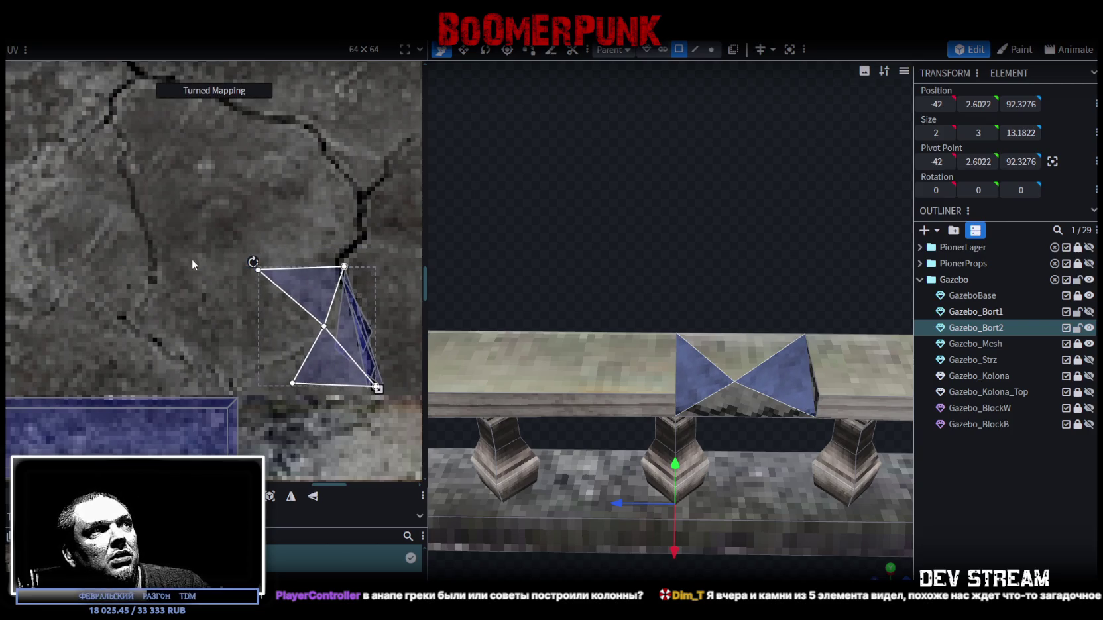
pyautogui.moveTo(307, 353); pyautogui.dragTo(315, 370)
pyautogui.click(962, 515)
pyautogui.moveTo(762, 331)
pyautogui.mouseDown()
pyautogui.moveTo(696, 287)
pyautogui.moveTo(633, 278)
pyautogui.moveTo(663, 281)
pyautogui.moveTo(688, 255)
pyautogui.mouseUp()
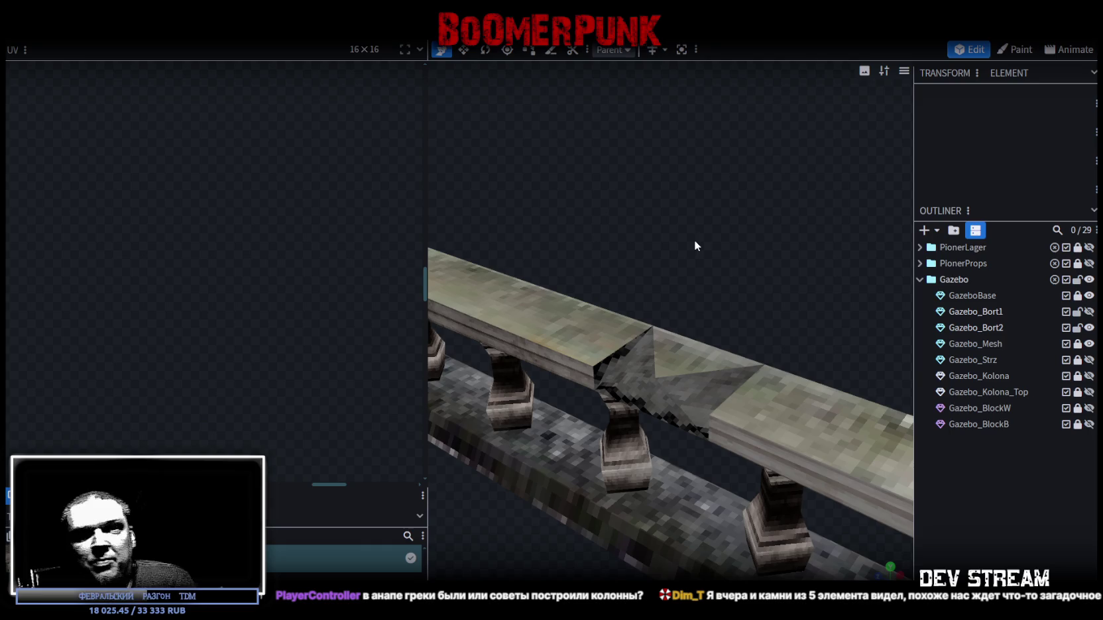
# Step: Zoom out on the railing and select its base slab face
pyautogui.scroll(-3, 683, 276)
pyautogui.moveTo(682, 275)
pyautogui.mouseDown()
pyautogui.moveTo(763, 254)
pyautogui.moveTo(598, 219)
pyautogui.moveTo(645, 246)
pyautogui.moveTo(759, 251)
pyautogui.moveTo(828, 300)
pyautogui.moveTo(607, 341)
pyautogui.moveTo(703, 291)
pyautogui.moveTo(712, 259)
pyautogui.moveTo(726, 259)
pyautogui.moveTo(667, 237)
pyautogui.moveTo(696, 328)
pyautogui.mouseUp()
pyautogui.click(607, 341)
pyautogui.click(801, 361)
pyautogui.click(570, 348)
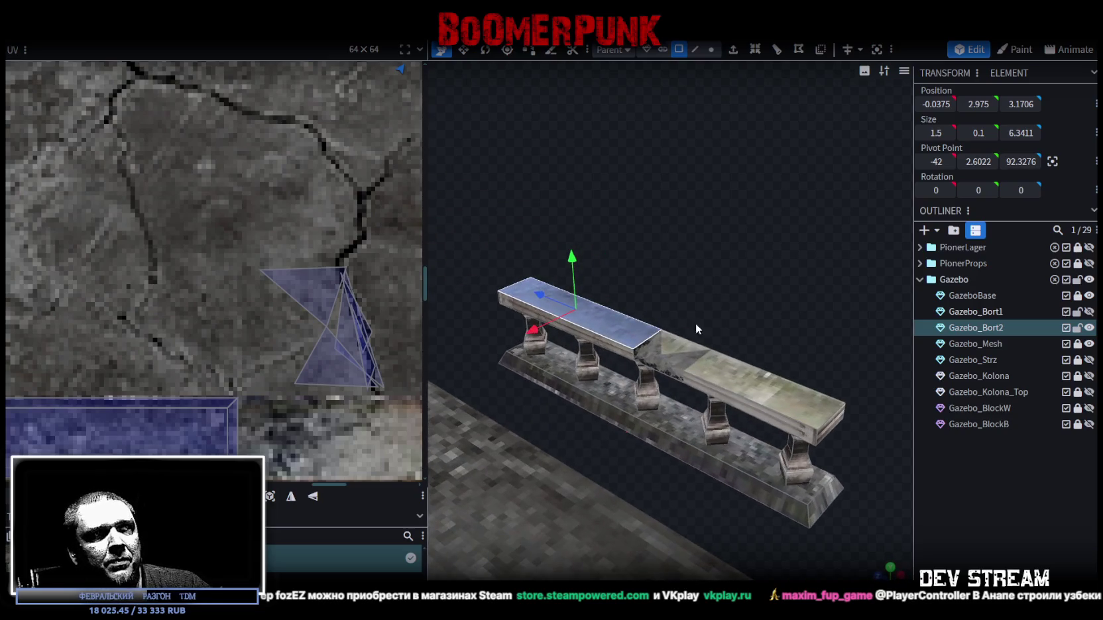
pyautogui.click(582, 407)
# Step: Stretch the slab's UV strip across the full texture width below the cracked concrete
pyautogui.scroll(-2, 153, 403)
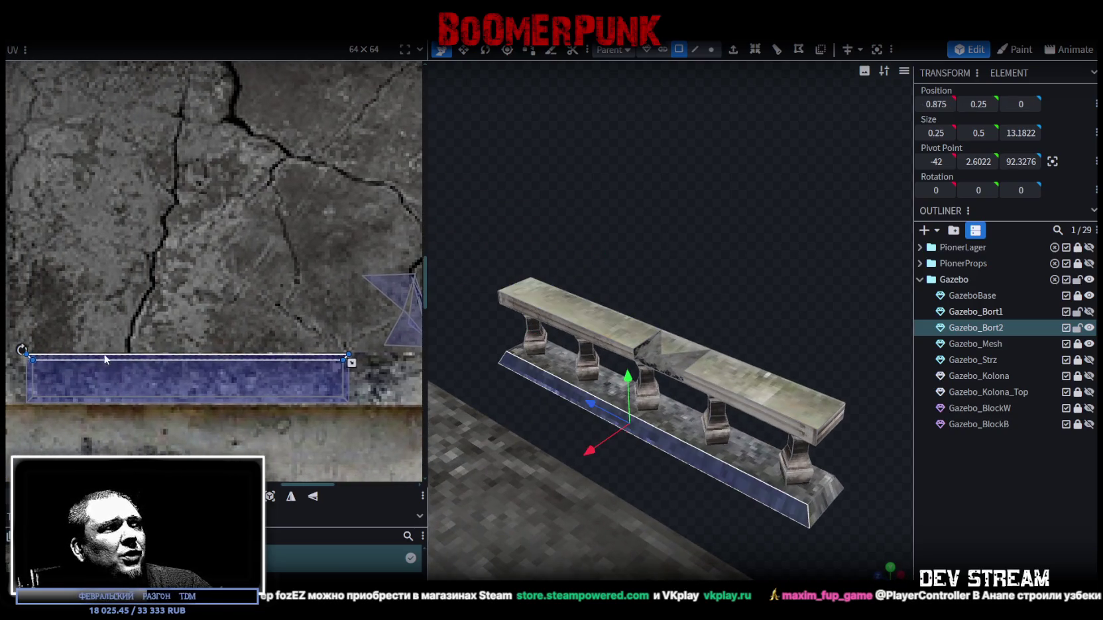
pyautogui.moveTo(117, 358)
pyautogui.mouseDown()
pyautogui.moveTo(333, 413)
pyautogui.moveTo(299, 410)
pyautogui.mouseUp()
pyautogui.scroll(2, 124, 380)
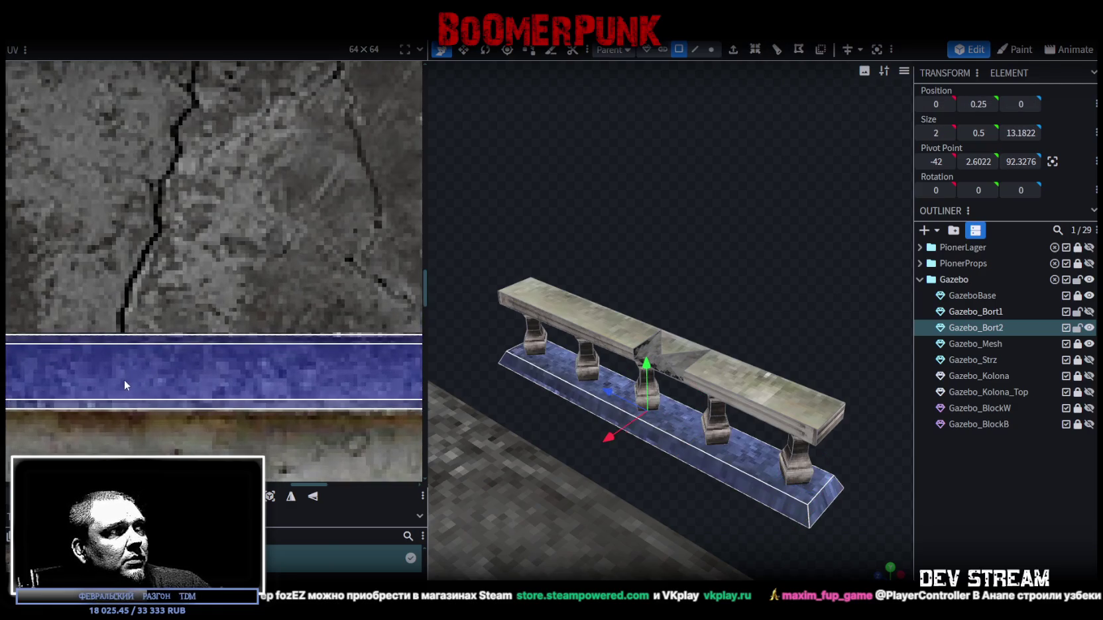
pyautogui.moveTo(124, 380); pyautogui.dragTo(289, 360)
pyautogui.click(199, 355)
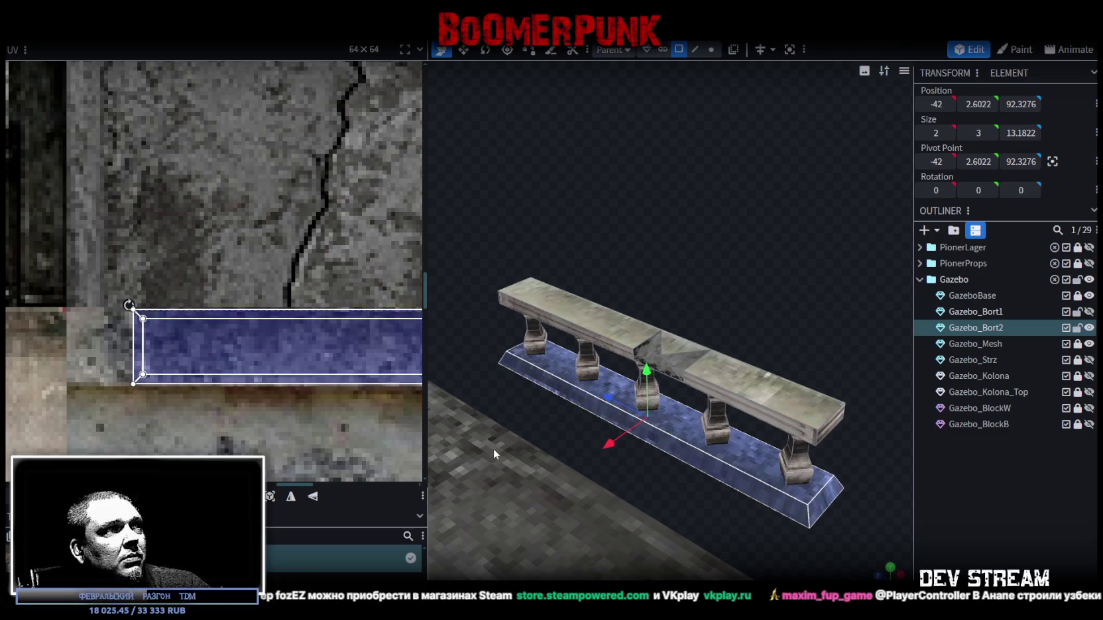
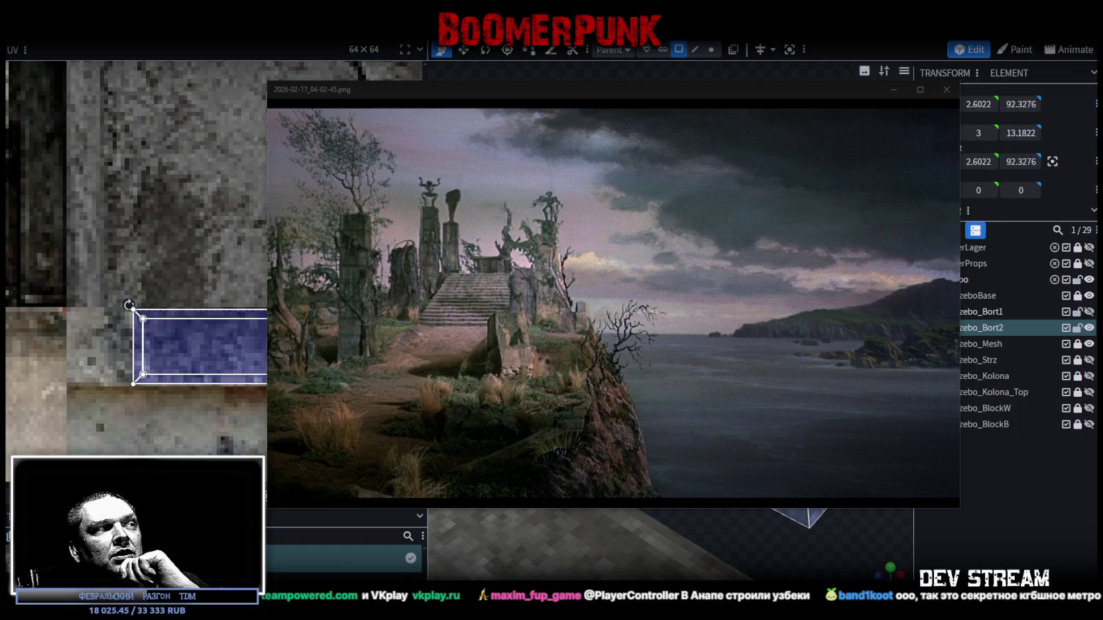
# Step: Move the coastal ruins reference photo window aside and close the Photos viewer
pyautogui.moveTo(735, 456)
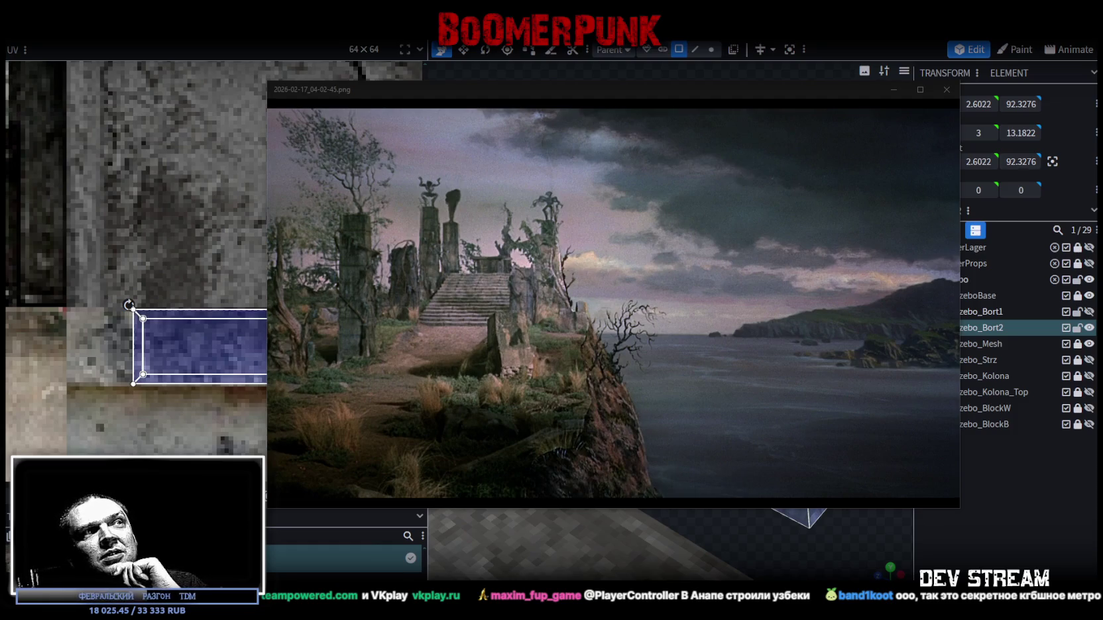
pyautogui.moveTo(659, 164)
pyautogui.moveTo(641, 98)
pyautogui.mouseDown()
pyautogui.moveTo(620, 94)
pyautogui.moveTo(650, 104)
pyautogui.mouseUp()
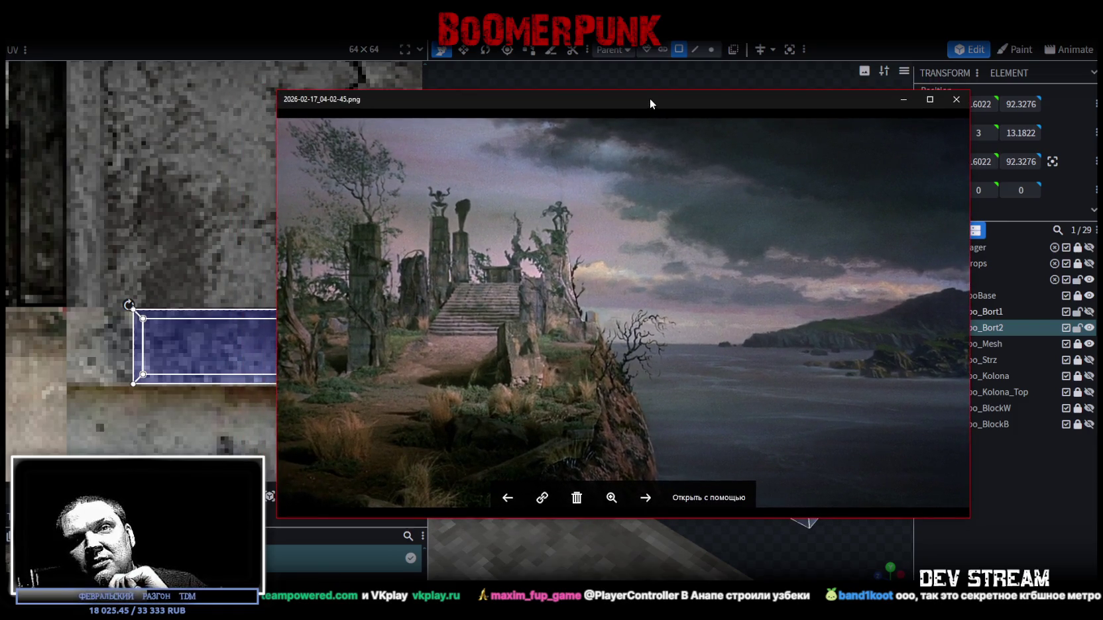
pyautogui.press('Escape')
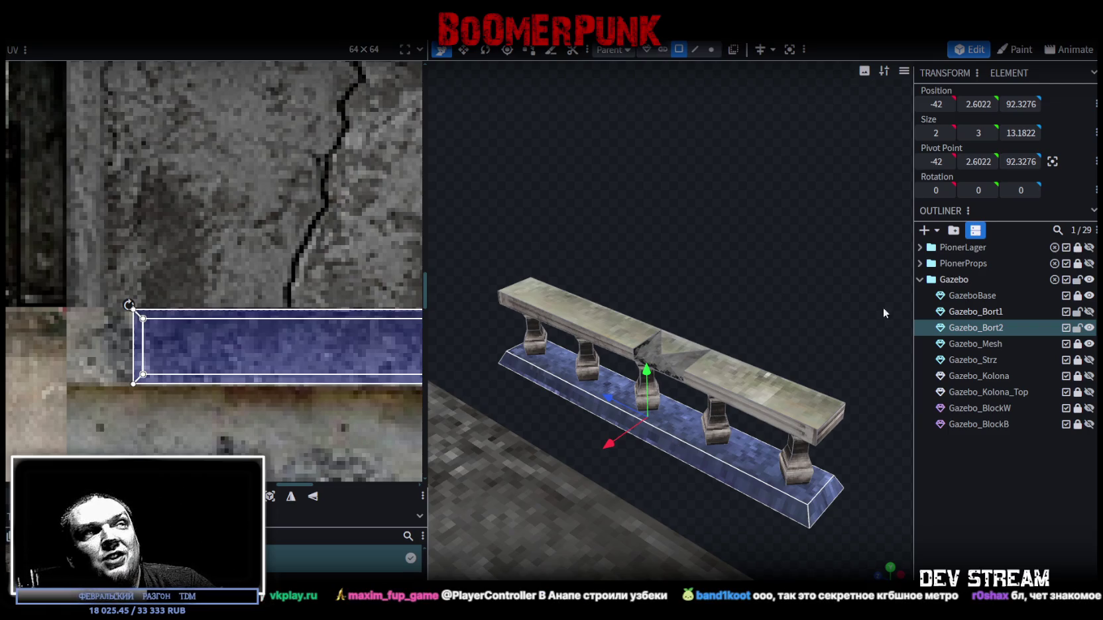
# Step: Select the left and right top slabs, orbit to inspect the railing, and save Build19.bbmodel
pyautogui.scroll(-5, 279, 356)
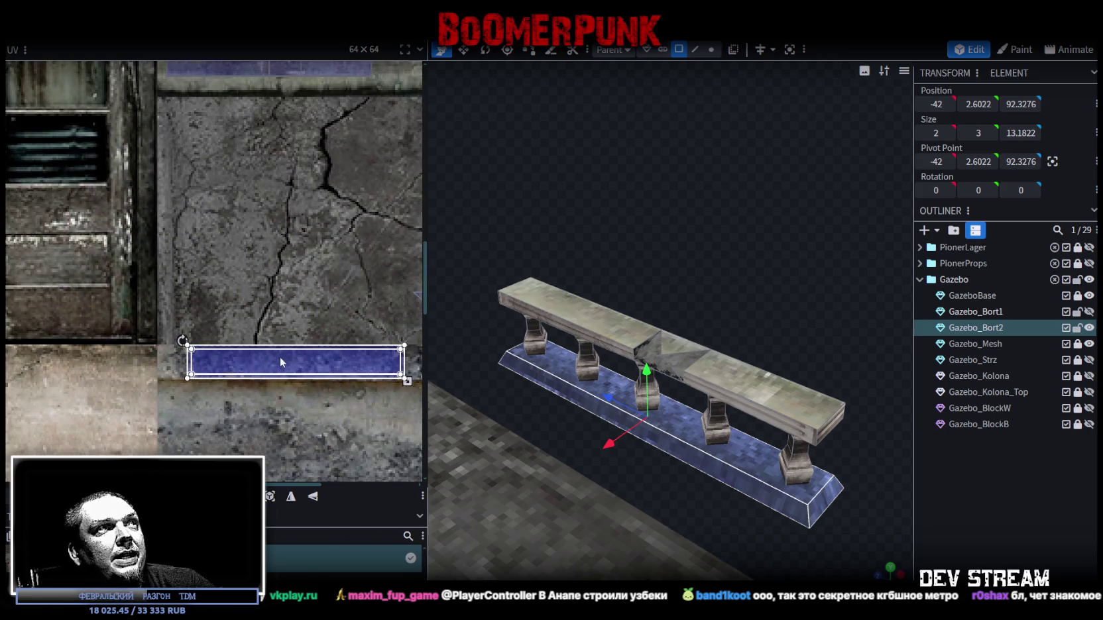
pyautogui.scroll(5, 649, 243)
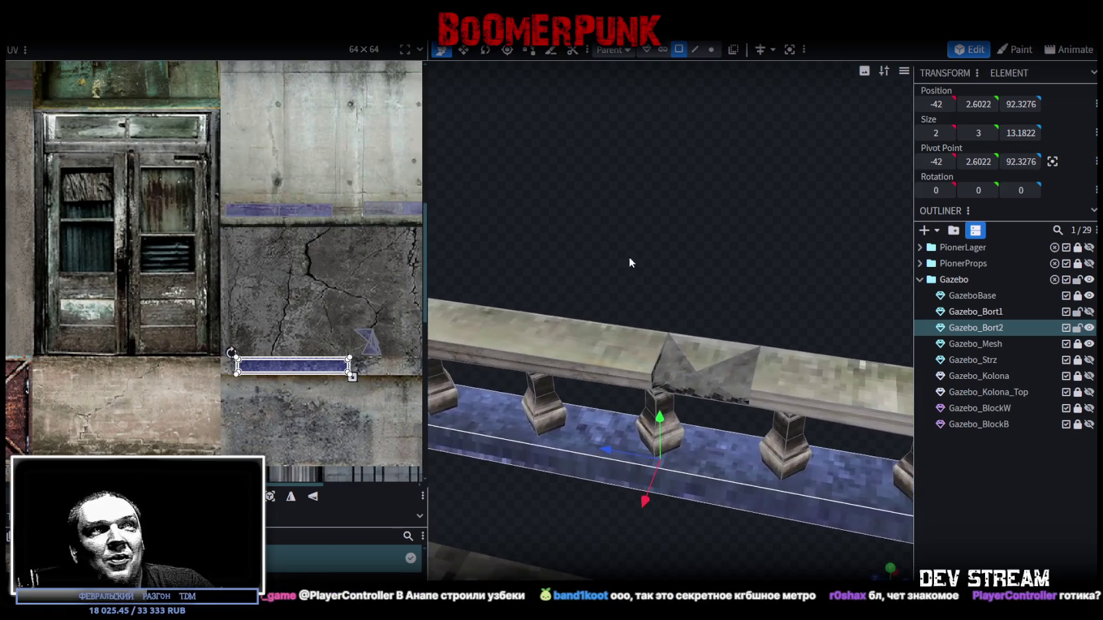
pyautogui.click(574, 347)
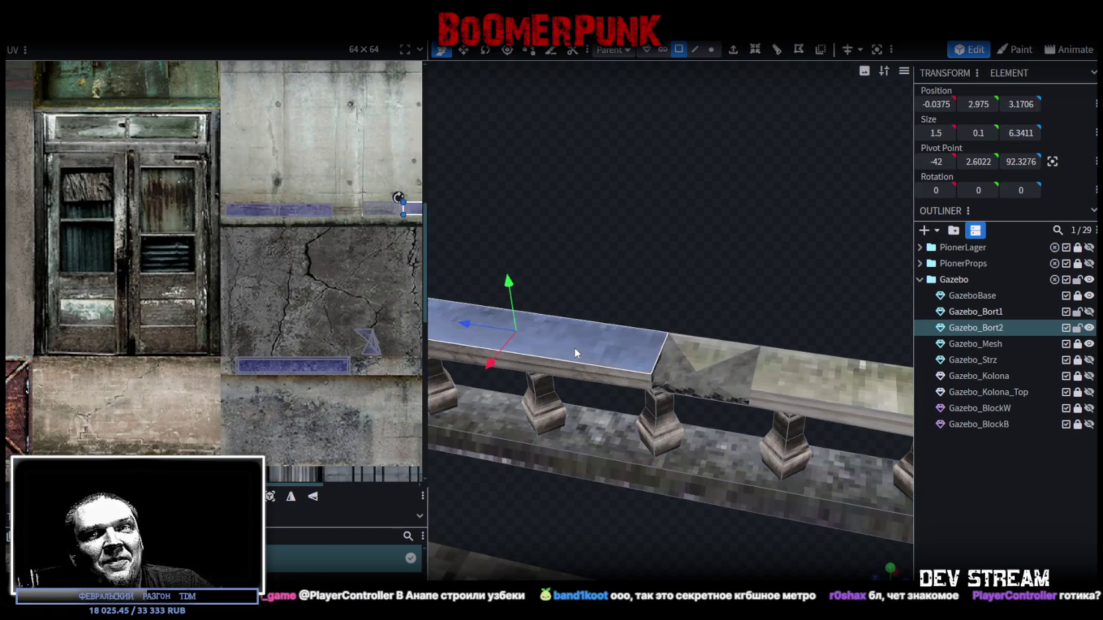
pyautogui.click(827, 382)
pyautogui.moveTo(545, 353)
pyautogui.mouseDown()
pyautogui.moveTo(853, 389)
pyautogui.moveTo(765, 342)
pyautogui.moveTo(729, 214)
pyautogui.moveTo(502, 206)
pyautogui.moveTo(510, 172)
pyautogui.moveTo(484, 167)
pyautogui.moveTo(612, 228)
pyautogui.moveTo(767, 227)
pyautogui.moveTo(760, 220)
pyautogui.moveTo(761, 246)
pyautogui.mouseUp()
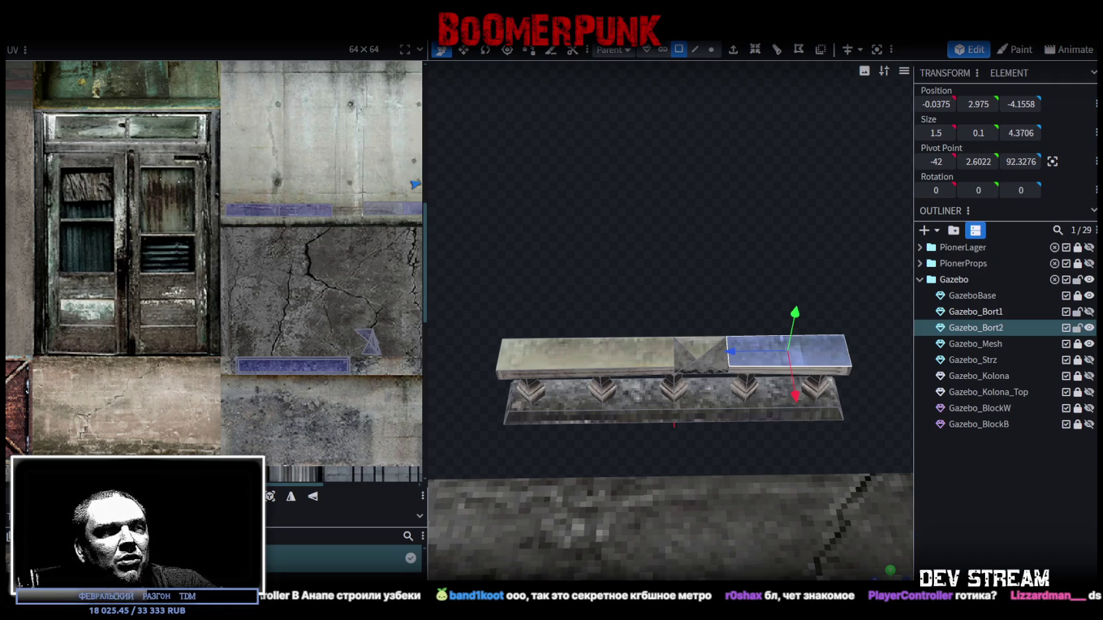
pyautogui.moveTo(598, 200)
pyautogui.mouseDown()
pyautogui.moveTo(665, 266)
pyautogui.moveTo(606, 246)
pyautogui.moveTo(633, 259)
pyautogui.moveTo(609, 271)
pyautogui.moveTo(498, 262)
pyautogui.moveTo(486, 238)
pyautogui.moveTo(463, 246)
pyautogui.moveTo(687, 548)
pyautogui.moveTo(572, 494)
pyautogui.moveTo(860, 545)
pyautogui.mouseUp()
pyautogui.moveTo(655, 287)
pyautogui.mouseDown()
pyautogui.moveTo(699, 267)
pyautogui.moveTo(686, 265)
pyautogui.mouseUp()
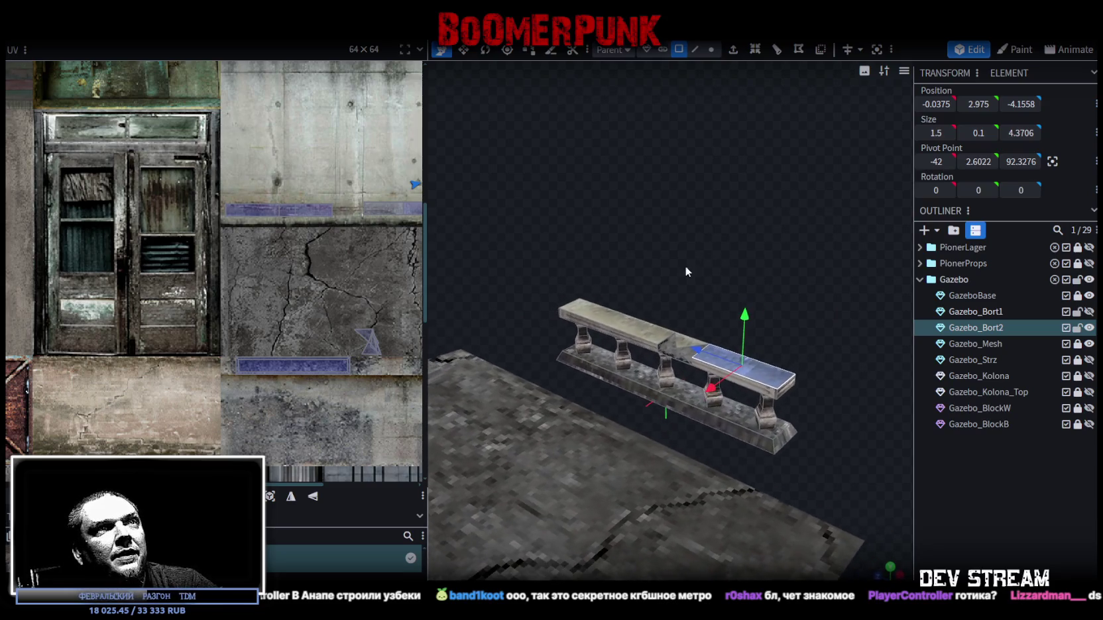
pyautogui.hotkey('ctrl', 's')
# Step: Select the railing's base strip and reset its position to 0, 0.25, 0
pyautogui.click(730, 428)
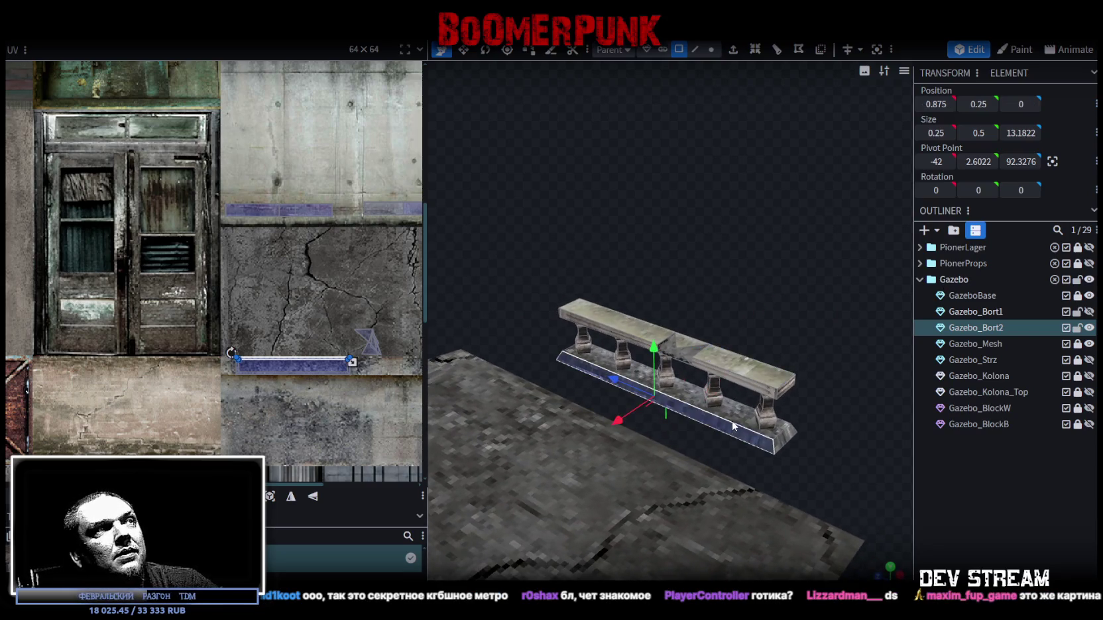
pyautogui.click(763, 431)
pyautogui.click(763, 430)
pyautogui.moveTo(762, 431)
pyautogui.mouseDown()
pyautogui.moveTo(643, 309)
pyautogui.moveTo(842, 452)
pyautogui.mouseUp()
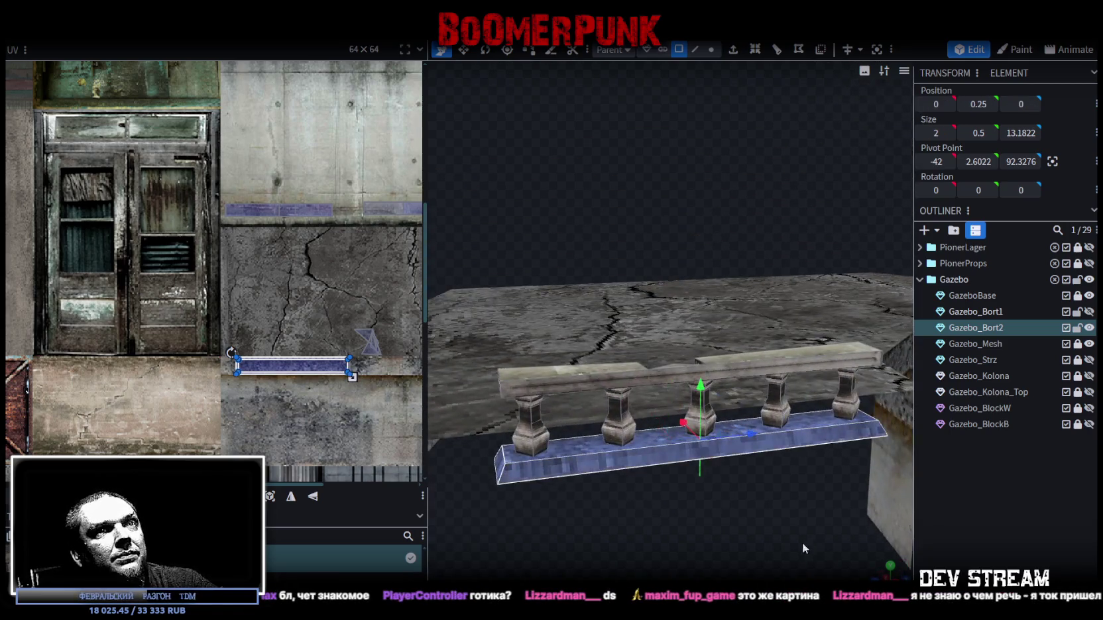
pyautogui.moveTo(803, 543); pyautogui.dragTo(739, 571)
# Step: Shift the base strip's UV region right in the UV editor and save Build19.bbmodel
pyautogui.scroll(5, 266, 384)
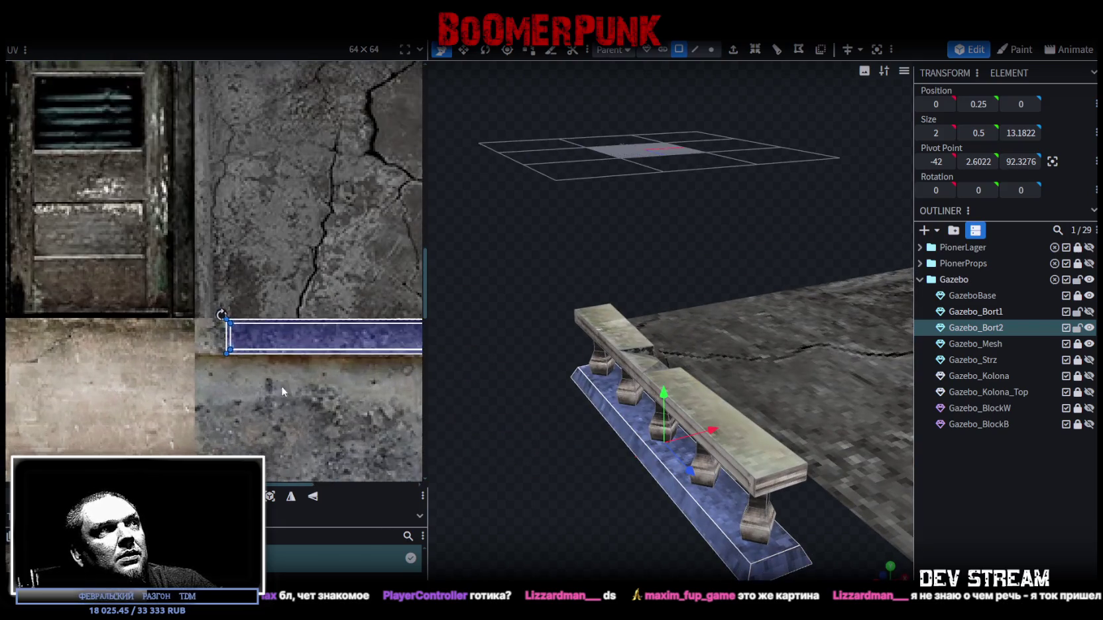
pyautogui.moveTo(293, 376); pyautogui.dragTo(152, 366)
pyautogui.moveTo(152, 325)
pyautogui.mouseDown()
pyautogui.moveTo(168, 295)
pyautogui.moveTo(194, 309)
pyautogui.moveTo(183, 307)
pyautogui.mouseUp()
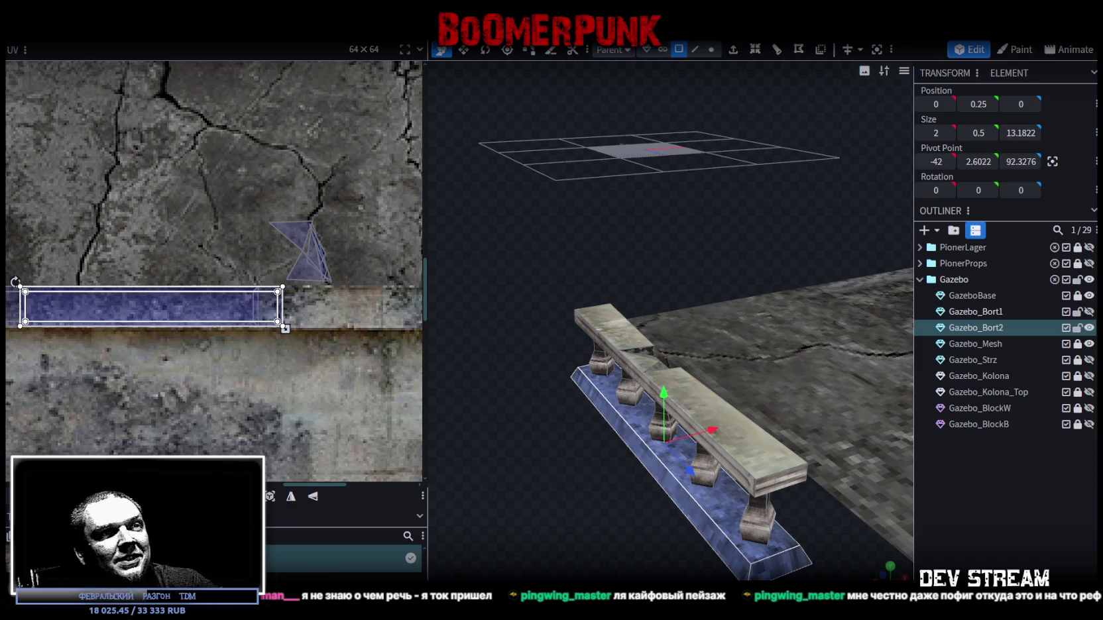
pyautogui.moveTo(524, 438)
pyautogui.mouseDown()
pyautogui.moveTo(883, 443)
pyautogui.moveTo(854, 422)
pyautogui.moveTo(839, 376)
pyautogui.moveTo(839, 384)
pyautogui.mouseUp()
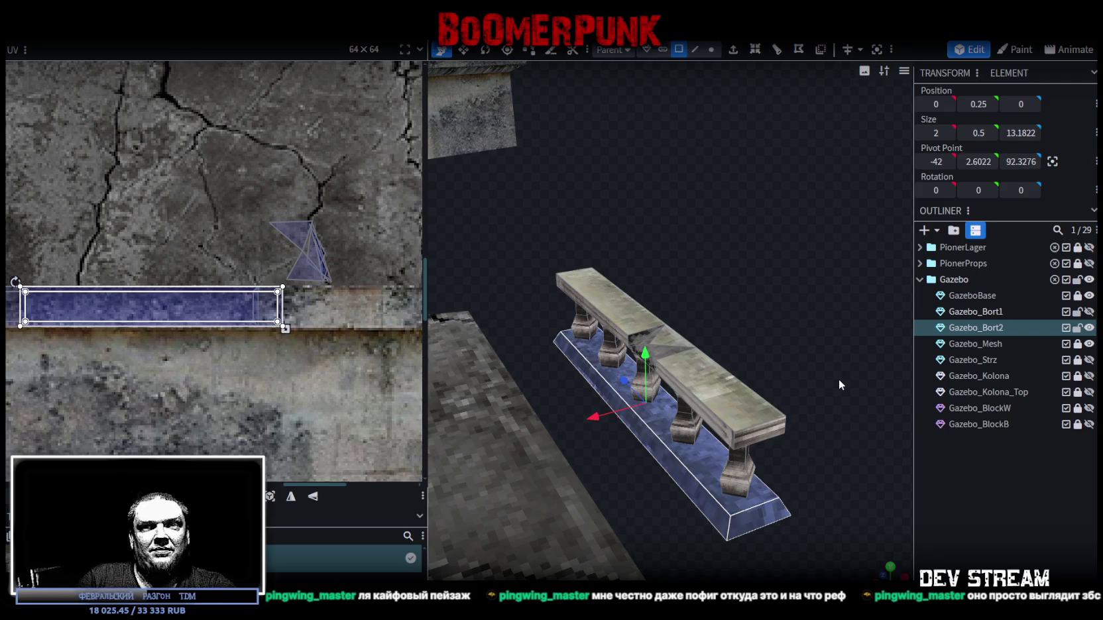
pyautogui.hotkey('ctrl', 's')
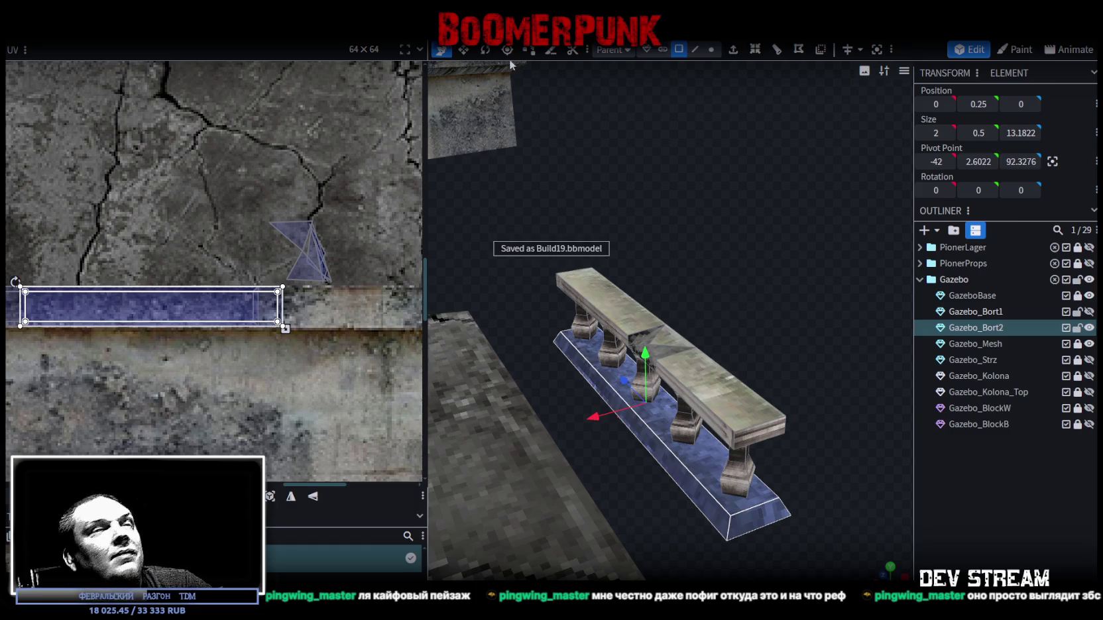
# Step: Export the railing as an FBX model, overwriting Build19.fbx, and return to Unity's scene
pyautogui.click(106, 30)
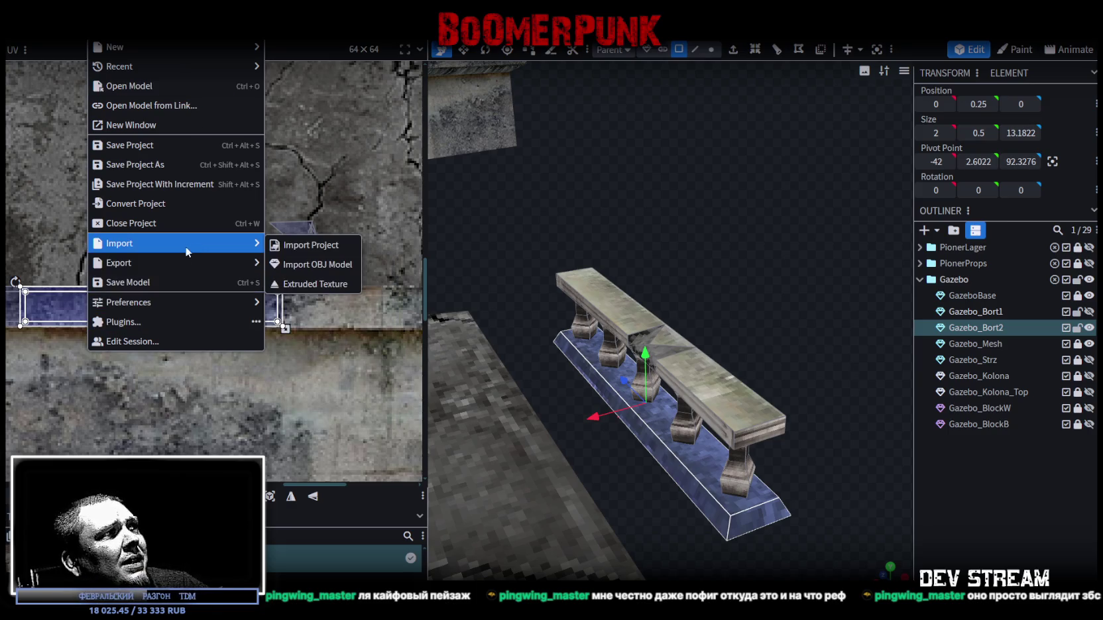
pyautogui.moveTo(195, 265)
pyautogui.click(305, 304)
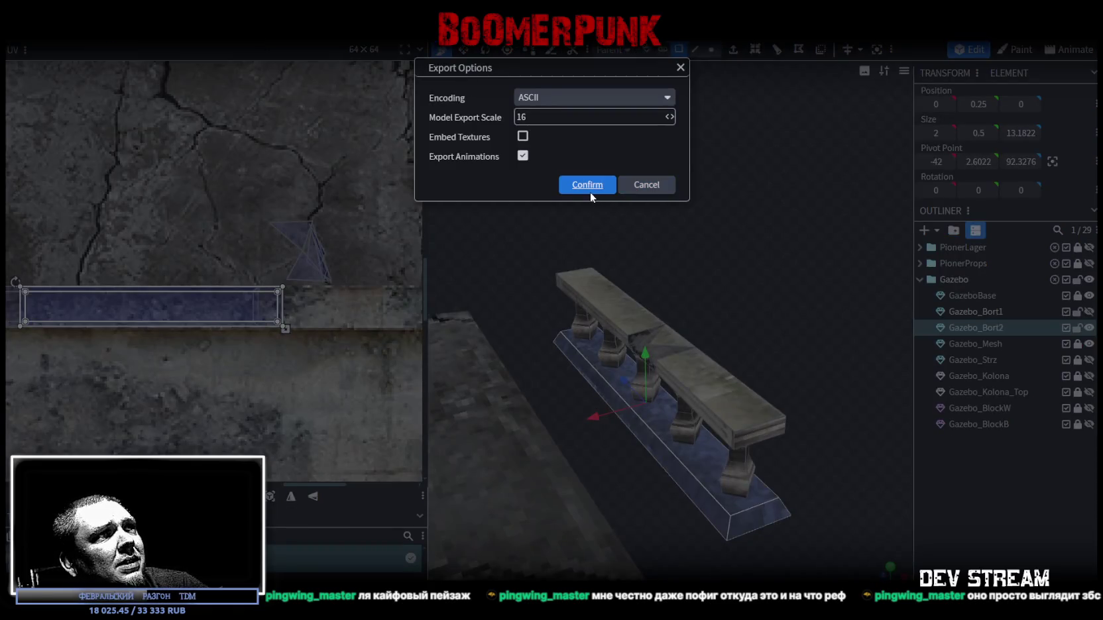
pyautogui.click(589, 185)
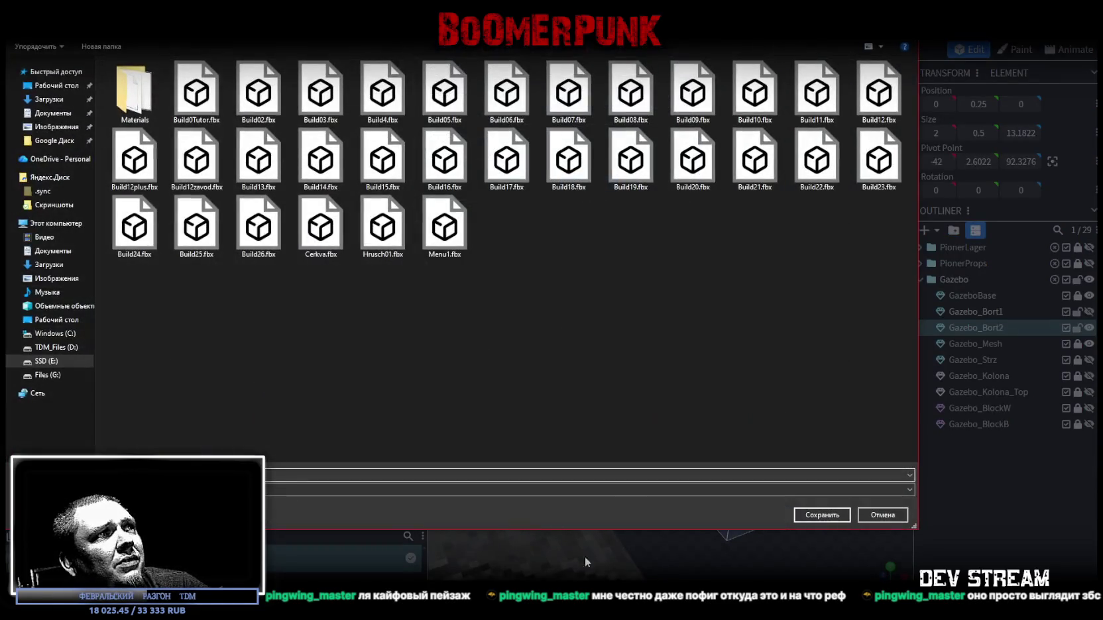
pyautogui.click(814, 516)
pyautogui.click(580, 316)
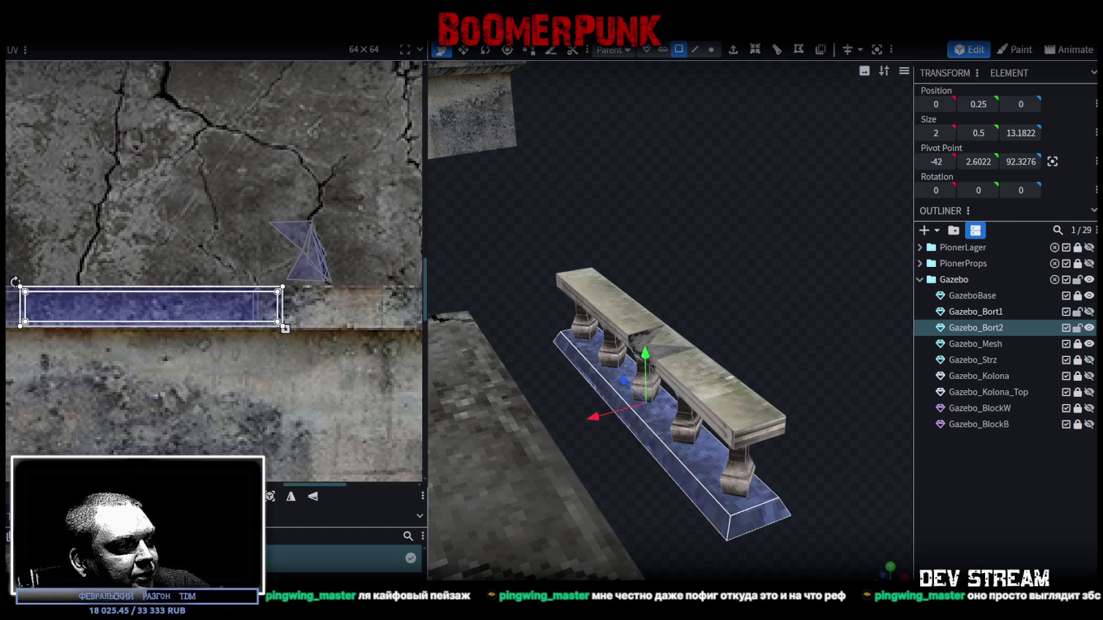
pyautogui.hotkey('alt', 'Tab')
pyautogui.moveTo(391, 198); pyautogui.dragTo(464, 199)
# Step: Duplicate Gazebo_Bort1 and Gazebo_Bort2 in the Gazebo group and drag the copies into MapBigProps as prefabs
pyautogui.click(417, 228)
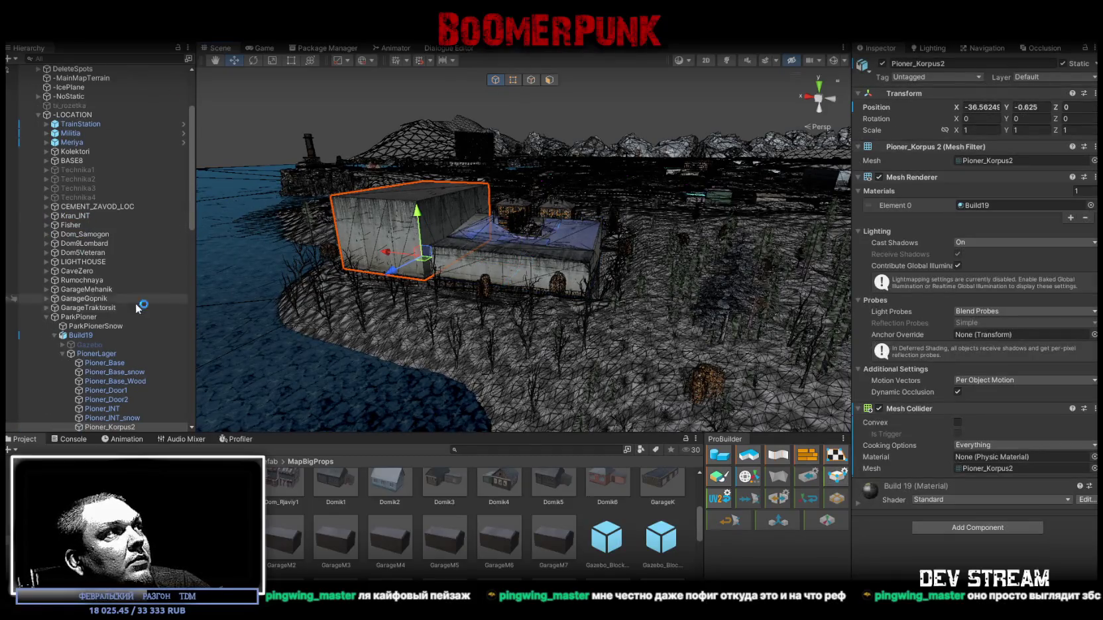
pyautogui.click(63, 250)
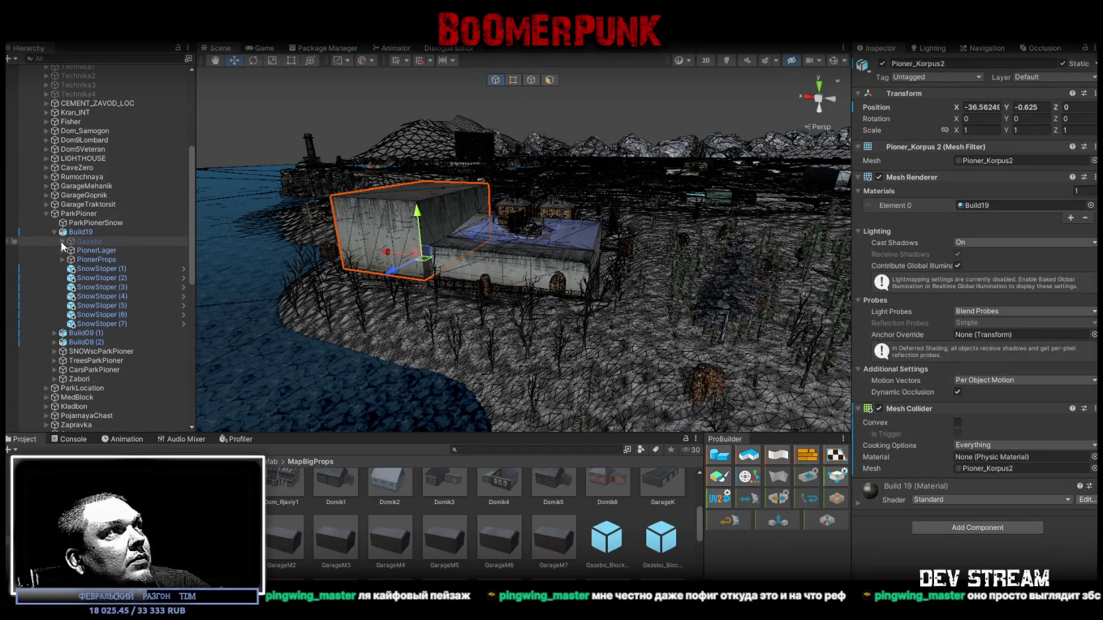
pyautogui.click(62, 242)
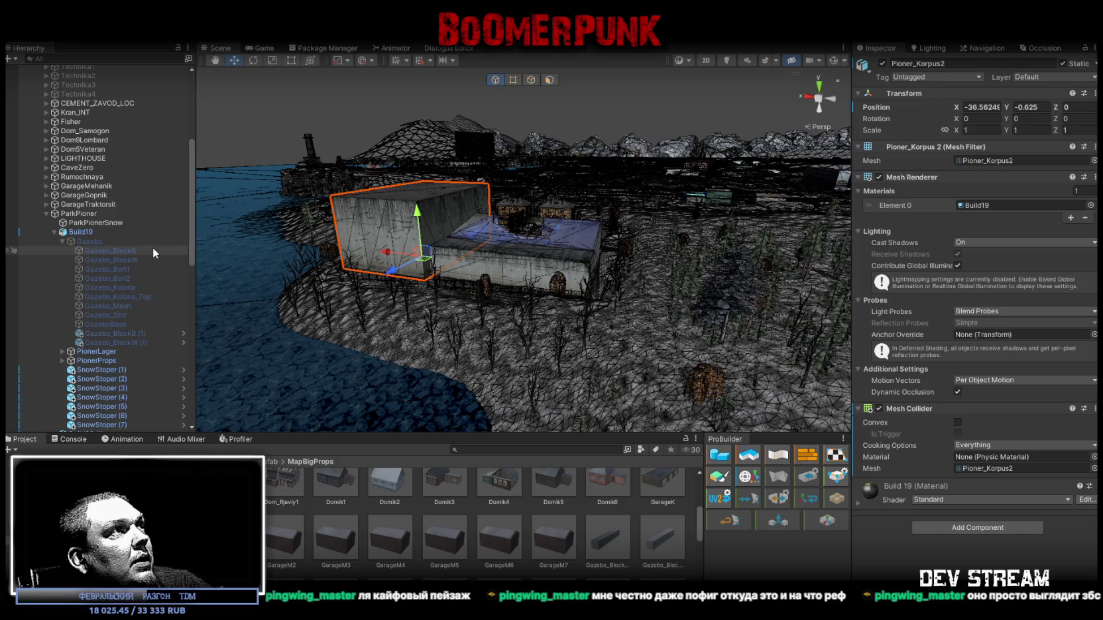
pyautogui.click(119, 269)
pyautogui.keyDown('shift'); pyautogui.click(116, 279); pyautogui.keyUp('shift')
pyautogui.hotkey('ctrl', 'd')
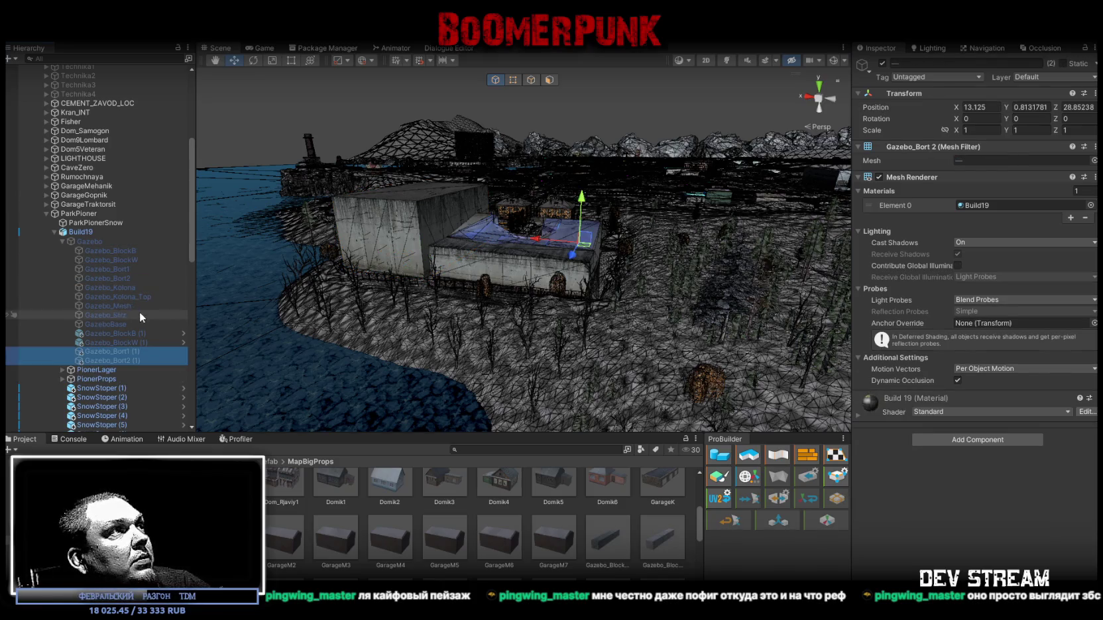
pyautogui.scroll(-2, 140, 312)
pyautogui.moveTo(210, 330)
pyautogui.mouseDown()
pyautogui.moveTo(692, 540)
pyautogui.moveTo(689, 531)
pyautogui.mouseUp()
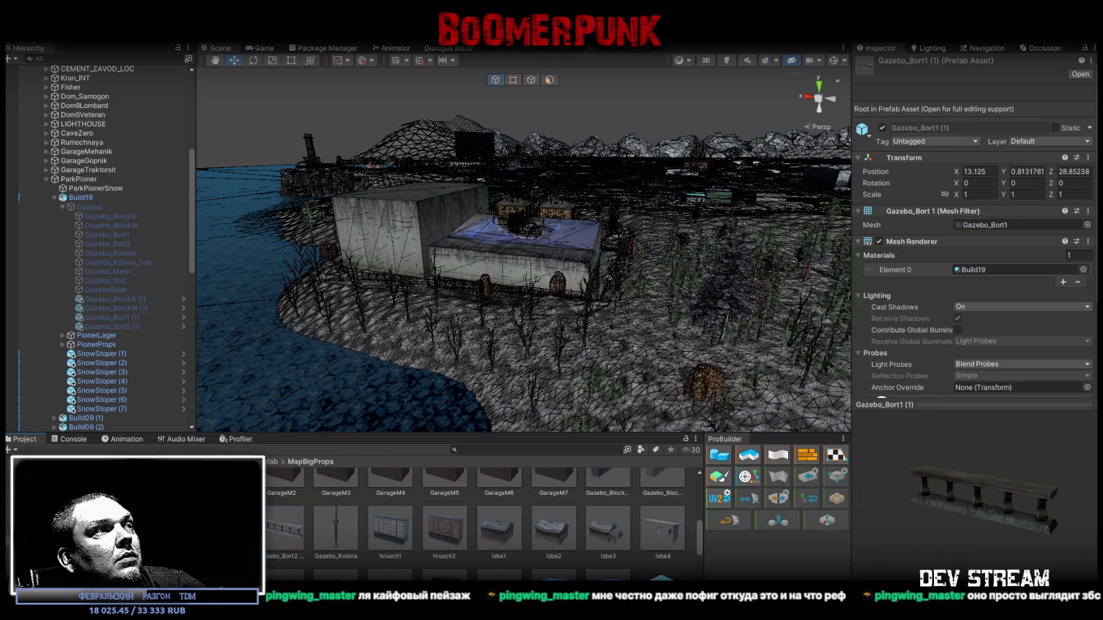
# Step: Confirm the Gazebo_Bort2 prefab name, select both railing prefabs, then dismiss the component search
pyautogui.click(279, 559)
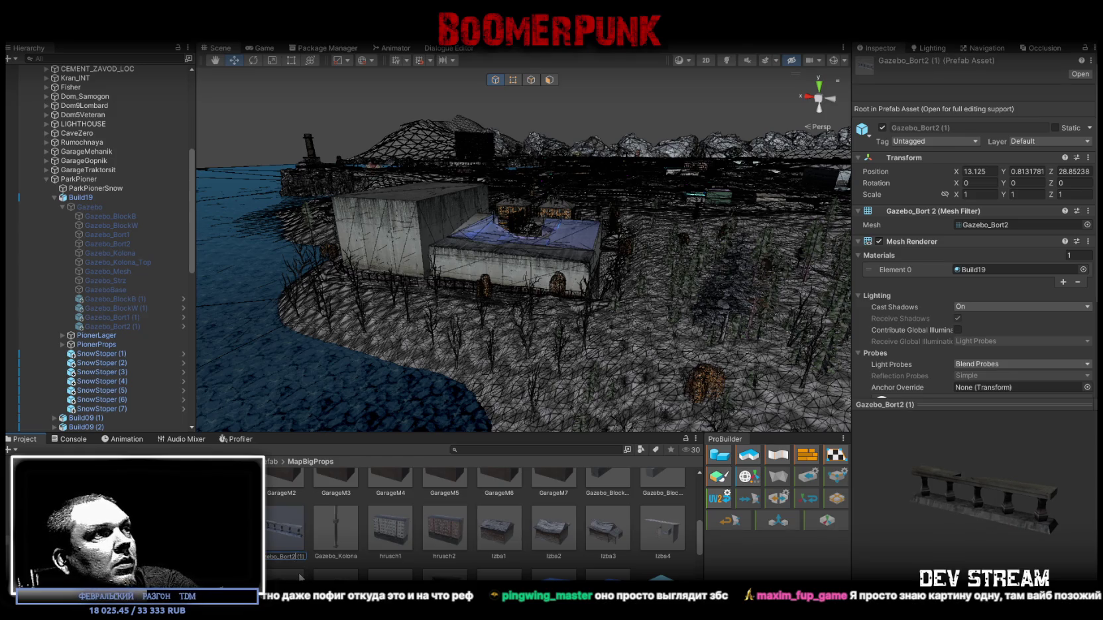
pyautogui.press('Return')
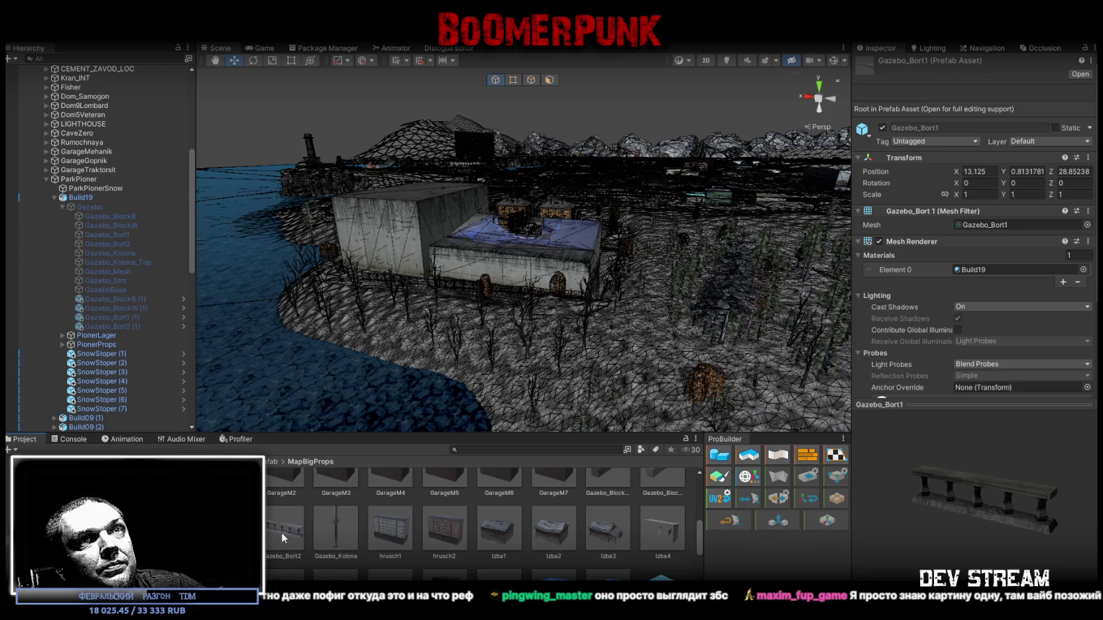
pyautogui.scroll(-3, 1021, 256)
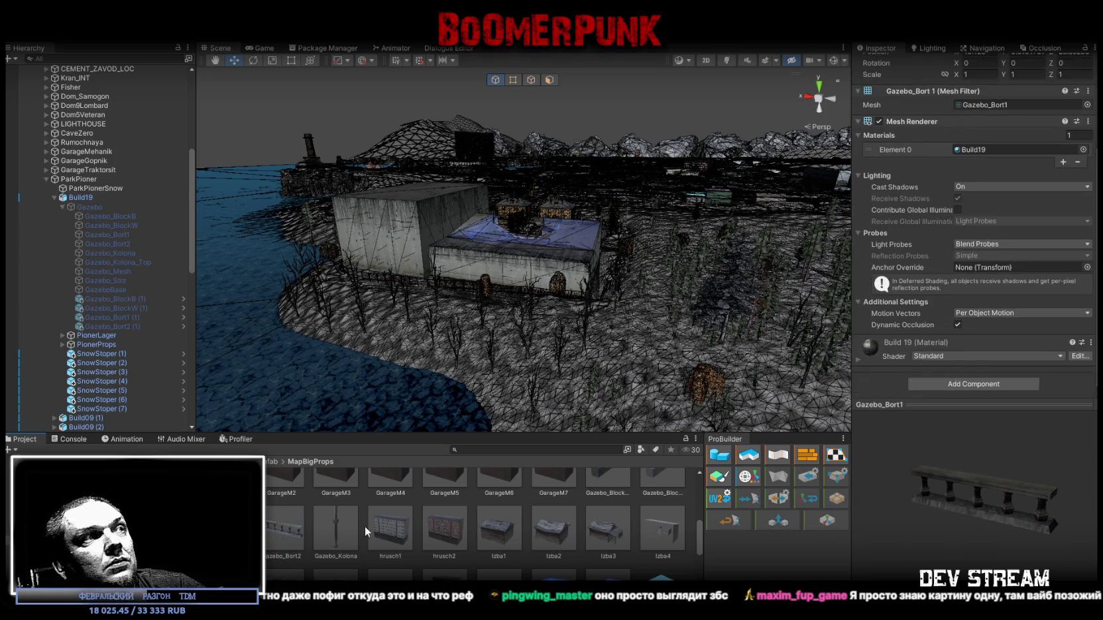
pyautogui.keyDown('ctrl'); pyautogui.click(270, 530); pyautogui.keyUp('ctrl')
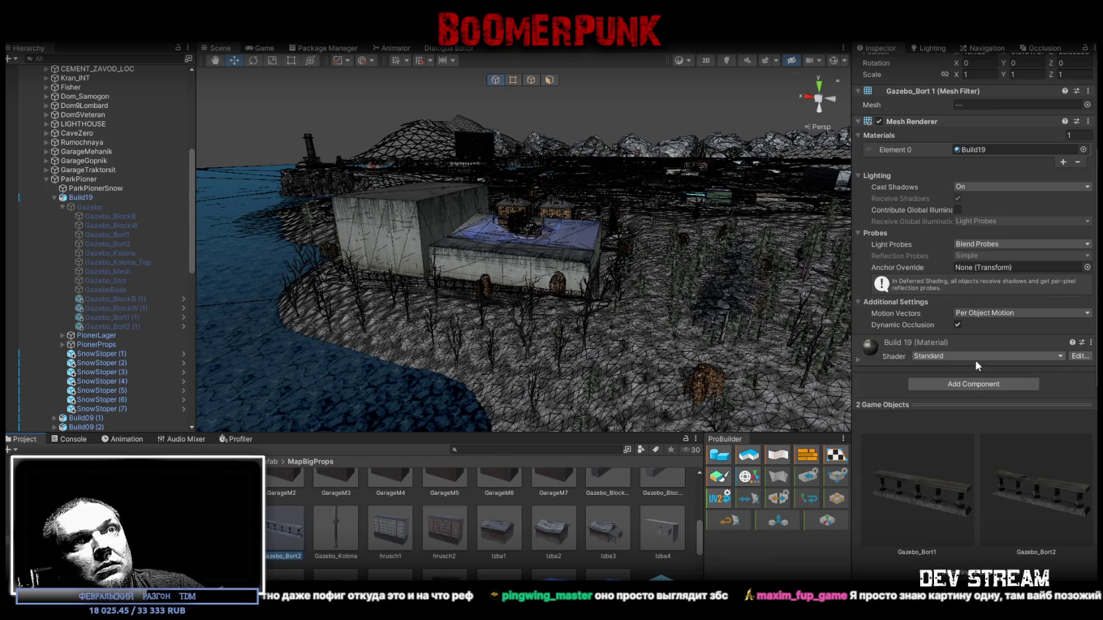
pyautogui.click(978, 381)
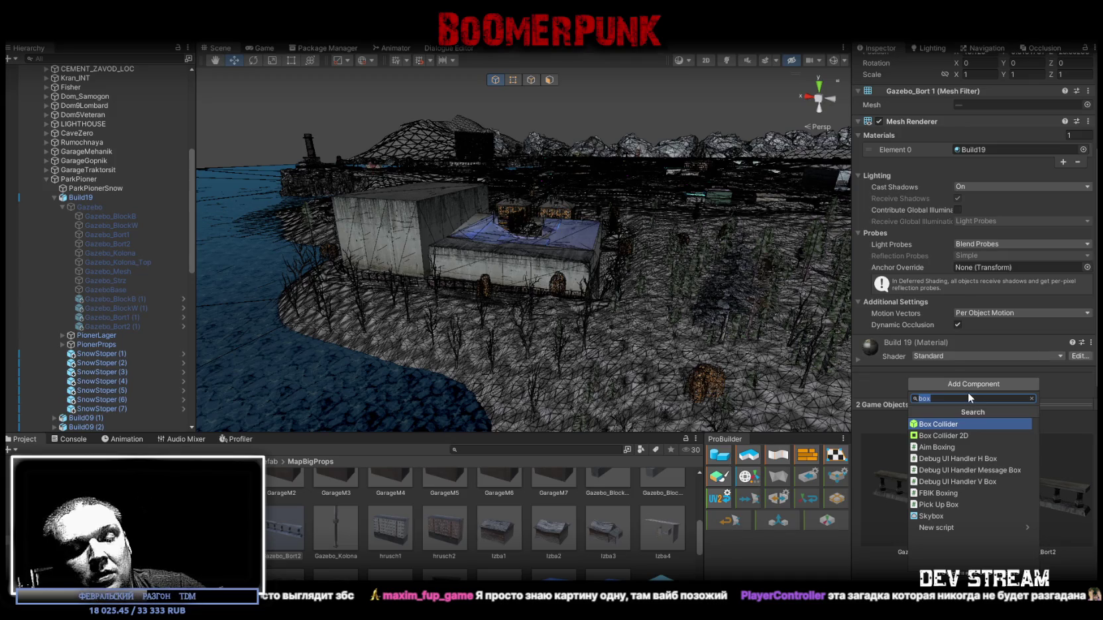
pyautogui.scroll(-3, 566, 517)
pyautogui.click(499, 481)
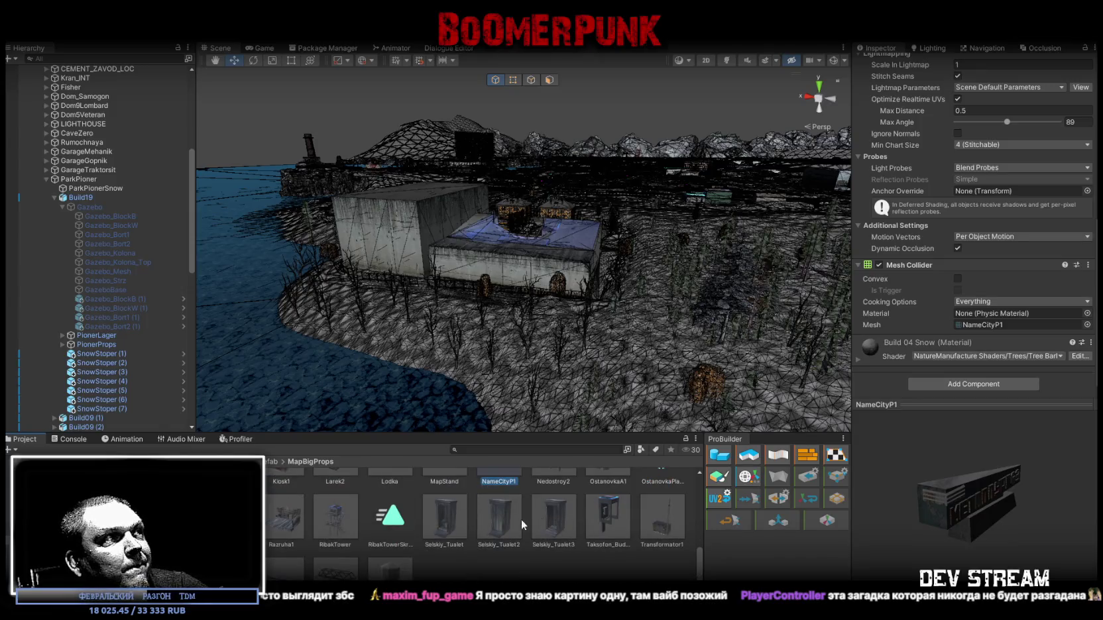
pyautogui.scroll(5, 498, 524)
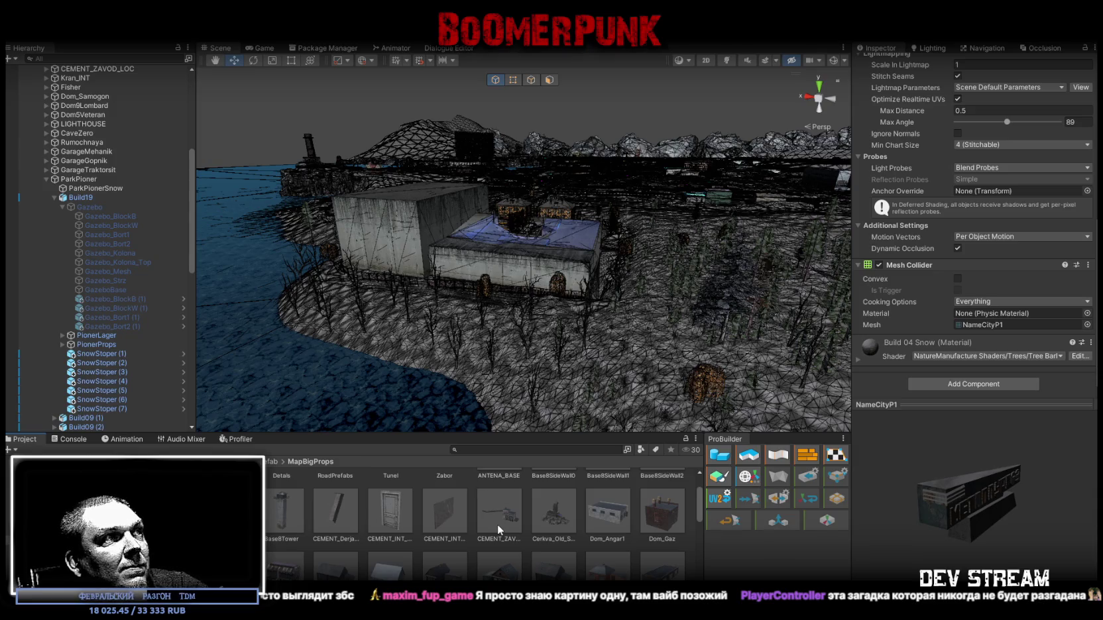
# Step: Copy the Hit Effect component from the Base8SideWall_Pilon prefab
pyautogui.click(228, 510)
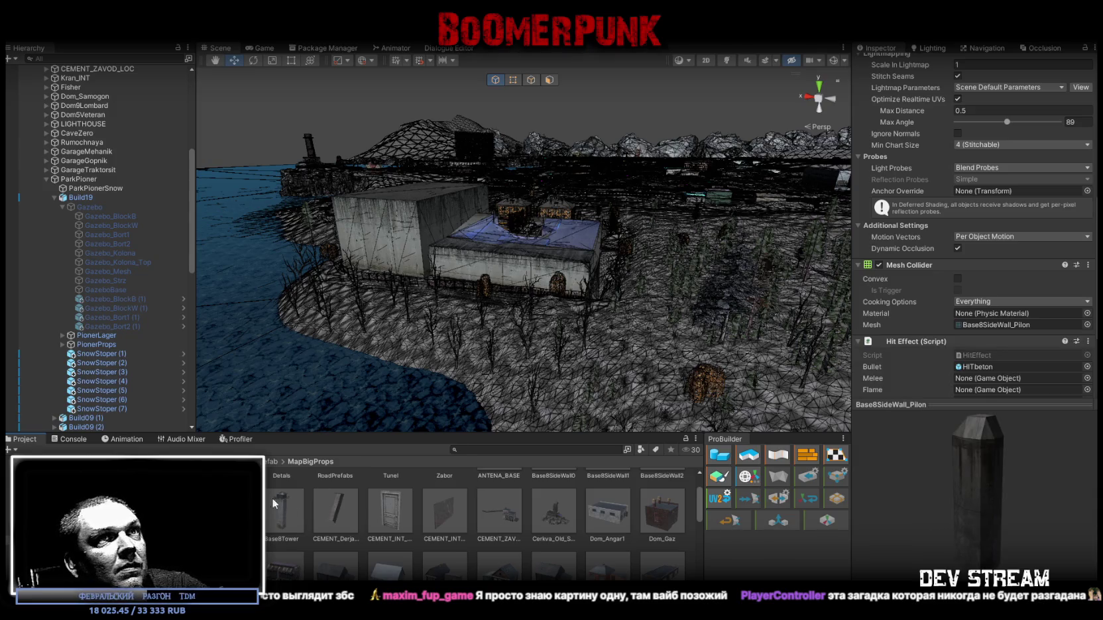
pyautogui.scroll(-3, 996, 365)
pyautogui.click(1088, 248)
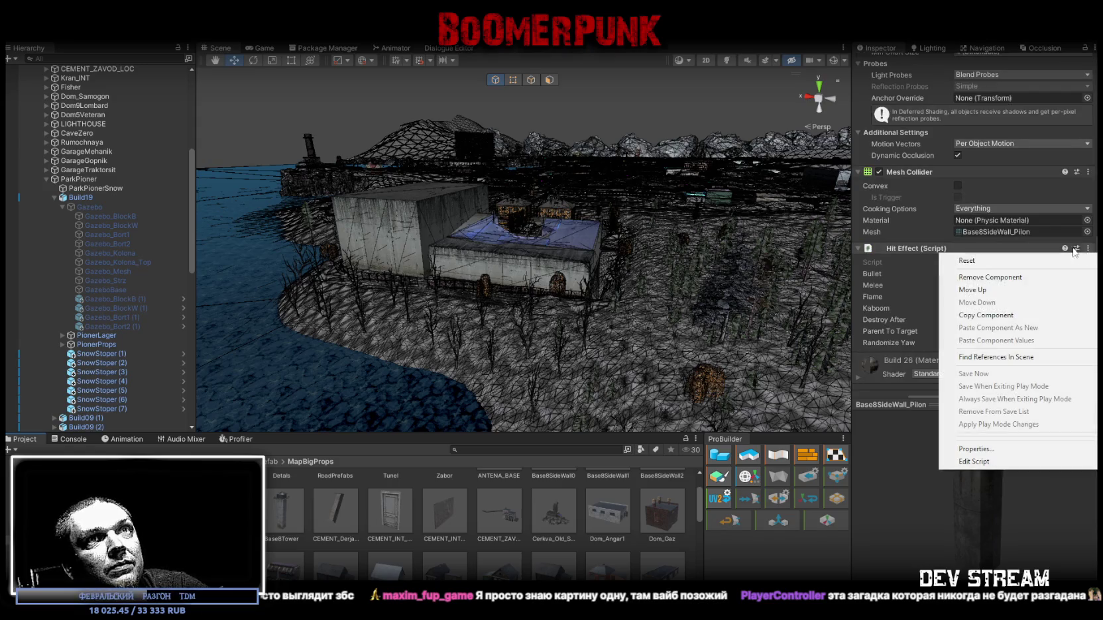
pyautogui.click(986, 315)
pyautogui.scroll(-5, 450, 536)
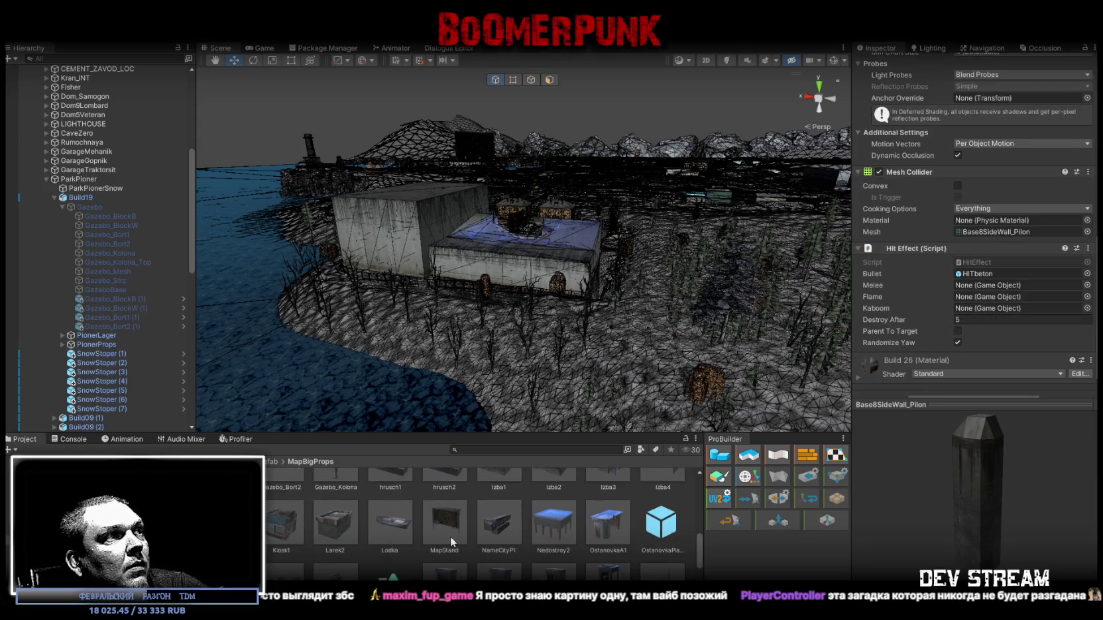
pyautogui.scroll(1, 322, 539)
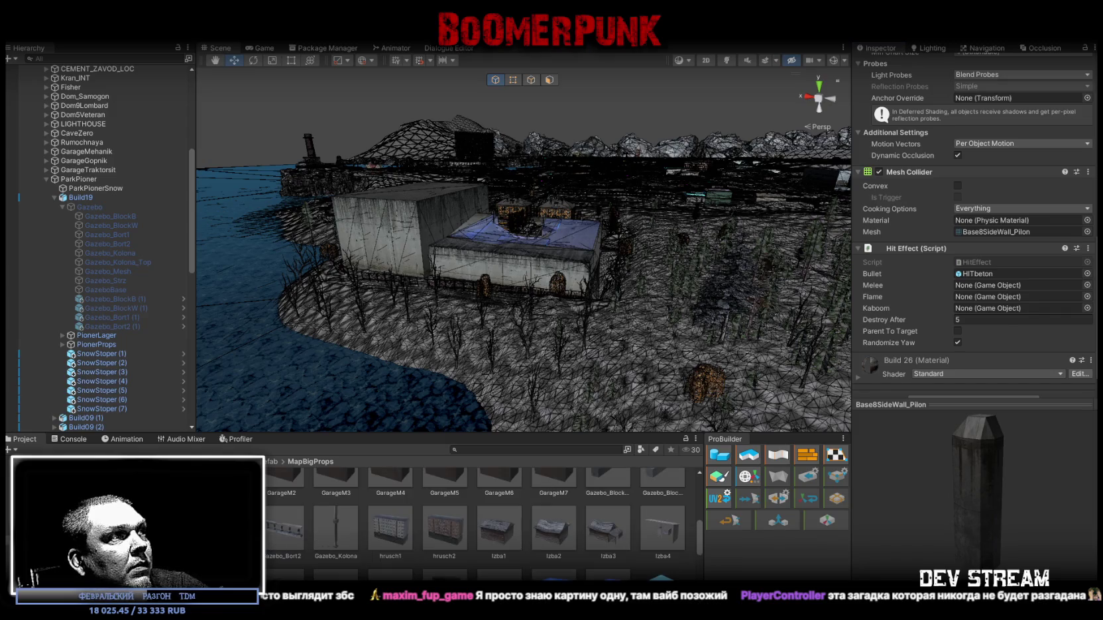
# Step: Try multi-selecting the column, railing and block prefabs, ending with only Gazebo_BlockB selected
pyautogui.click(230, 528)
pyautogui.keyDown('shift'); pyautogui.click(340, 528); pyautogui.keyUp('shift')
pyautogui.scroll(2, 610, 534)
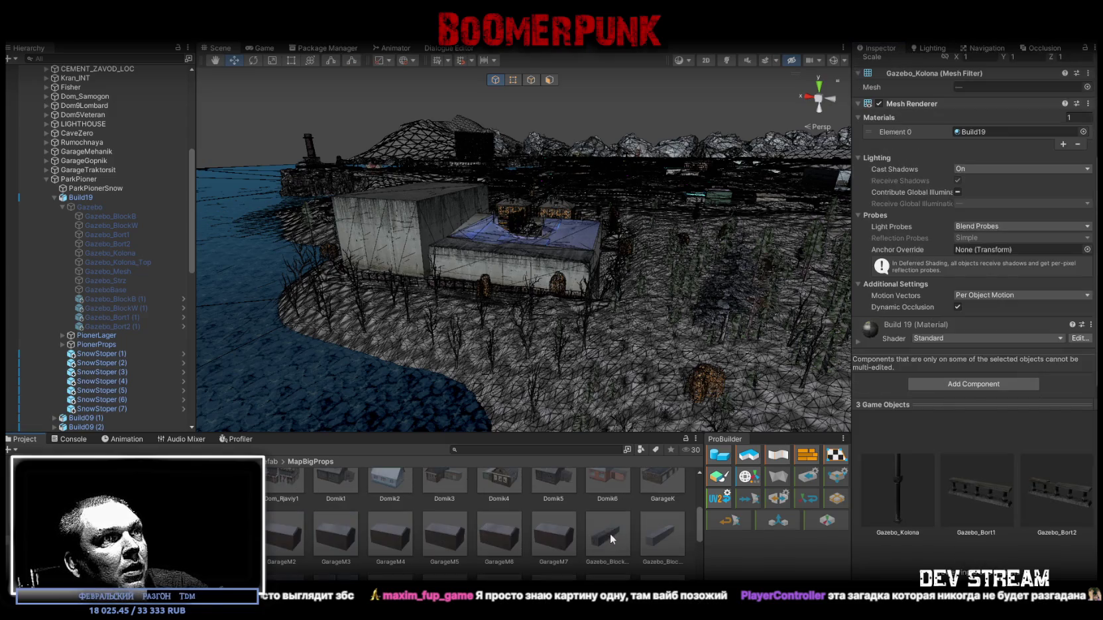
pyautogui.keyDown('ctrl'); pyautogui.click(603, 537); pyautogui.keyUp('ctrl')
pyautogui.keyDown('ctrl'); pyautogui.click(660, 534); pyautogui.keyUp('ctrl')
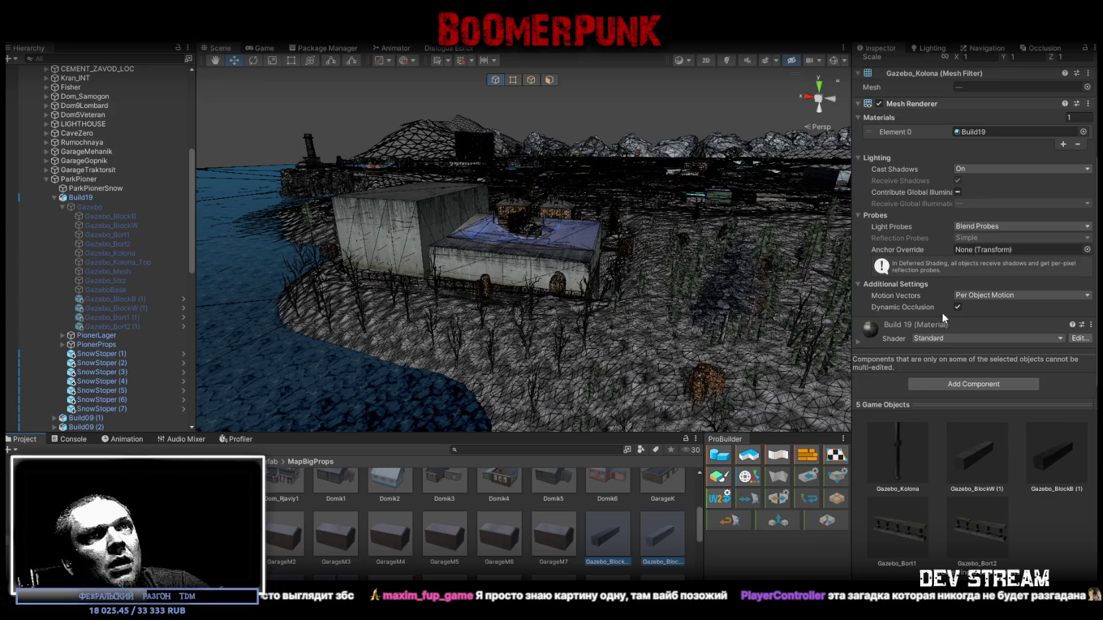
pyautogui.keyDown('ctrl'); pyautogui.click(617, 539); pyautogui.keyUp('ctrl')
pyautogui.keyDown('ctrl'); pyautogui.click(662, 539); pyautogui.keyUp('ctrl')
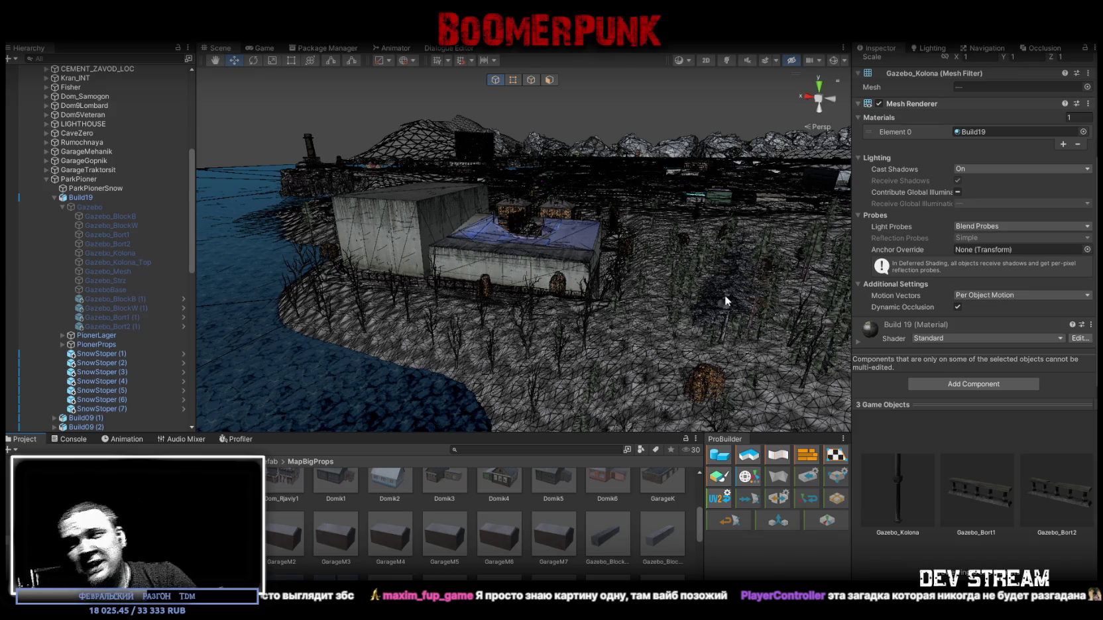
pyautogui.click(615, 537)
# Step: Select the block, railing and column prefabs together to check the shared Build 19 material, then reselect Gazebo_BlockB
pyautogui.scroll(-2, 1003, 307)
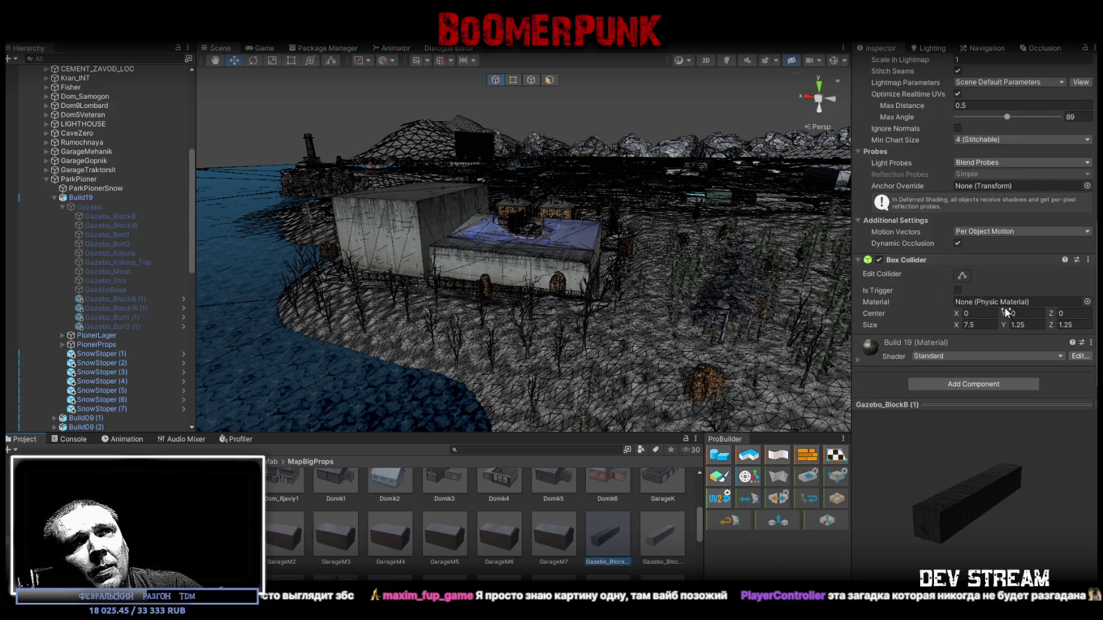
pyautogui.keyDown('ctrl'); pyautogui.click(678, 534); pyautogui.keyUp('ctrl')
pyautogui.scroll(-2, 448, 558)
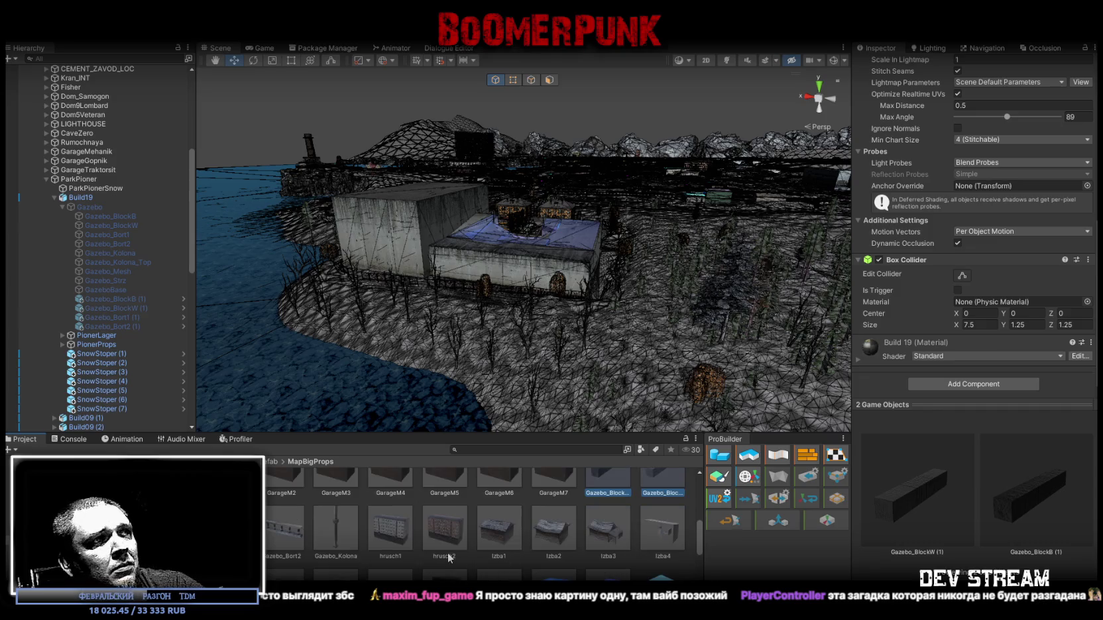
pyautogui.keyDown('ctrl'); pyautogui.click(283, 530); pyautogui.keyUp('ctrl')
pyautogui.keyDown('ctrl'); pyautogui.click(335, 530); pyautogui.keyUp('ctrl')
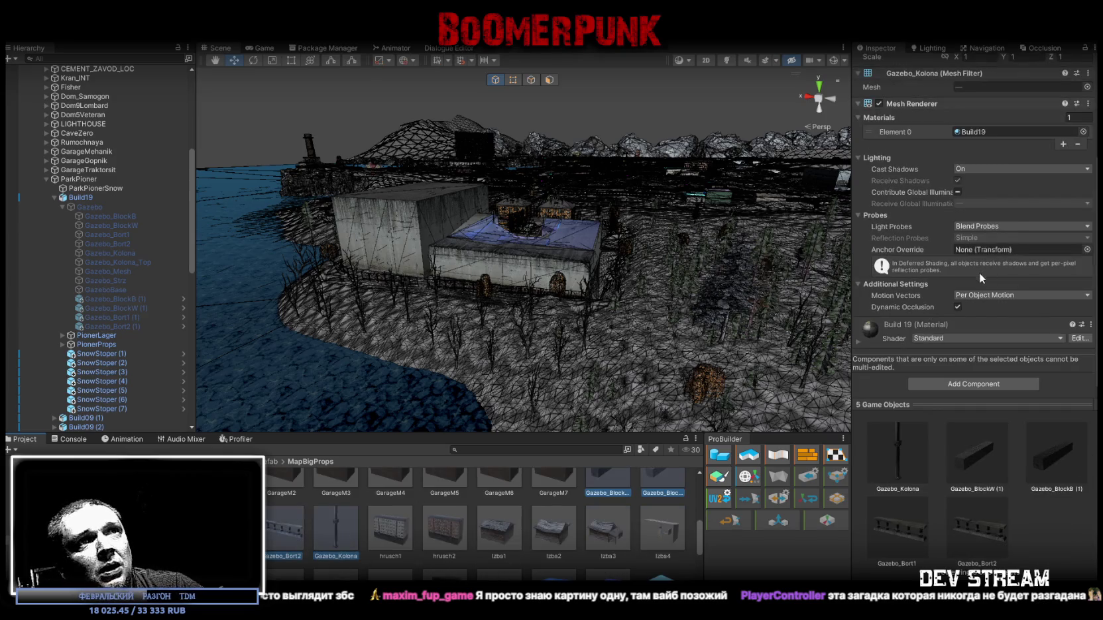
pyautogui.rightClick(911, 327)
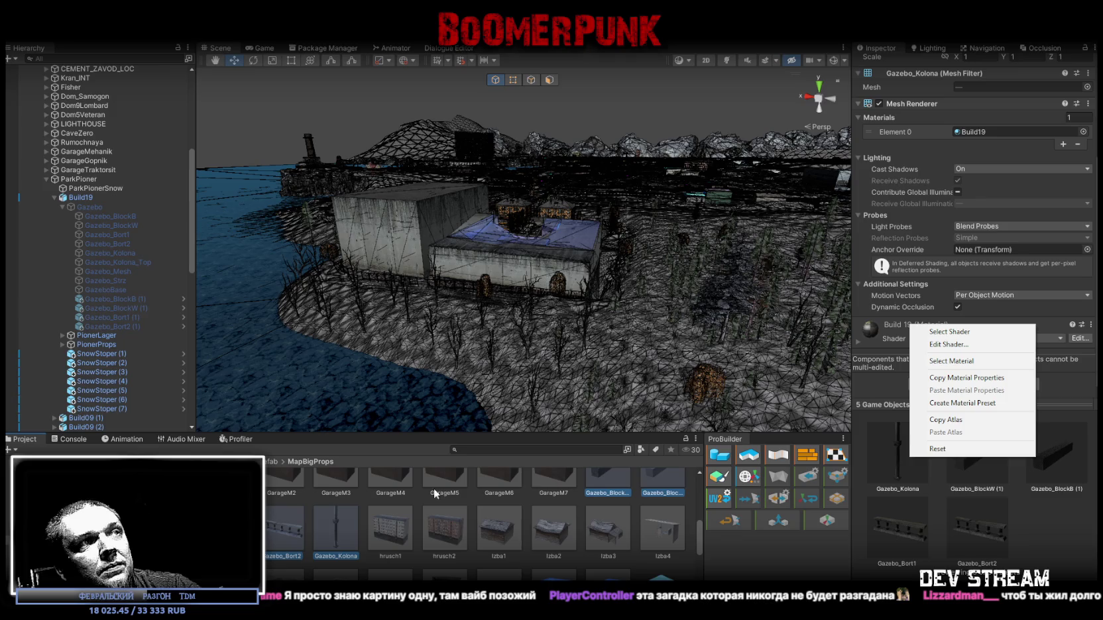
pyautogui.click(613, 482)
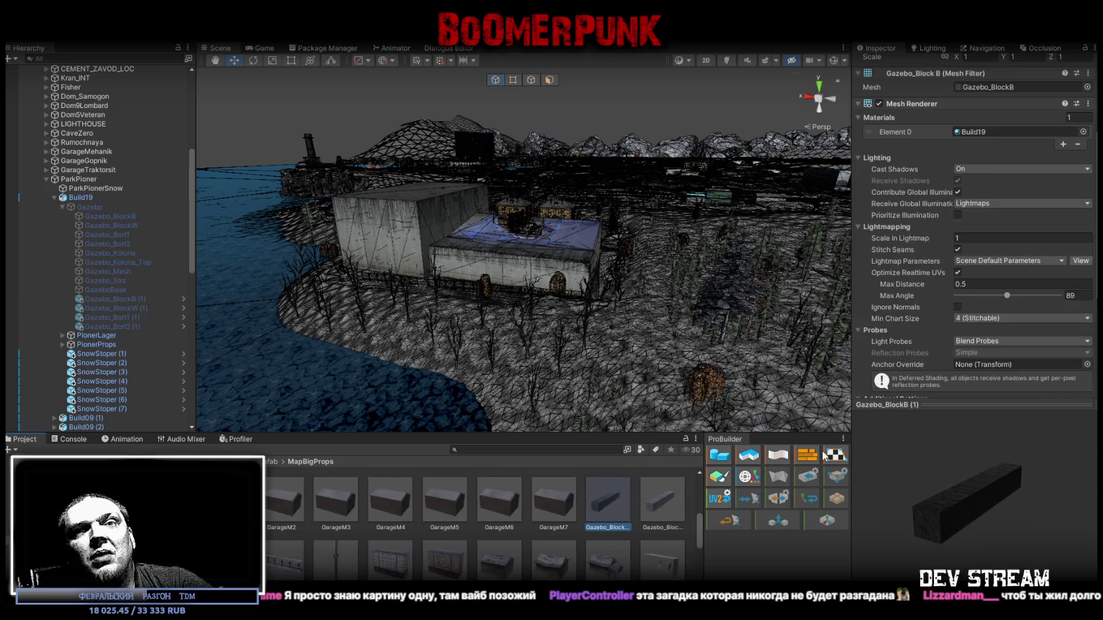
pyautogui.scroll(-5, 1046, 364)
# Step: Paste the Hit Effect as a new component onto both Gazebo block prefabs
pyautogui.rightClick(903, 260)
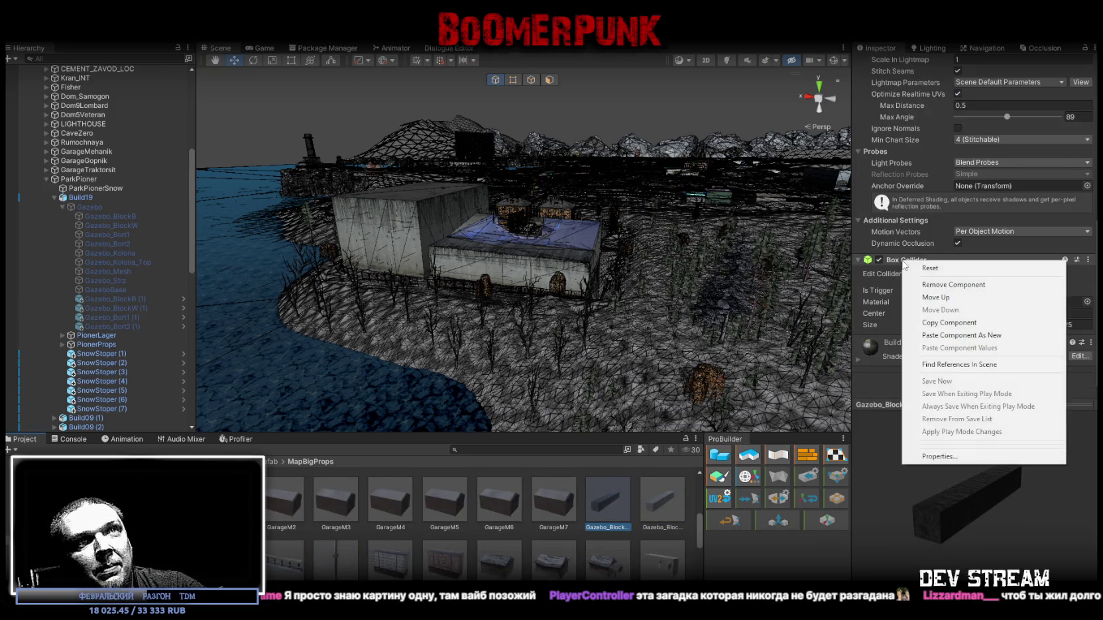
pyautogui.click(965, 335)
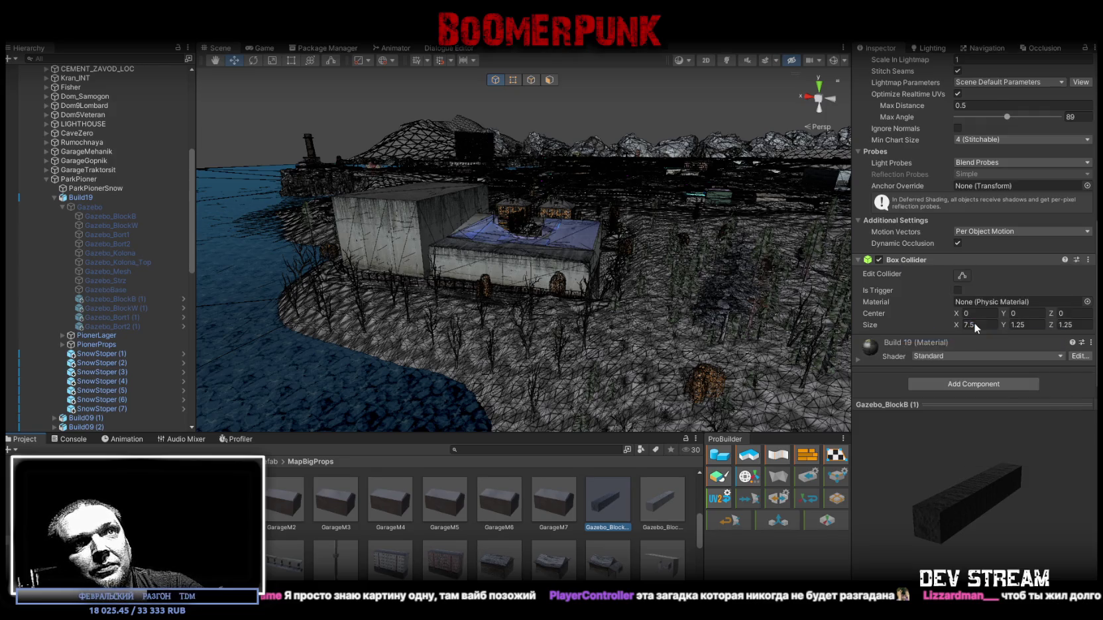
pyautogui.scroll(-3, 973, 328)
pyautogui.click(670, 516)
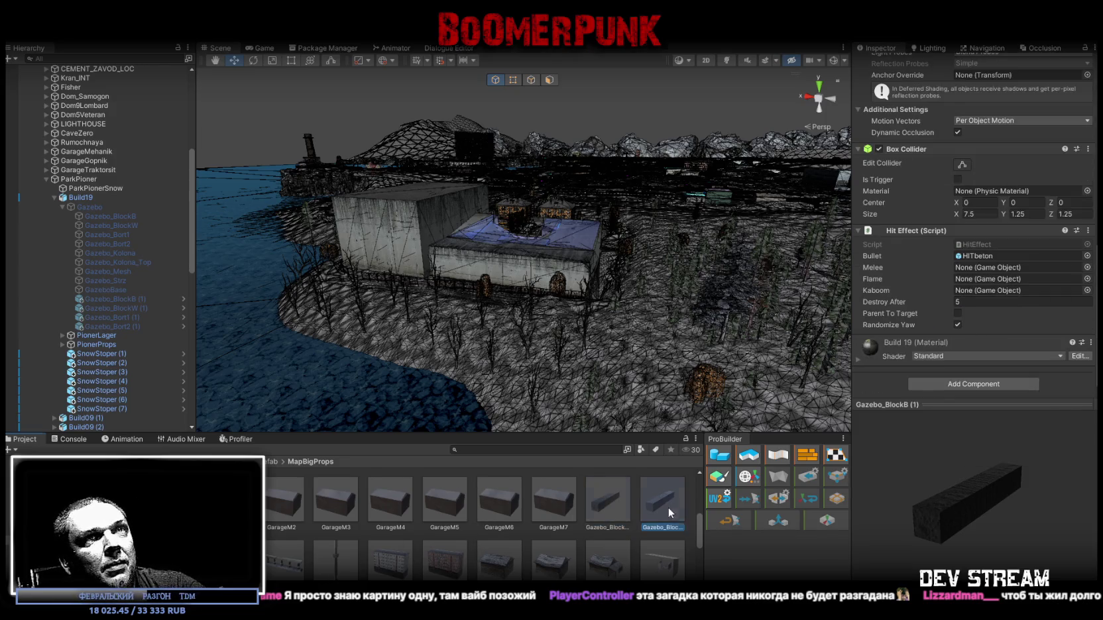
pyautogui.rightClick(907, 262)
pyautogui.click(976, 336)
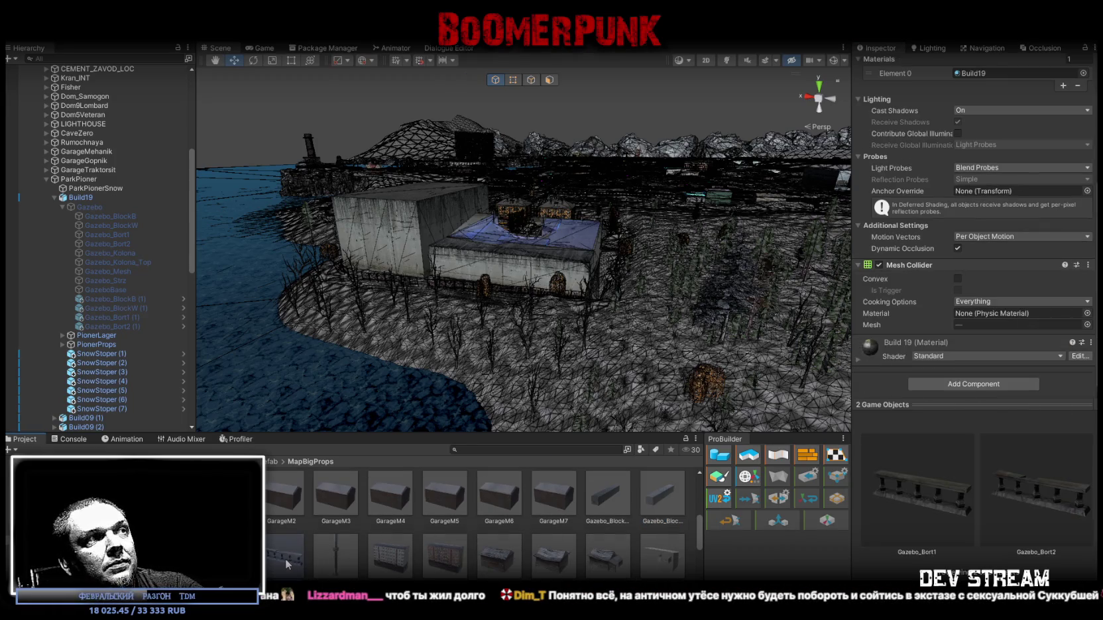
# Step: Paste the Hit Effect onto both railing prefabs and the Gazebo_Kolona column prefab
pyautogui.rightClick(908, 264)
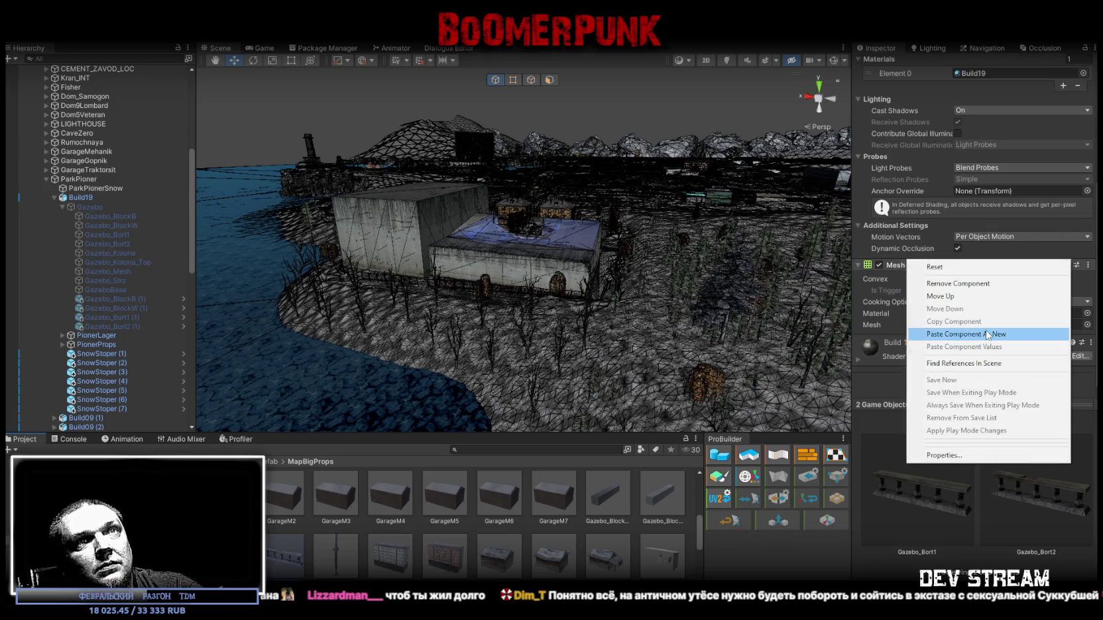
pyautogui.click(962, 334)
pyautogui.scroll(-2, 954, 327)
pyautogui.scroll(-2, 954, 327)
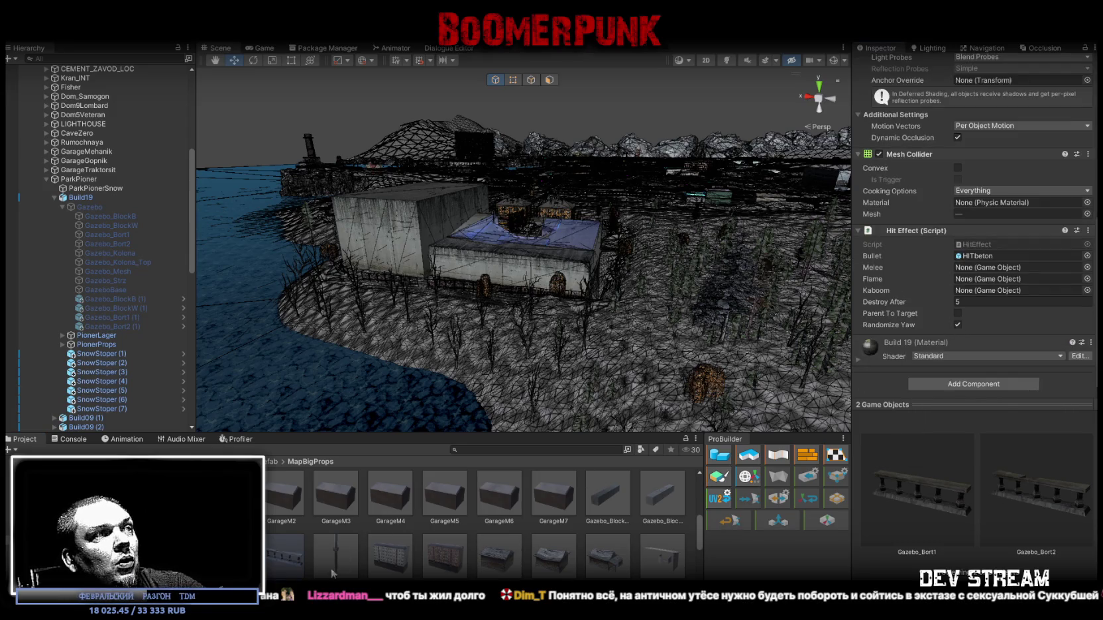
pyautogui.click(332, 570)
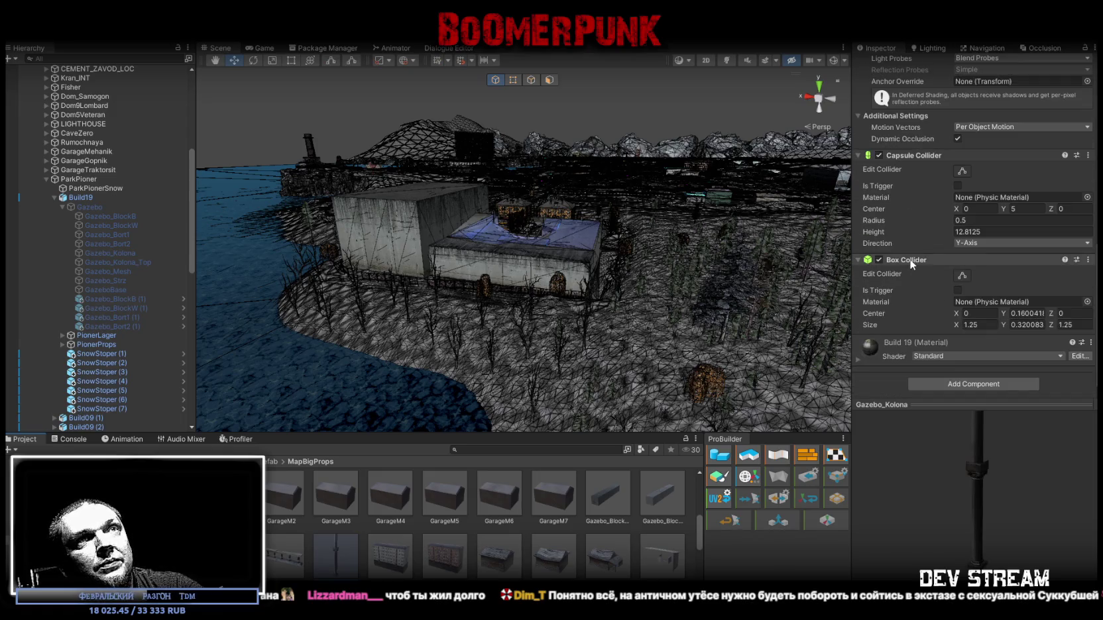
pyautogui.rightClick(910, 260)
pyautogui.click(1013, 336)
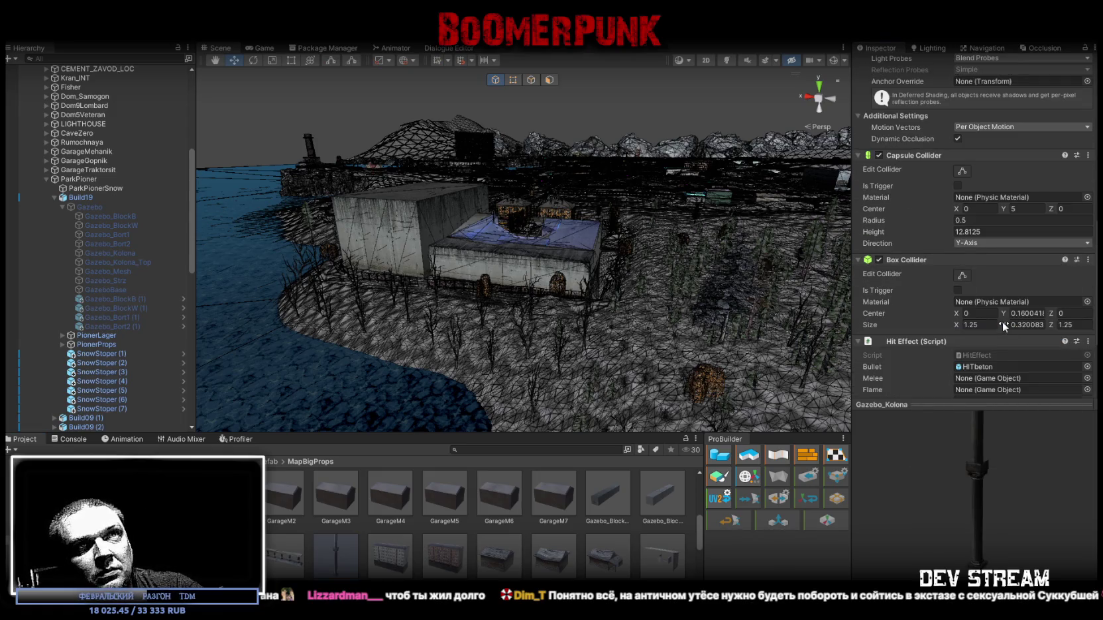
pyautogui.scroll(-3, 987, 324)
pyautogui.moveTo(355, 253); pyautogui.dragTo(493, 288)
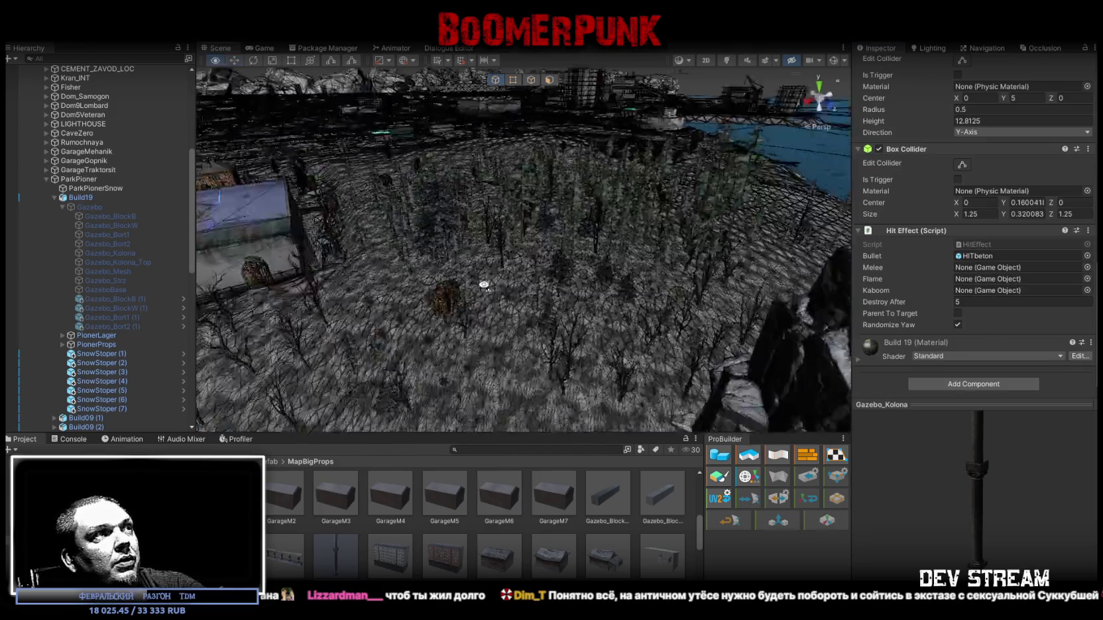
# Step: Select the scene's Gazebo_Bort1 (1) and Gazebo_Bort2 (1) railings in the Hierarchy
pyautogui.scroll(-3, 96, 309)
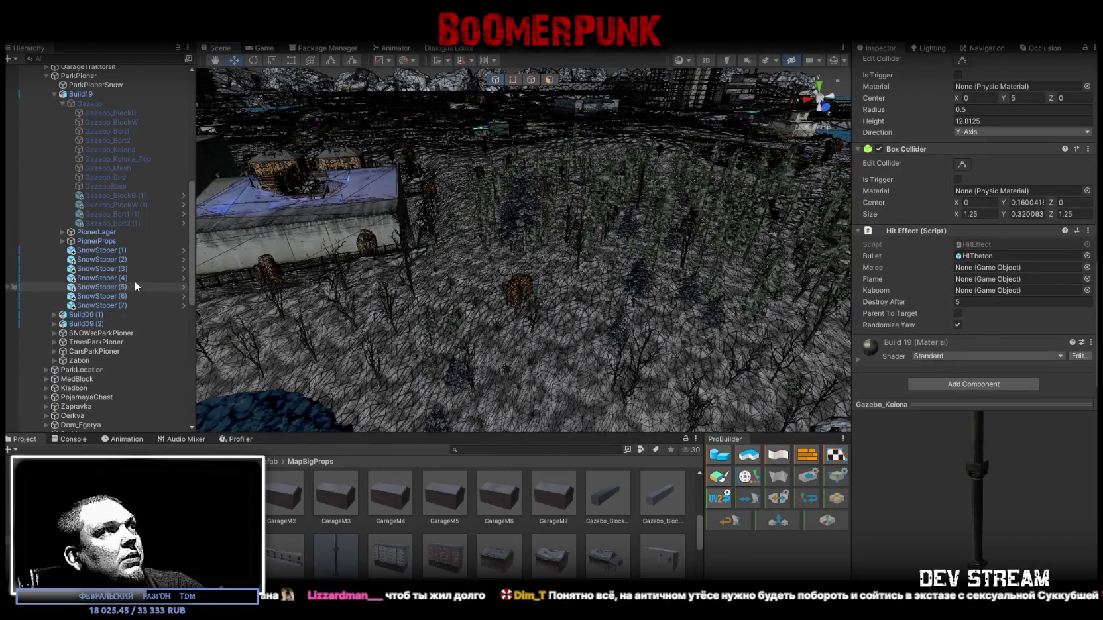
pyautogui.scroll(3, 113, 254)
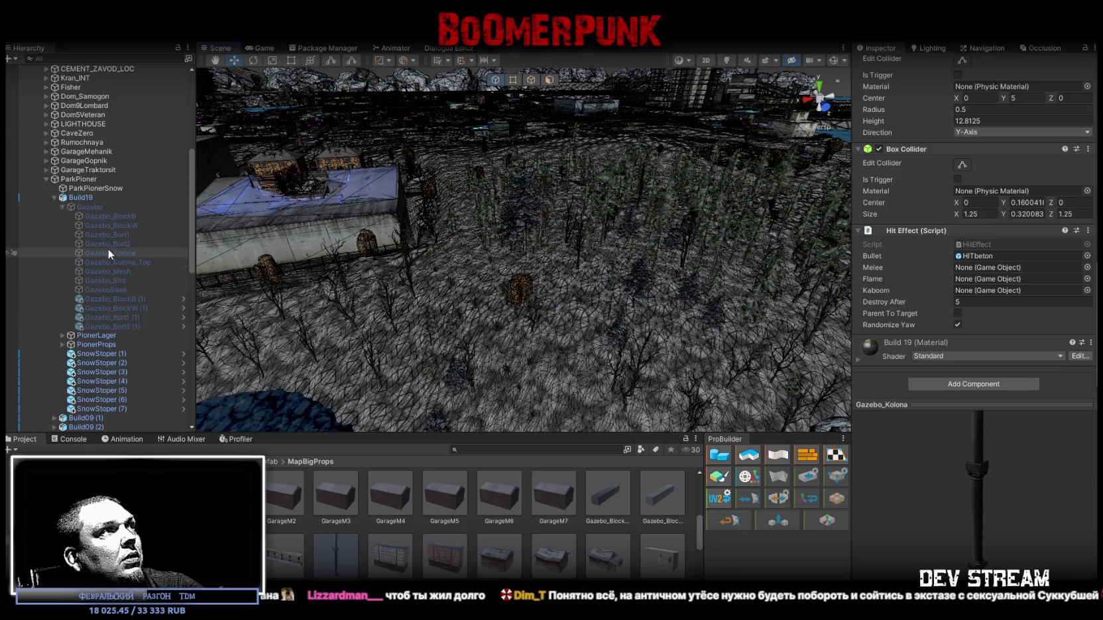
pyautogui.click(125, 316)
pyautogui.scroll(3, 943, 184)
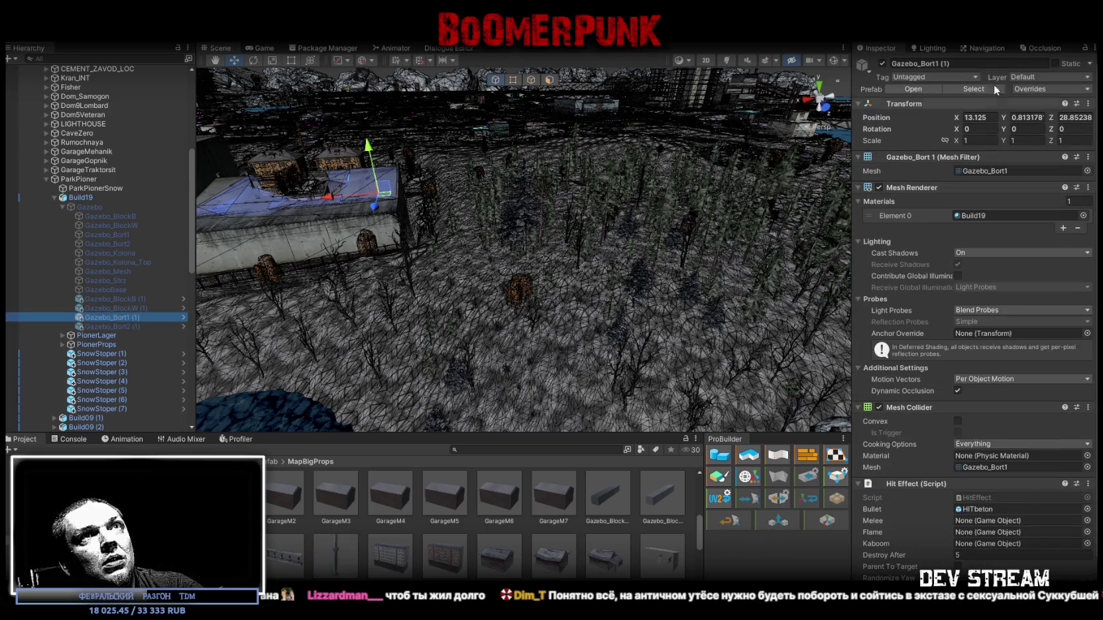
pyautogui.click(966, 67)
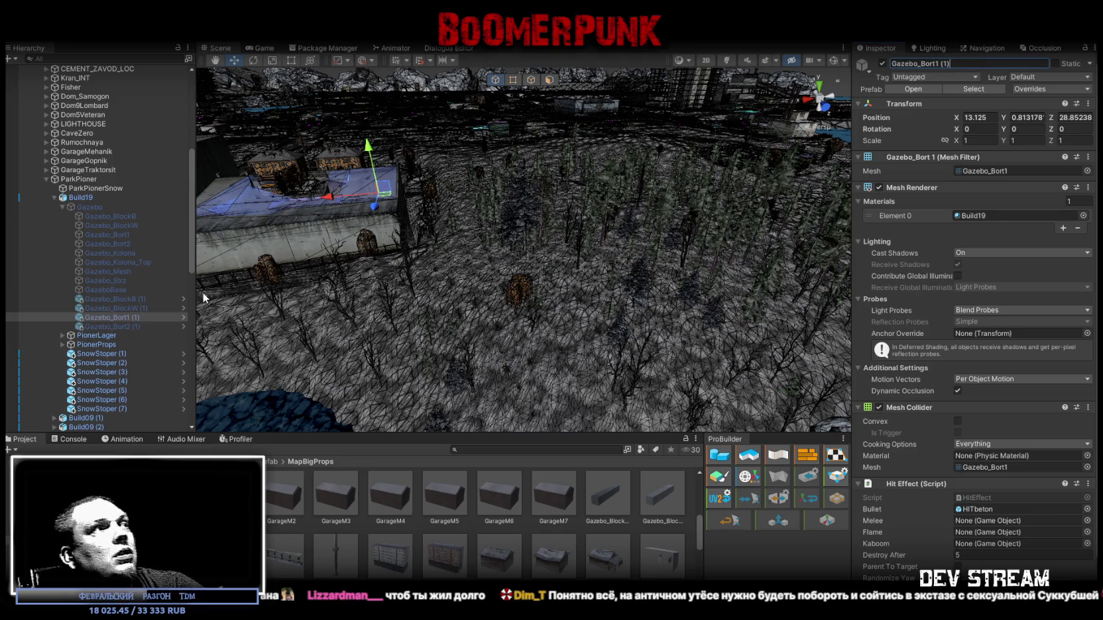
pyautogui.keyDown('ctrl'); pyautogui.click(113, 327); pyautogui.keyUp('ctrl')
pyautogui.scroll(-5, 99, 265)
# Step: Place Gazebo_Bort1 (1) against a gazebo column at about 18.68, 3.58, 58.07
pyautogui.moveTo(109, 214)
pyautogui.mouseDown()
pyautogui.moveTo(102, 439)
pyautogui.moveTo(94, 429)
pyautogui.mouseUp()
pyautogui.moveTo(455, 318)
pyautogui.mouseDown()
pyautogui.moveTo(801, 281)
pyautogui.moveTo(623, 320)
pyautogui.moveTo(435, 271)
pyautogui.moveTo(431, 209)
pyautogui.moveTo(446, 160)
pyautogui.mouseUp()
pyautogui.moveTo(470, 265); pyautogui.dragTo(542, 402)
pyautogui.press('f')
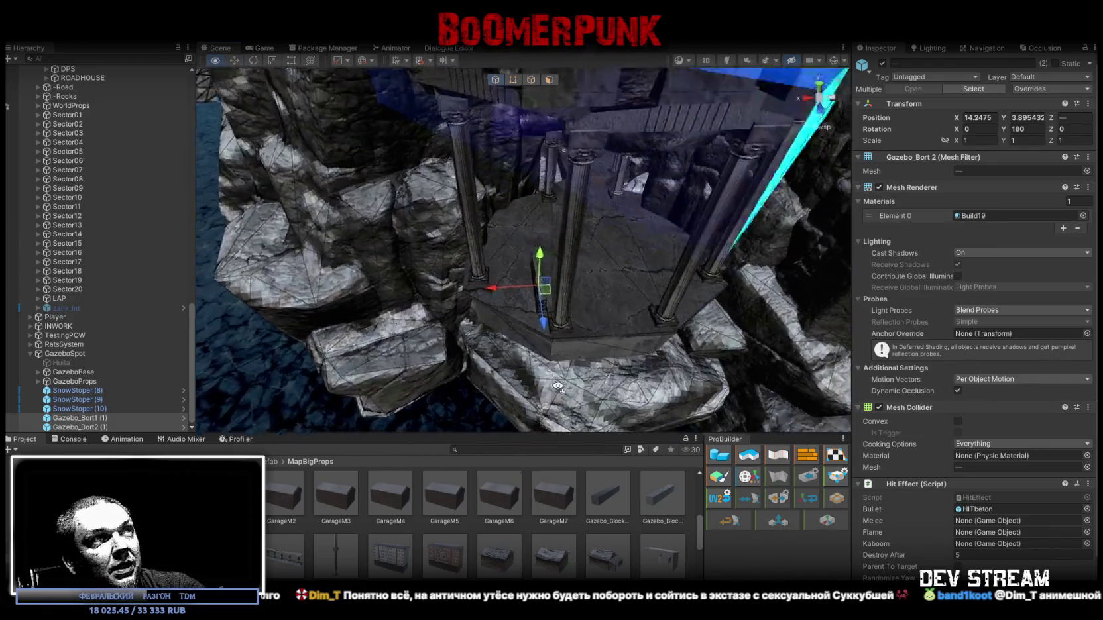
pyautogui.hotkey('ctrl', 'z')
pyautogui.hotkey('ctrl', 'z')
pyautogui.hotkey('ctrl', 'z')
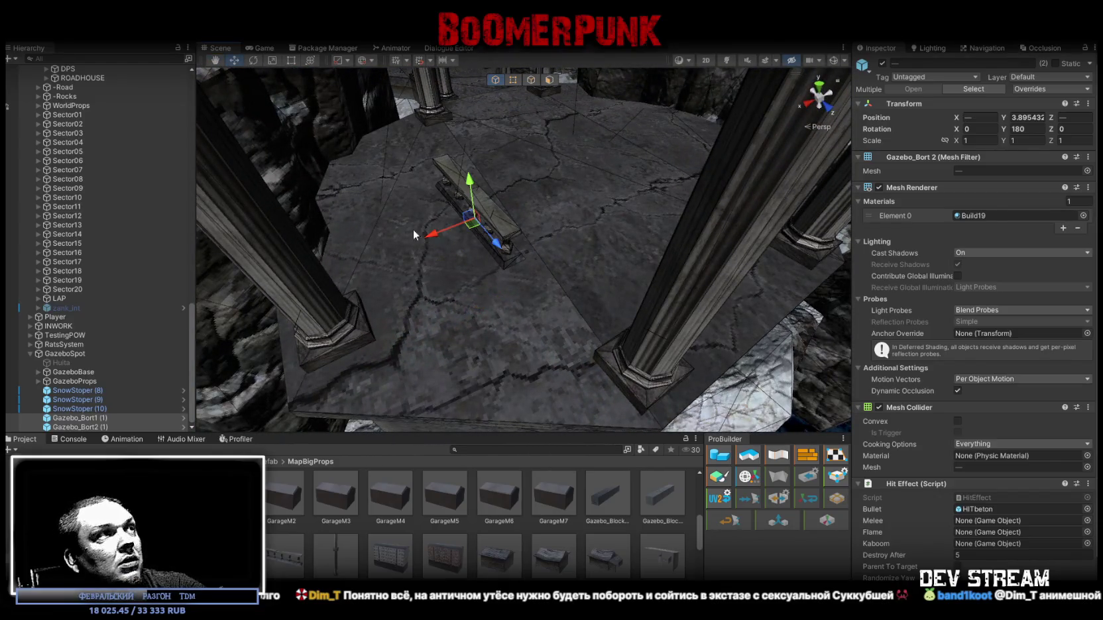
pyautogui.moveTo(484, 228)
pyautogui.mouseDown()
pyautogui.moveTo(468, 285)
pyautogui.moveTo(506, 335)
pyautogui.mouseUp()
pyautogui.moveTo(547, 279)
pyautogui.mouseDown()
pyautogui.moveTo(357, 292)
pyautogui.moveTo(371, 312)
pyautogui.moveTo(372, 286)
pyautogui.moveTo(389, 316)
pyautogui.moveTo(523, 335)
pyautogui.moveTo(429, 215)
pyautogui.moveTo(314, 261)
pyautogui.moveTo(425, 299)
pyautogui.mouseUp()
# Step: Select Gazebo_Bort2 (1), bring it toward the columns and give it a first turn
pyautogui.click(452, 308)
pyautogui.scroll(3, 457, 331)
pyautogui.moveTo(458, 332)
pyautogui.mouseDown()
pyautogui.moveTo(435, 326)
pyautogui.moveTo(537, 325)
pyautogui.moveTo(547, 339)
pyautogui.moveTo(490, 330)
pyautogui.mouseUp()
pyautogui.click(450, 328)
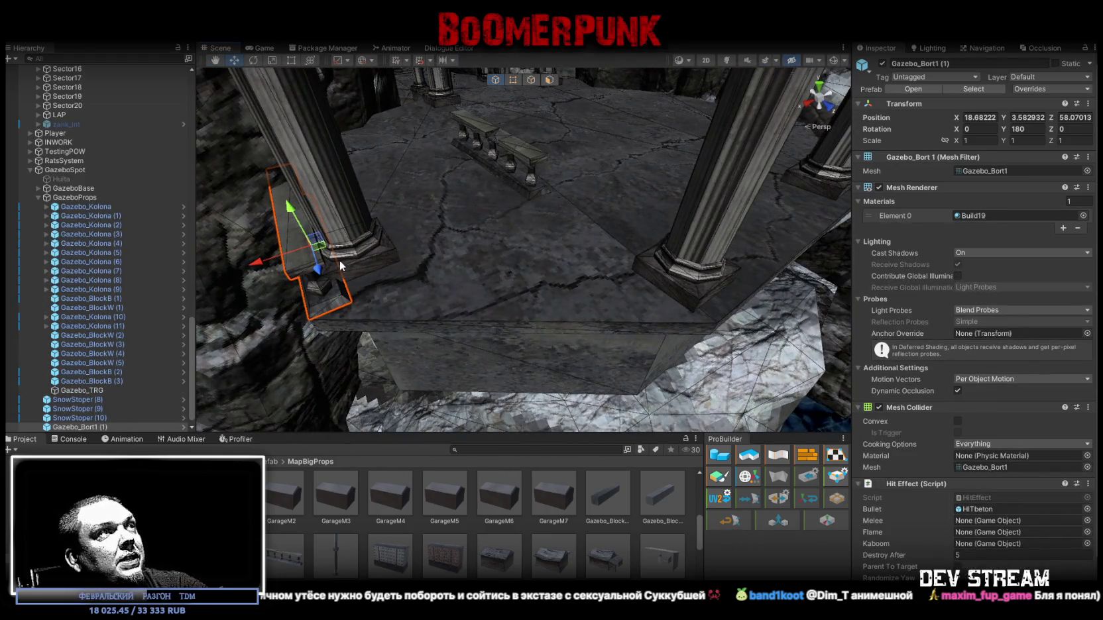
pyautogui.click(528, 161)
pyautogui.moveTo(494, 176)
pyautogui.mouseDown()
pyautogui.moveTo(527, 253)
pyautogui.moveTo(472, 280)
pyautogui.moveTo(311, 299)
pyautogui.mouseUp()
pyautogui.press('e')
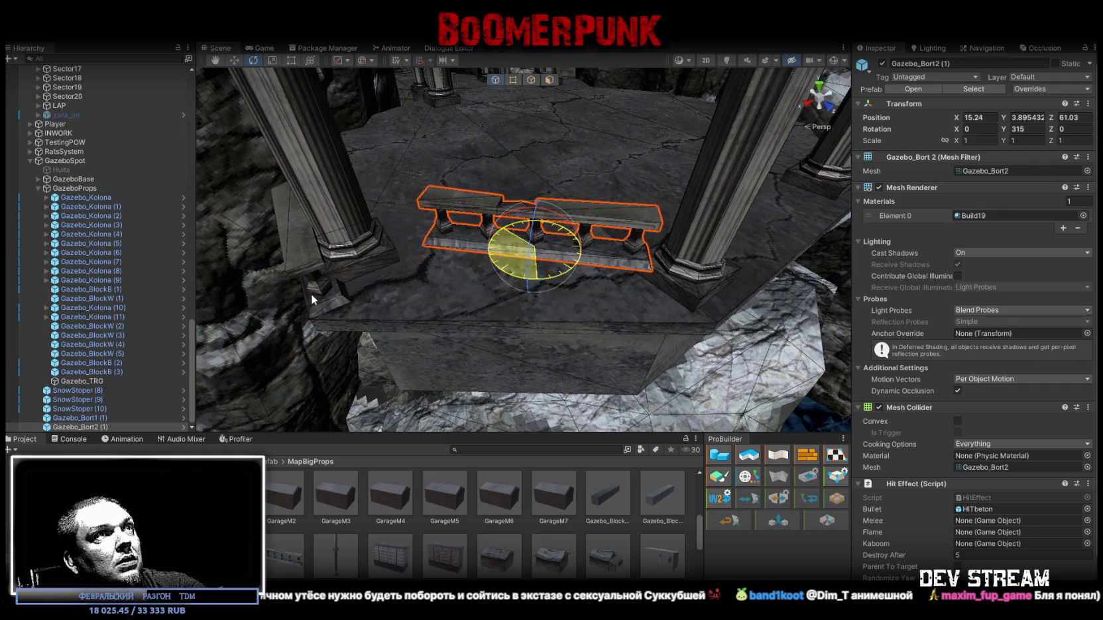
pyautogui.moveTo(545, 286)
pyautogui.mouseDown()
pyautogui.moveTo(551, 271)
pyautogui.moveTo(538, 253)
pyautogui.moveTo(499, 299)
pyautogui.moveTo(521, 318)
pyautogui.moveTo(651, 311)
pyautogui.moveTo(623, 331)
pyautogui.moveTo(694, 285)
pyautogui.moveTo(718, 313)
pyautogui.moveTo(769, 304)
pyautogui.moveTo(776, 265)
pyautogui.mouseUp()
pyautogui.press('w')
# Step: Turn Gazebo_Bort2 (1) to about Y 306° and slide it into the gap between columns
pyautogui.press('e')
pyautogui.press('w')
pyautogui.press('f')
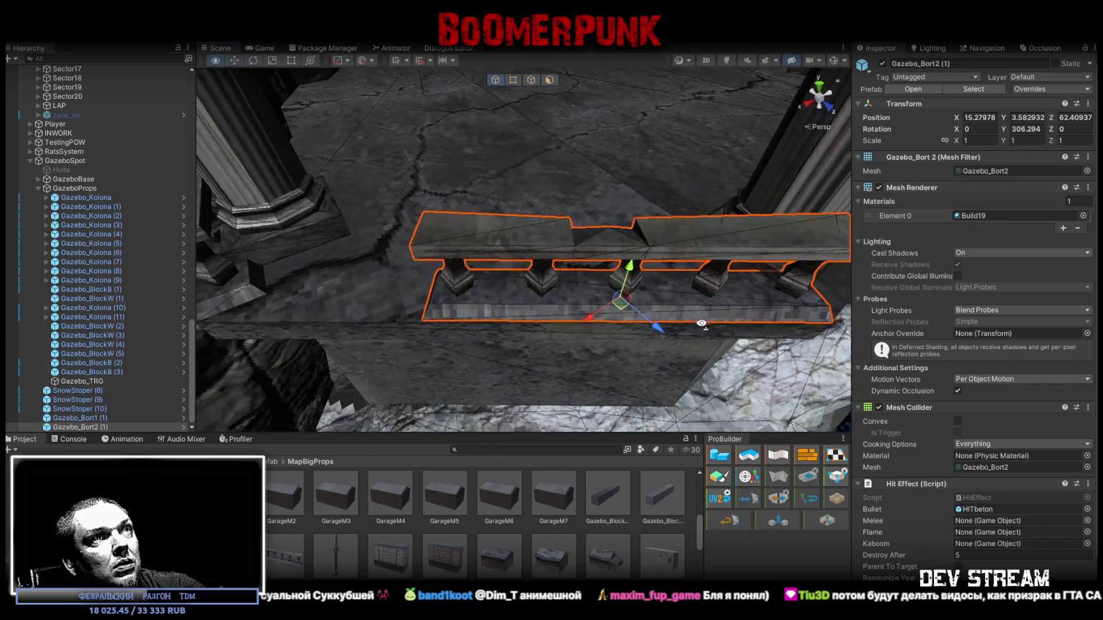
pyautogui.moveTo(650, 298)
pyautogui.mouseDown()
pyautogui.moveTo(560, 297)
pyautogui.moveTo(492, 214)
pyautogui.moveTo(475, 222)
pyautogui.moveTo(476, 256)
pyautogui.moveTo(503, 258)
pyautogui.moveTo(593, 323)
pyautogui.moveTo(561, 350)
pyautogui.moveTo(586, 382)
pyautogui.mouseUp()
pyautogui.click(580, 327)
pyautogui.moveTo(580, 327)
pyautogui.keyDown('alt'); pyautogui.mouseDown()
pyautogui.moveTo(641, 108)
pyautogui.moveTo(813, 93)
pyautogui.moveTo(672, 320)
pyautogui.moveTo(445, 237)
pyautogui.moveTo(442, 217)
pyautogui.moveTo(598, 279)
pyautogui.moveTo(554, 266)
pyautogui.moveTo(583, 261)
pyautogui.mouseUp(); pyautogui.keyUp('alt')
# Step: Turn railing piece Gazebo_Bort1 (2) 90°, slide it along the floor edge, and set Z scale 0.9
pyautogui.click(598, 280)
pyautogui.click(394, 178)
pyautogui.moveTo(395, 178)
pyautogui.keyDown('alt'); pyautogui.mouseDown()
pyautogui.moveTo(369, 189)
pyautogui.moveTo(600, 199)
pyautogui.mouseUp(); pyautogui.keyUp('alt')
pyautogui.press('e')
pyautogui.moveTo(653, 235); pyautogui.dragTo(735, 244)
pyautogui.press('w')
pyautogui.press('f')
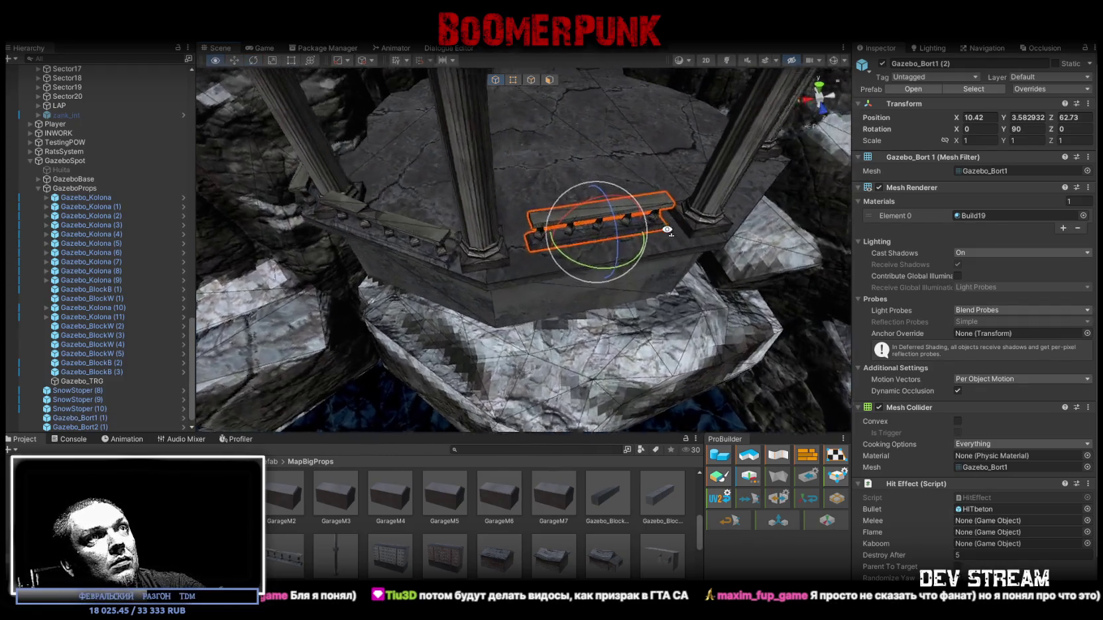
pyautogui.moveTo(502, 239)
pyautogui.mouseDown()
pyautogui.moveTo(503, 253)
pyautogui.moveTo(421, 279)
pyautogui.moveTo(436, 259)
pyautogui.moveTo(531, 253)
pyautogui.mouseUp()
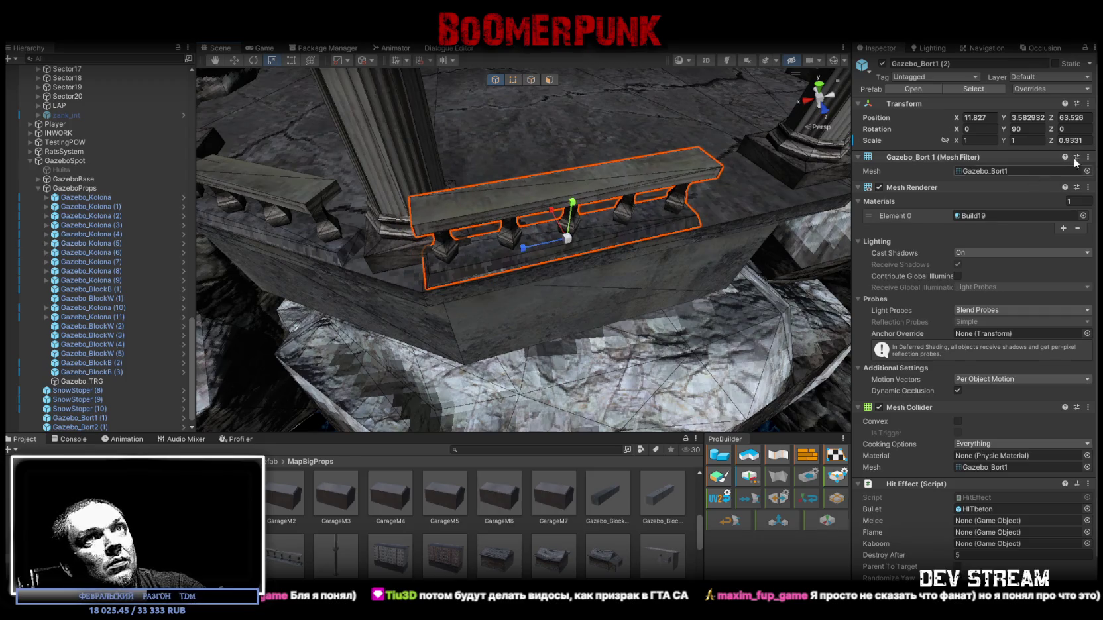
pyautogui.write('0.9')
pyautogui.press('Return')
# Step: Give Gazebo_Bort2 (2) Z scale 0.8 and Y rotation 90, and move it beside the first piece
pyautogui.moveTo(832, 193)
pyautogui.mouseDown()
pyautogui.moveTo(575, 246)
pyautogui.moveTo(670, 259)
pyautogui.mouseUp()
pyautogui.press('w')
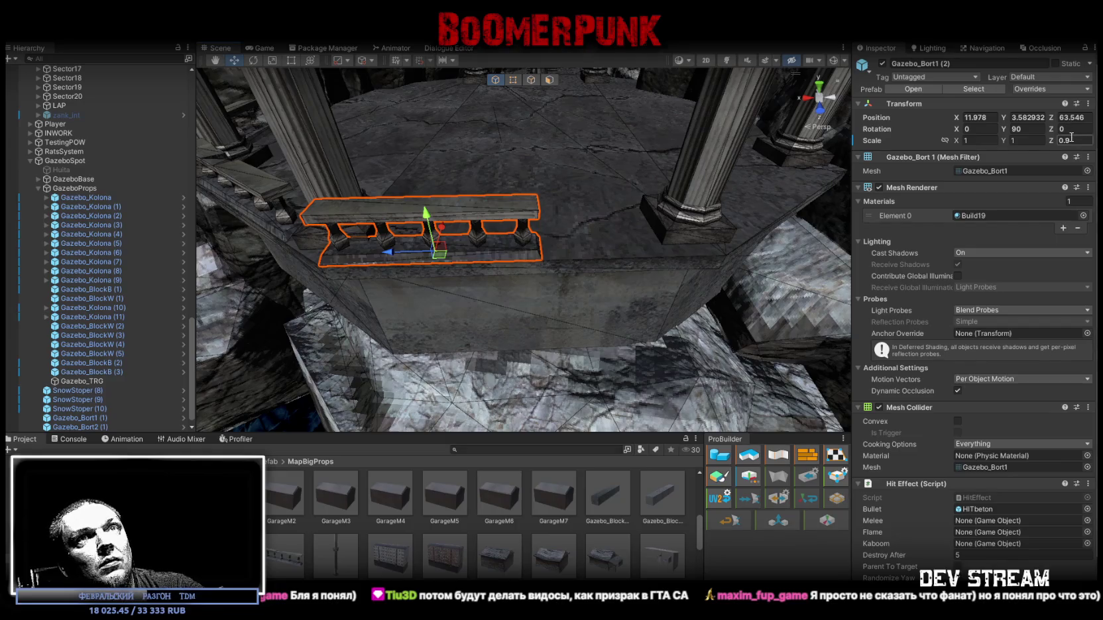
pyautogui.press('Return')
pyautogui.moveTo(544, 222)
pyautogui.mouseDown()
pyautogui.moveTo(578, 252)
pyautogui.moveTo(530, 260)
pyautogui.moveTo(603, 248)
pyautogui.mouseUp()
pyautogui.click(371, 232)
pyautogui.click(1073, 140)
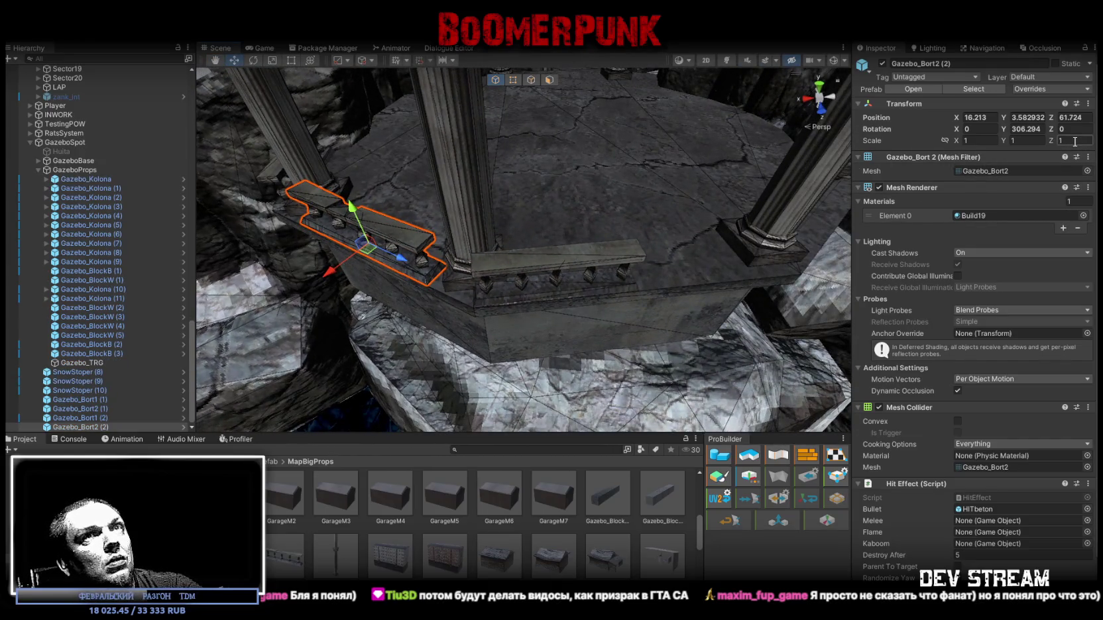
pyautogui.write('.8')
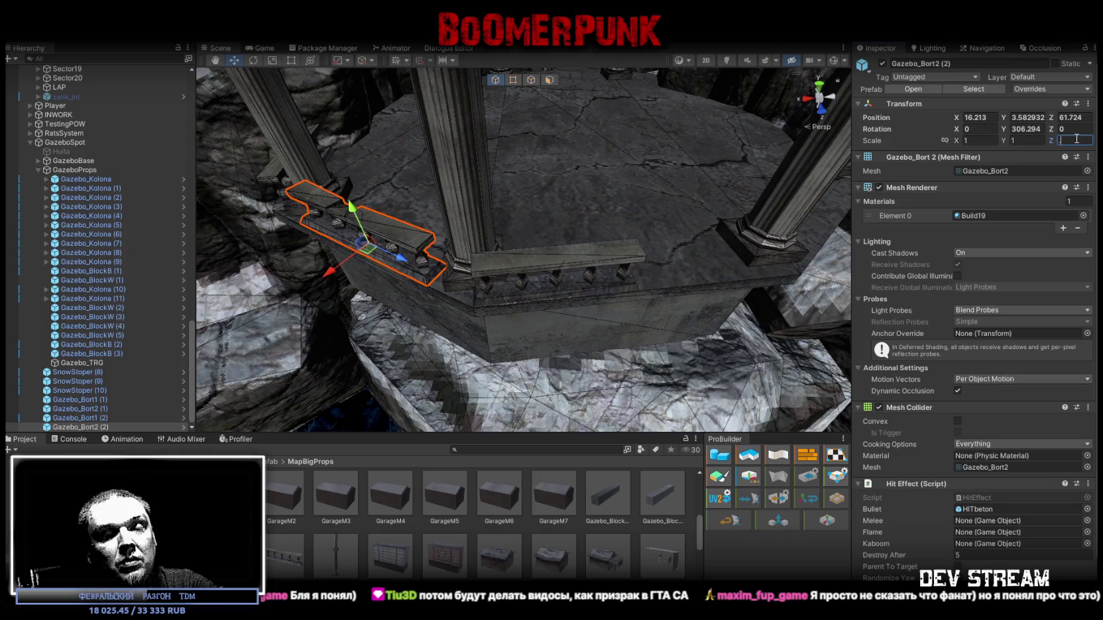
pyautogui.click(1028, 128)
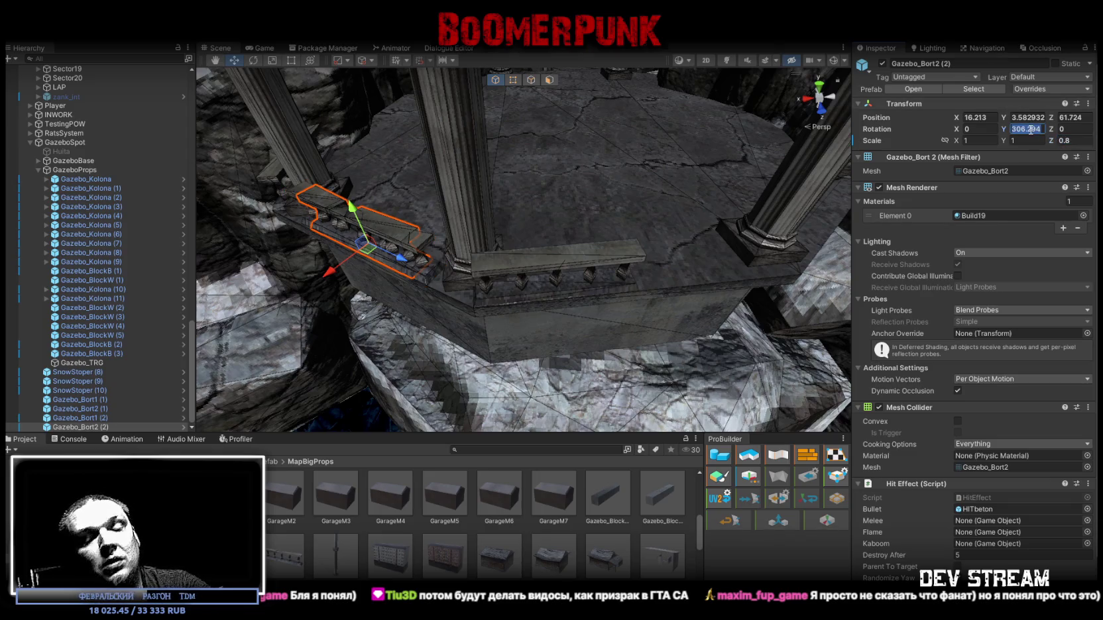
pyautogui.write('90')
pyautogui.moveTo(374, 247)
pyautogui.mouseDown()
pyautogui.moveTo(757, 266)
pyautogui.moveTo(663, 252)
pyautogui.moveTo(645, 290)
pyautogui.moveTo(653, 303)
pyautogui.moveTo(573, 278)
pyautogui.moveTo(653, 278)
pyautogui.moveTo(519, 288)
pyautogui.mouseUp()
# Step: Set the Z scale of both railing pieces to 0.85
pyautogui.keyDown('shift'); pyautogui.click(519, 288); pyautogui.keyUp('shift')
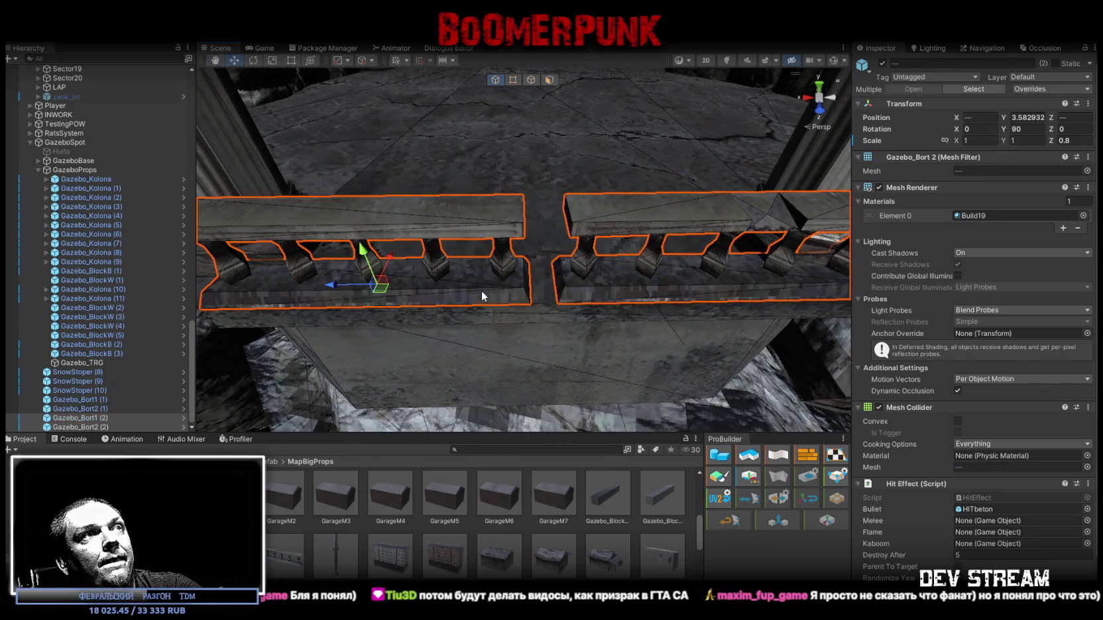
pyautogui.click(1068, 141)
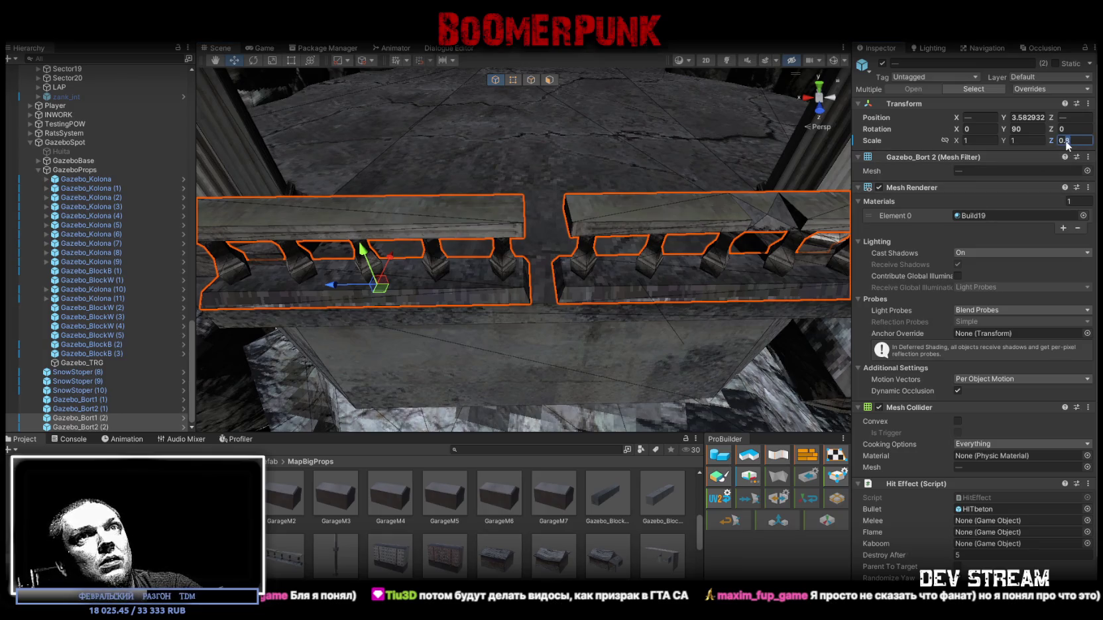
pyautogui.press('BackSpace')
pyautogui.write('9')
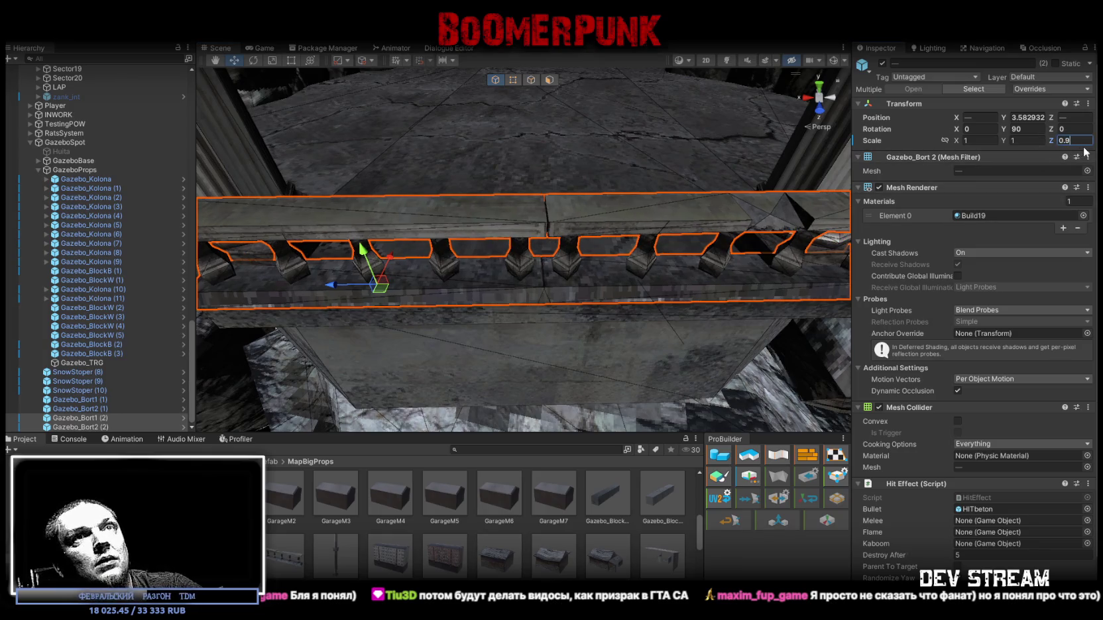
pyautogui.press('BackSpace')
pyautogui.write('85')
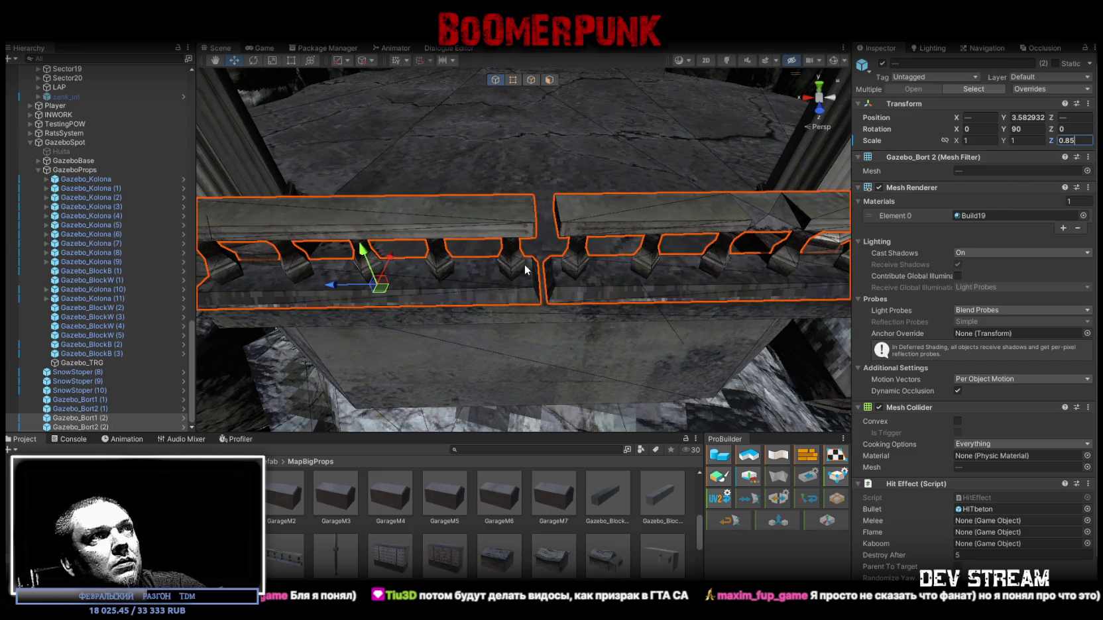
# Step: Vertex-snap the left railing piece's end against its neighbour so they meet end to end
pyautogui.click(464, 282)
pyautogui.moveTo(464, 282)
pyautogui.mouseDown()
pyautogui.moveTo(468, 258)
pyautogui.moveTo(372, 265)
pyautogui.mouseUp()
pyautogui.scroll(5, 527, 265)
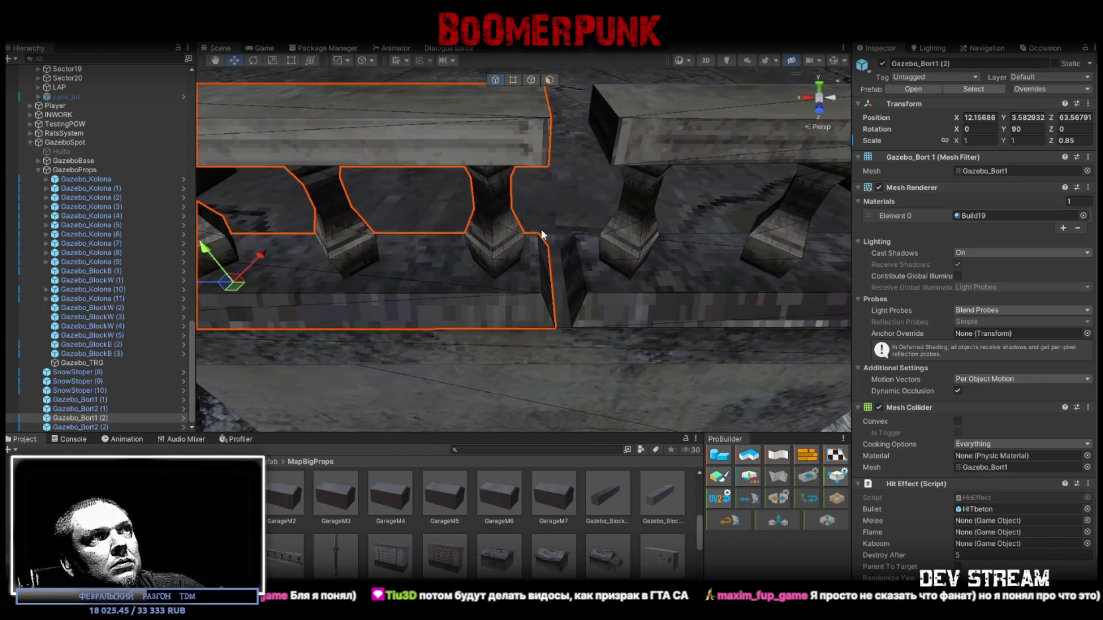
pyautogui.scroll(2, 543, 235)
pyautogui.press('v')
pyautogui.moveTo(517, 221)
pyautogui.mouseDown()
pyautogui.moveTo(644, 276)
pyautogui.moveTo(635, 273)
pyautogui.moveTo(677, 277)
pyautogui.moveTo(689, 246)
pyautogui.moveTo(674, 271)
pyautogui.moveTo(556, 251)
pyautogui.moveTo(578, 256)
pyautogui.moveTo(600, 285)
pyautogui.moveTo(617, 287)
pyautogui.moveTo(586, 230)
pyautogui.mouseUp()
pyautogui.keyDown('shift'); pyautogui.click(571, 247); pyautogui.keyUp('shift')
# Step: Nudge and slightly rotate Gazebo_Bort2 (2) so it lines up
pyautogui.click(615, 292)
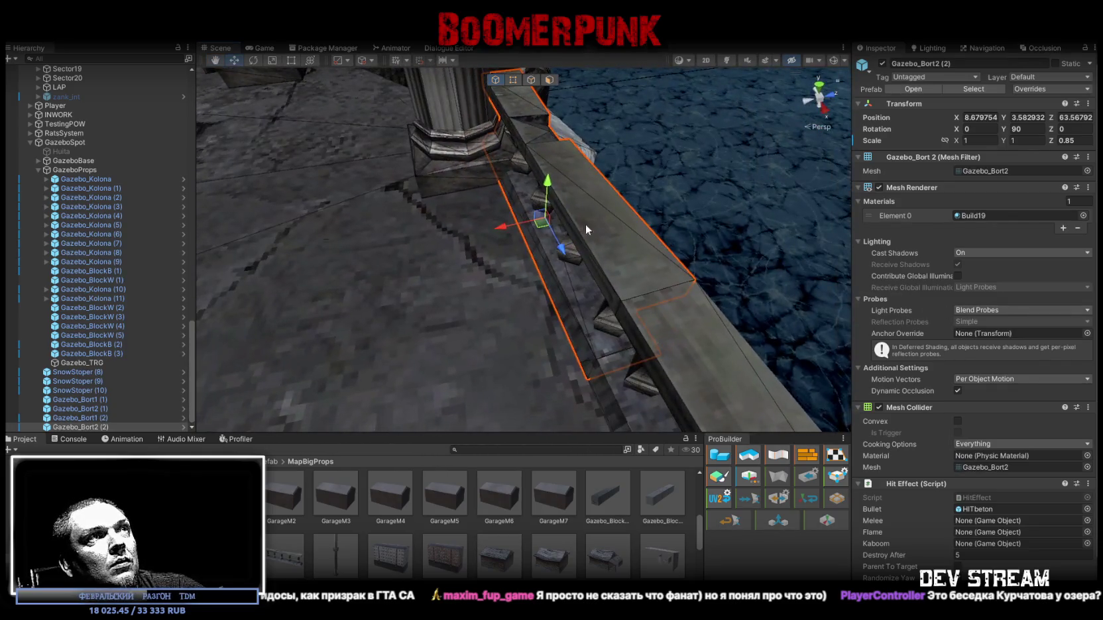
pyautogui.moveTo(500, 228); pyautogui.dragTo(500, 232)
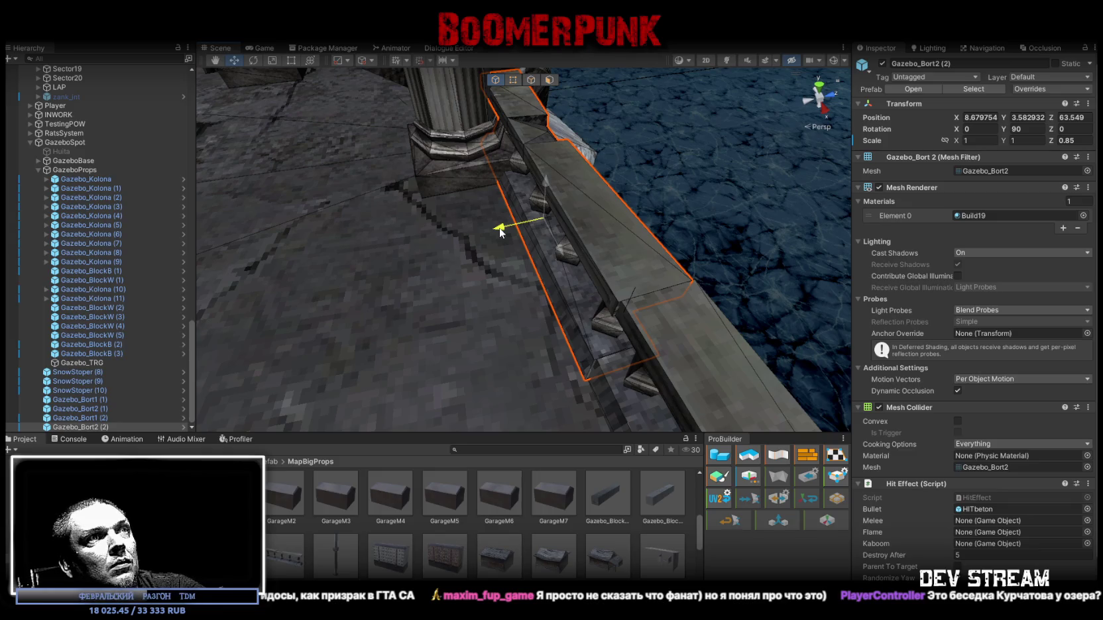
pyautogui.press('e')
pyautogui.moveTo(535, 249)
pyautogui.mouseDown()
pyautogui.moveTo(588, 258)
pyautogui.moveTo(576, 254)
pyautogui.moveTo(628, 241)
pyautogui.moveTo(603, 229)
pyautogui.moveTo(613, 222)
pyautogui.moveTo(488, 224)
pyautogui.moveTo(423, 162)
pyautogui.moveTo(587, 173)
pyautogui.moveTo(462, 171)
pyautogui.moveTo(411, 188)
pyautogui.moveTo(449, 203)
pyautogui.moveTo(729, 199)
pyautogui.mouseUp()
pyautogui.press('w')
pyautogui.click(617, 220)
# Step: Angle Gazebo_Bort1 (3) to about -123° between the columns and nudge column Gazebo_Kolona (11)
pyautogui.click(528, 238)
pyautogui.click(417, 193)
pyautogui.press('f')
pyautogui.press('e')
pyautogui.moveTo(571, 242)
pyautogui.mouseDown()
pyautogui.moveTo(584, 246)
pyautogui.moveTo(629, 202)
pyautogui.moveTo(463, 217)
pyautogui.moveTo(448, 250)
pyautogui.moveTo(487, 271)
pyautogui.mouseUp()
pyautogui.press('w')
pyautogui.click(588, 212)
pyautogui.click(449, 250)
pyautogui.press('e')
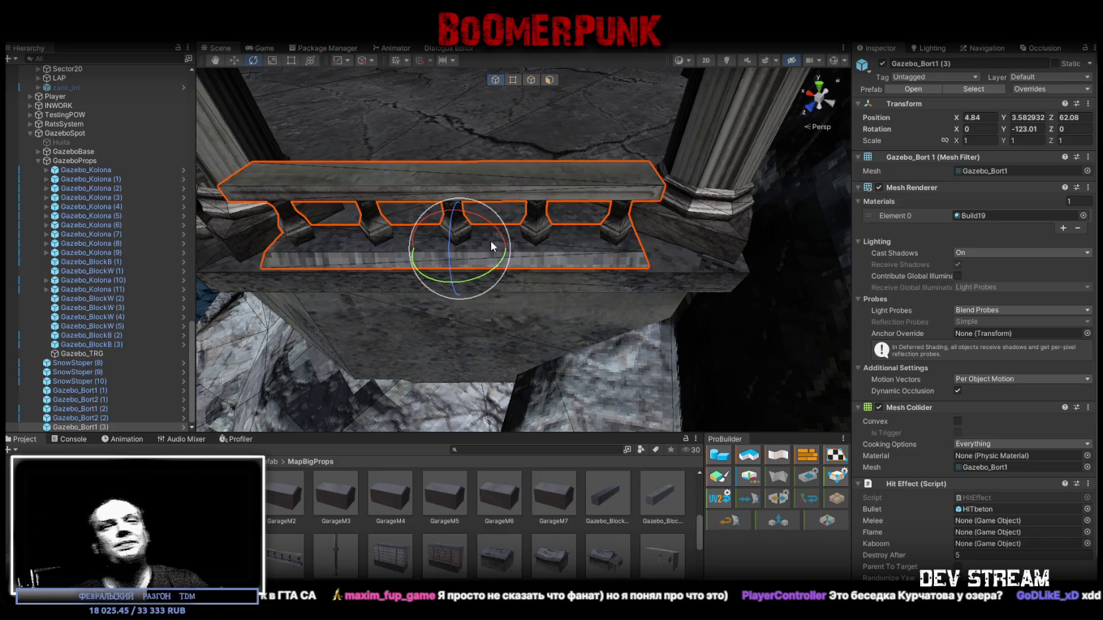
# Step: Orbit toward the column to check Gazebo_Bort1 (3) sitting at -123° between its columns
pyautogui.moveTo(592, 260)
pyautogui.mouseDown()
pyautogui.moveTo(613, 242)
pyautogui.moveTo(503, 242)
pyautogui.moveTo(573, 246)
pyautogui.moveTo(645, 276)
pyautogui.moveTo(593, 74)
pyautogui.moveTo(594, 257)
pyautogui.moveTo(665, 292)
pyautogui.mouseUp()
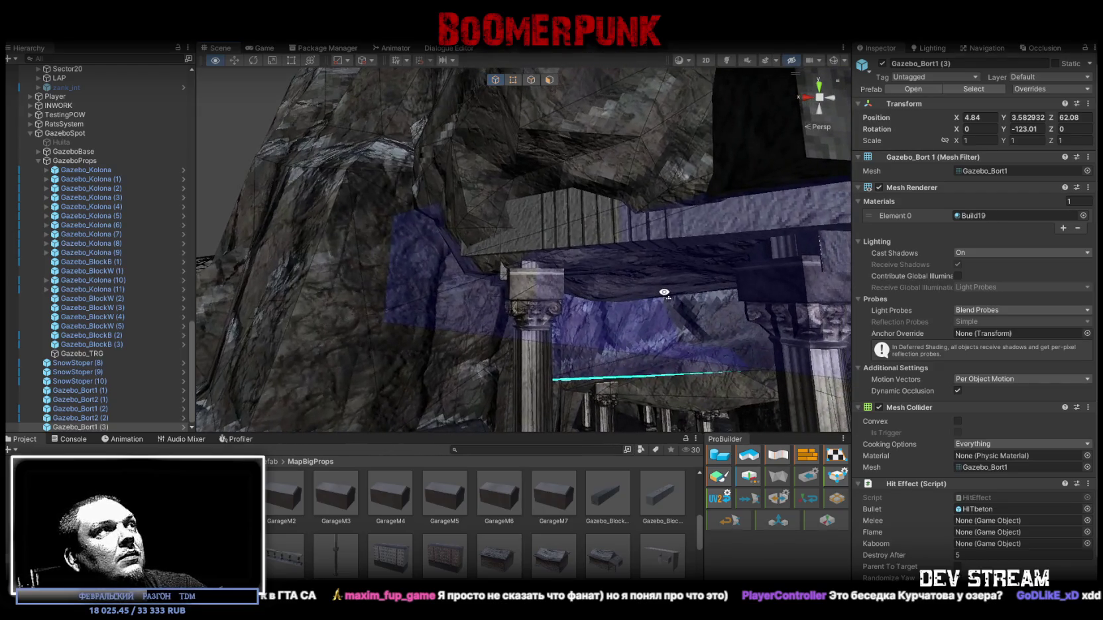
# Step: Move SnowStoper (8), (9) and (10) under GazeboSpot and collapse GazeboProps
pyautogui.click(78, 363)
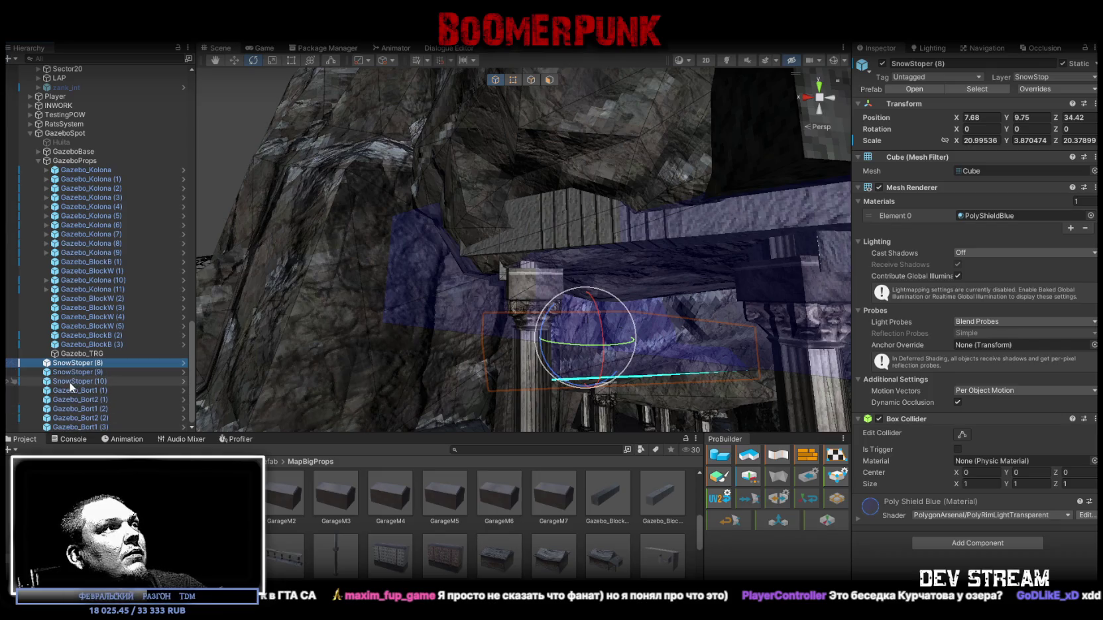
pyautogui.keyDown('shift'); pyautogui.click(71, 382); pyautogui.keyUp('shift')
pyautogui.moveTo(78, 363); pyautogui.dragTo(72, 150)
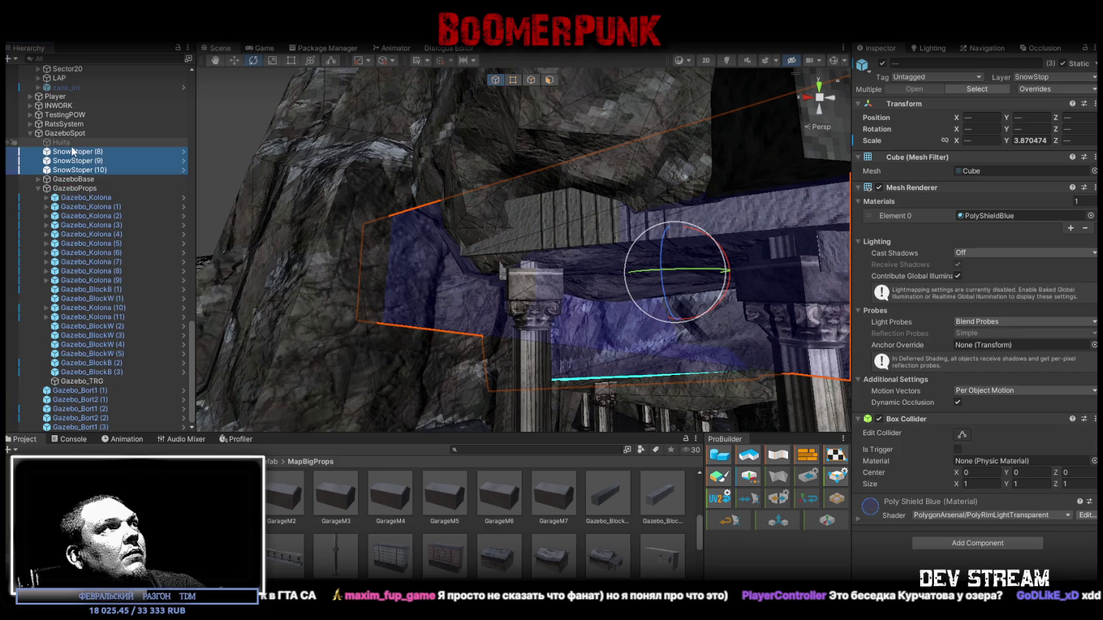
pyautogui.click(39, 188)
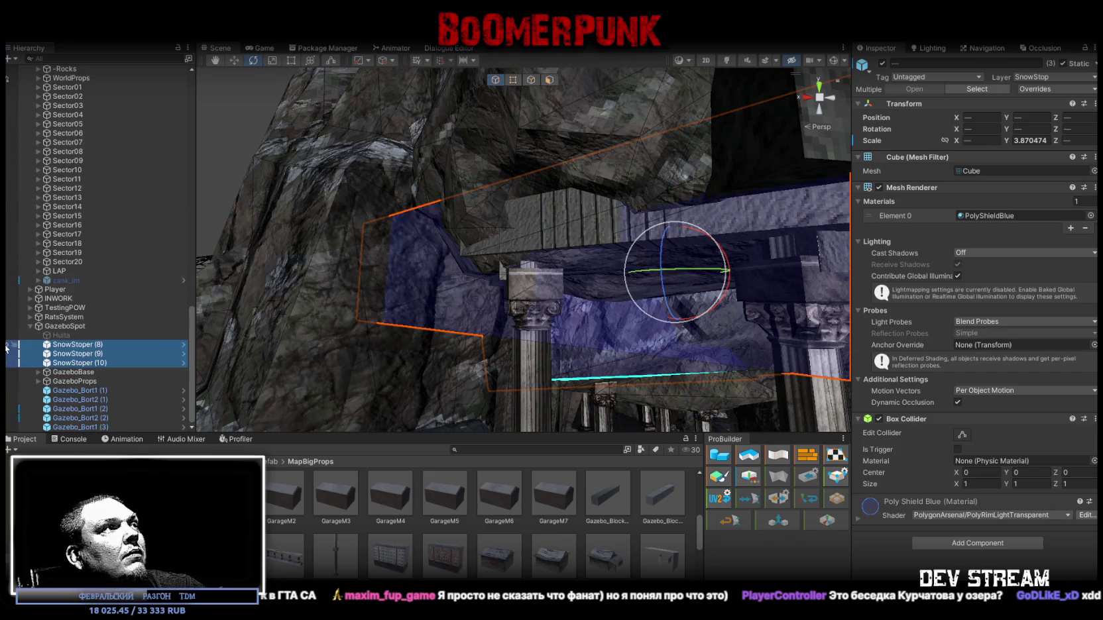
# Step: Widen roof block Gazebo_BlockW (1) to scale X 1.075, Z 1.1402
pyautogui.moveTo(426, 281)
pyautogui.mouseDown()
pyautogui.moveTo(555, 284)
pyautogui.moveTo(511, 201)
pyautogui.mouseUp()
pyautogui.click(646, 172)
pyautogui.moveTo(646, 172)
pyautogui.mouseDown()
pyautogui.moveTo(596, 176)
pyautogui.moveTo(567, 274)
pyautogui.moveTo(577, 252)
pyautogui.moveTo(487, 255)
pyautogui.moveTo(514, 300)
pyautogui.moveTo(578, 241)
pyautogui.moveTo(563, 217)
pyautogui.moveTo(474, 194)
pyautogui.moveTo(493, 197)
pyautogui.moveTo(431, 221)
pyautogui.moveTo(600, 254)
pyautogui.moveTo(704, 296)
pyautogui.mouseUp()
pyautogui.press('w')
pyautogui.press('r')
pyautogui.press('w')
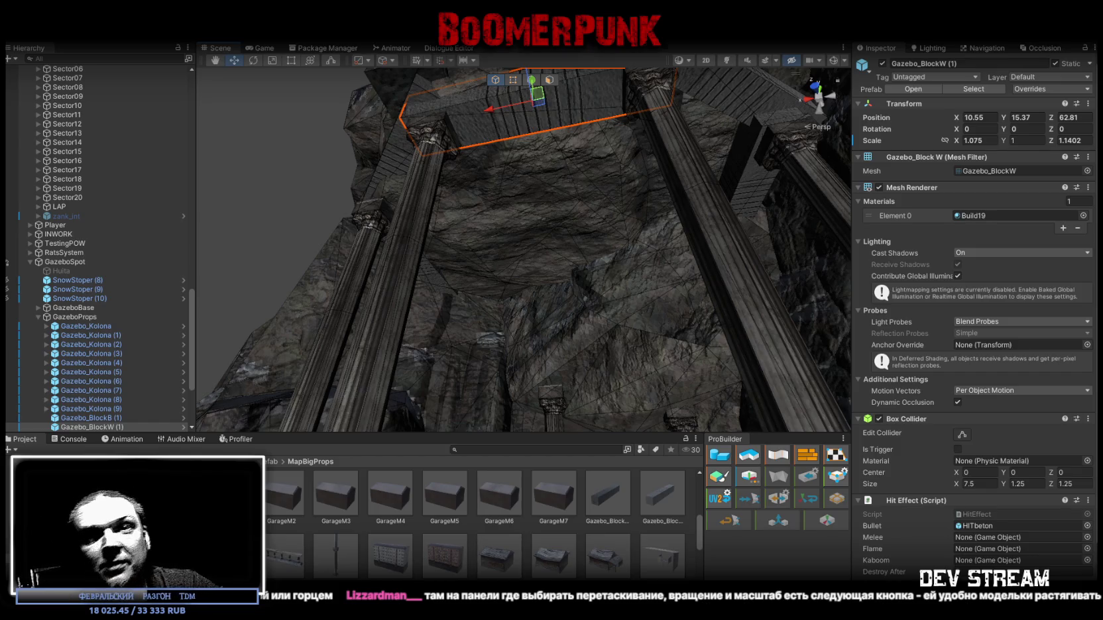
pyautogui.moveTo(562, 354)
pyautogui.mouseDown()
pyautogui.moveTo(595, 317)
pyautogui.moveTo(498, 277)
pyautogui.moveTo(507, 241)
pyautogui.moveTo(494, 224)
pyautogui.moveTo(537, 262)
pyautogui.moveTo(536, 210)
pyautogui.moveTo(513, 243)
pyautogui.moveTo(523, 283)
pyautogui.moveTo(565, 218)
pyautogui.moveTo(620, 210)
pyautogui.moveTo(644, 242)
pyautogui.moveTo(578, 176)
pyautogui.moveTo(624, 179)
pyautogui.moveTo(625, 146)
pyautogui.mouseUp()
pyautogui.click(453, 215)
# Step: Turn the capital of the column under the beam to about 39°
pyautogui.click(619, 127)
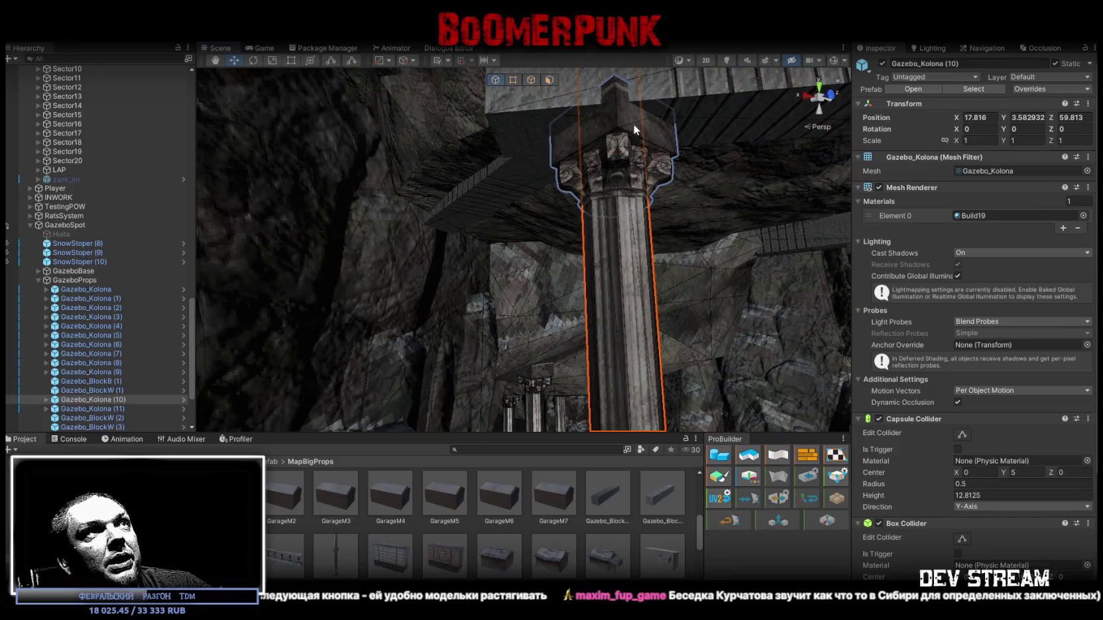
pyautogui.click(651, 144)
pyautogui.press('f')
pyautogui.press('e')
pyautogui.moveTo(629, 246)
pyautogui.mouseDown()
pyautogui.moveTo(597, 262)
pyautogui.moveTo(538, 227)
pyautogui.moveTo(419, 212)
pyautogui.moveTo(496, 131)
pyautogui.mouseUp()
# Step: Slide and slightly turn beam Gazebo_BlockW (3), lengthening it to about Z scale 1.32
pyautogui.click(496, 130)
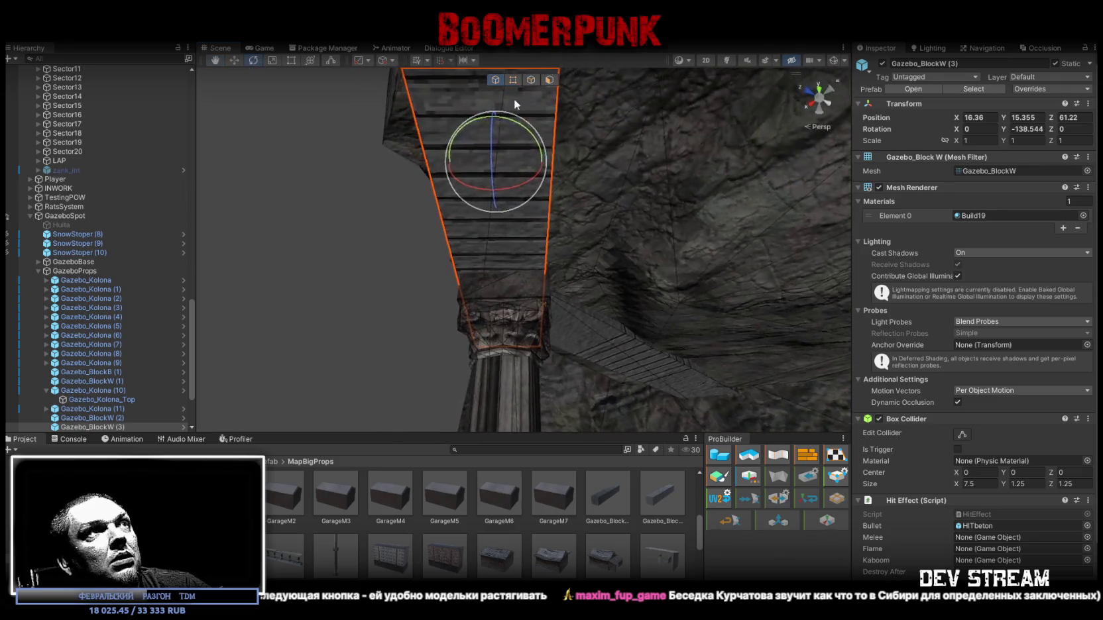
pyautogui.moveTo(545, 159)
pyautogui.mouseDown()
pyautogui.moveTo(461, 240)
pyautogui.moveTo(630, 234)
pyautogui.moveTo(522, 224)
pyautogui.moveTo(486, 256)
pyautogui.moveTo(417, 249)
pyautogui.moveTo(443, 166)
pyautogui.moveTo(417, 103)
pyautogui.moveTo(594, 309)
pyautogui.mouseUp()
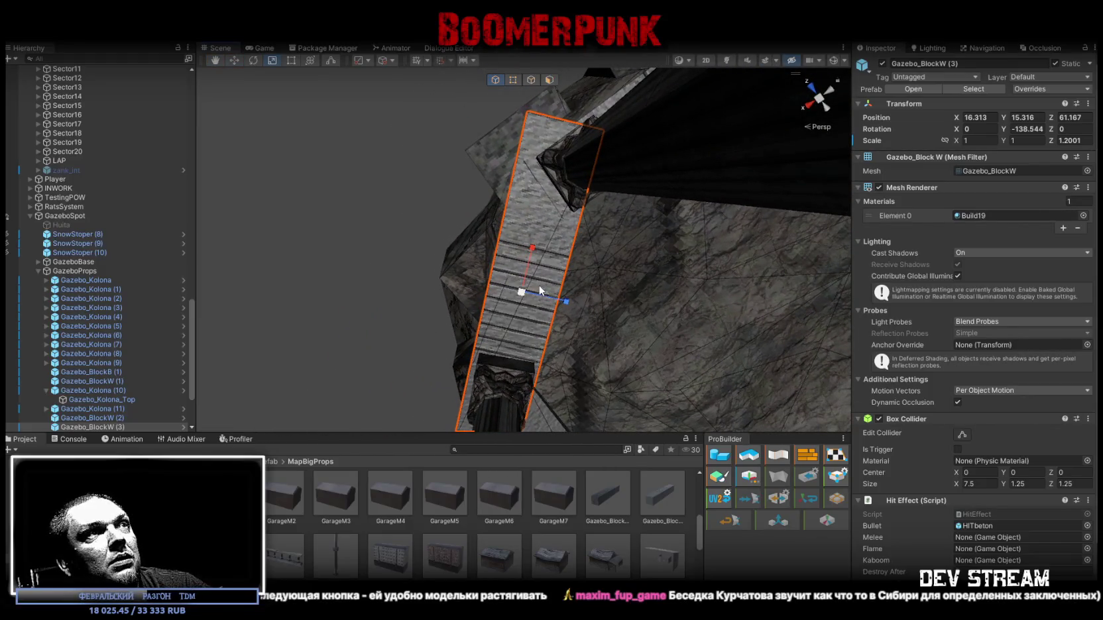
pyautogui.moveTo(506, 257); pyautogui.dragTo(517, 257)
pyautogui.moveTo(602, 315)
pyautogui.mouseDown()
pyautogui.moveTo(561, 356)
pyautogui.moveTo(529, 323)
pyautogui.moveTo(556, 383)
pyautogui.moveTo(560, 358)
pyautogui.mouseUp()
pyautogui.press('w')
pyautogui.press('r')
pyautogui.moveTo(569, 272); pyautogui.dragTo(573, 272)
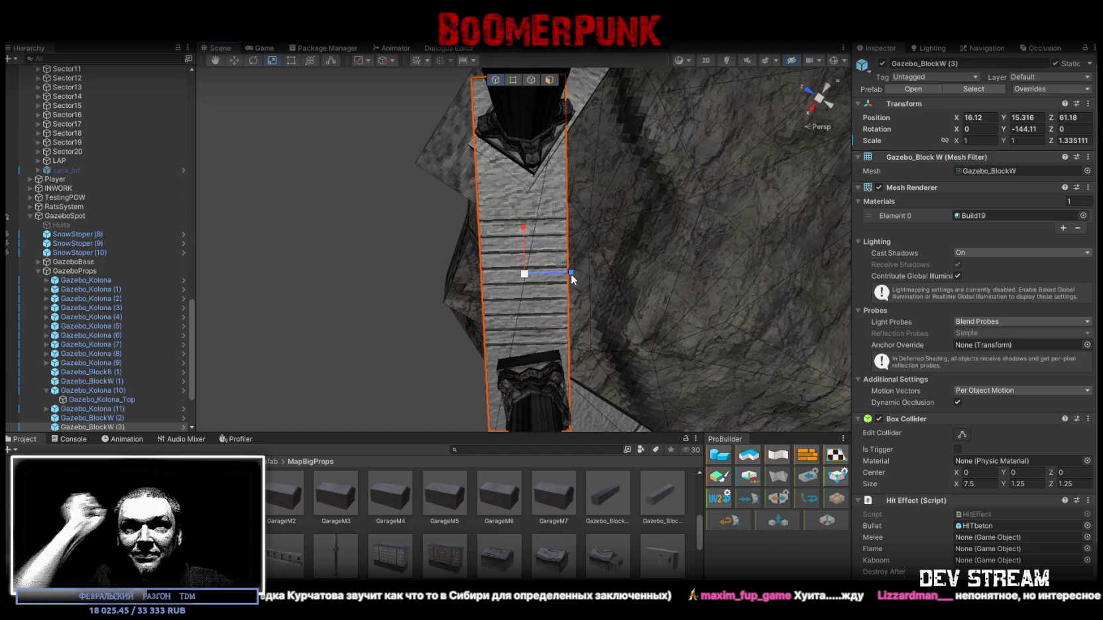
pyautogui.moveTo(511, 252); pyautogui.dragTo(537, 253)
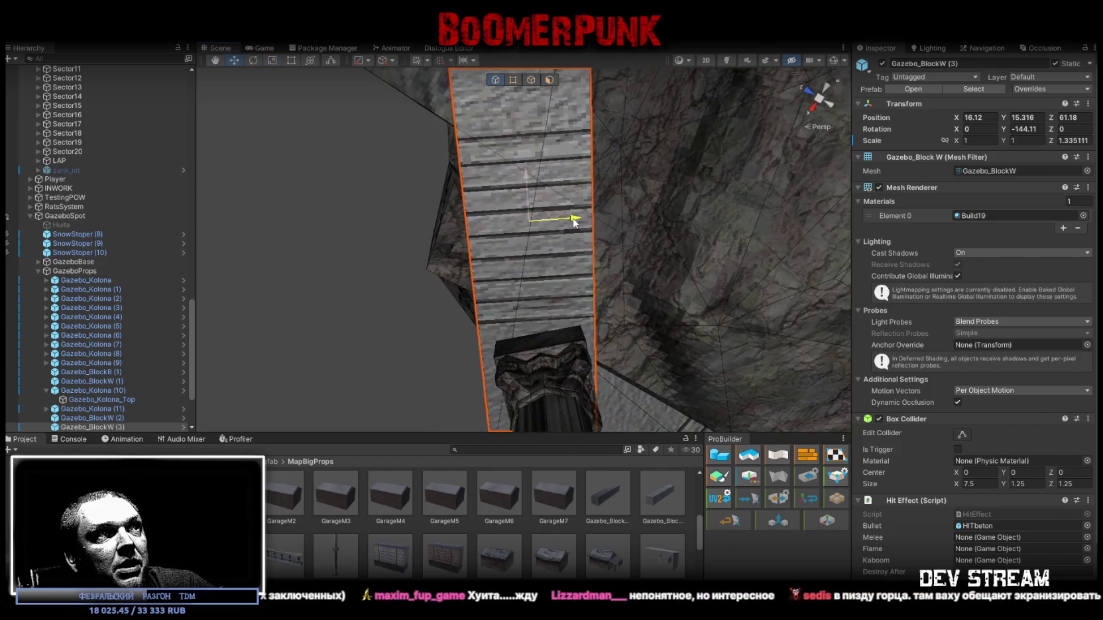
# Step: Check the capital atop Gazebo_Kolona (10) and nudge Gazebo_BlockW (3) squarely onto it
pyautogui.click(551, 343)
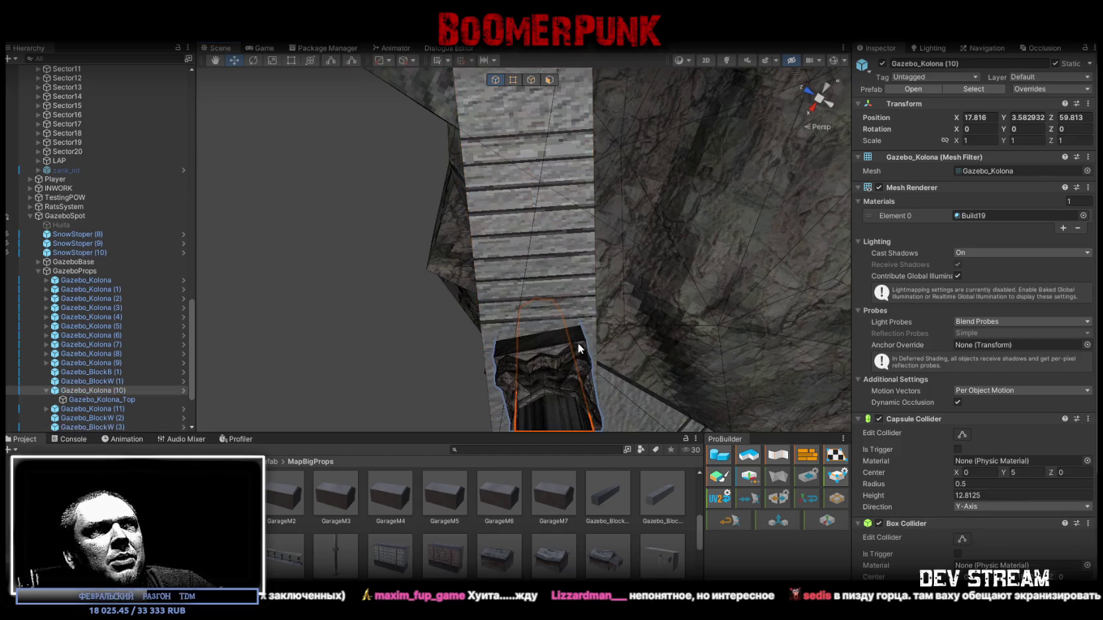
pyautogui.click(577, 343)
pyautogui.press('e')
pyautogui.moveTo(577, 343); pyautogui.dragTo(565, 338)
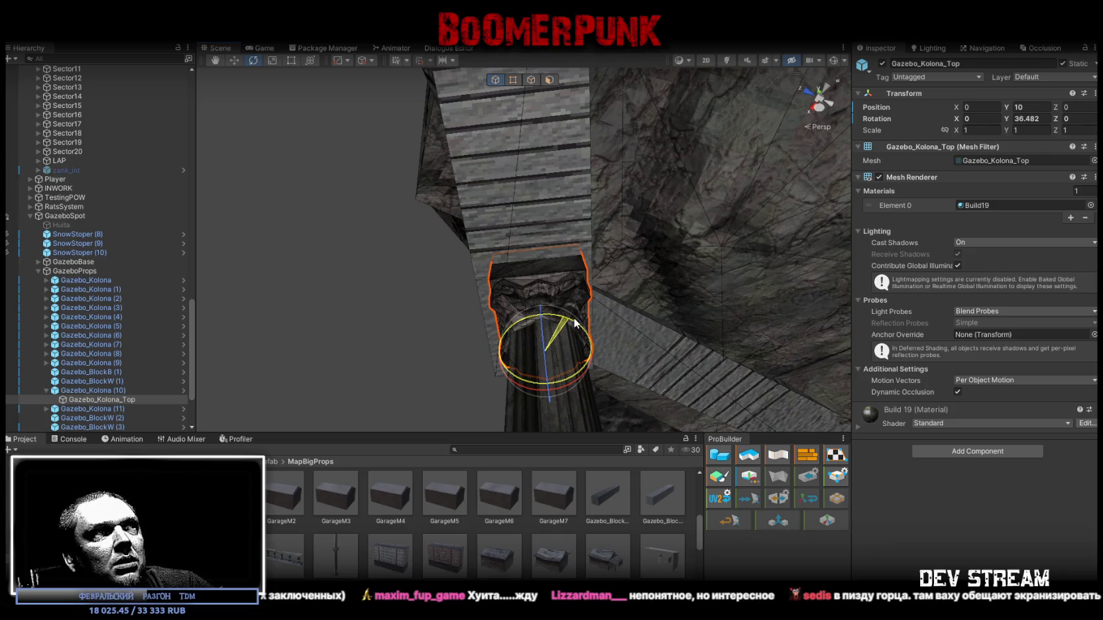
pyautogui.click(551, 186)
pyautogui.press('w')
pyautogui.moveTo(569, 139)
pyautogui.mouseDown()
pyautogui.moveTo(522, 228)
pyautogui.moveTo(795, 237)
pyautogui.mouseUp()
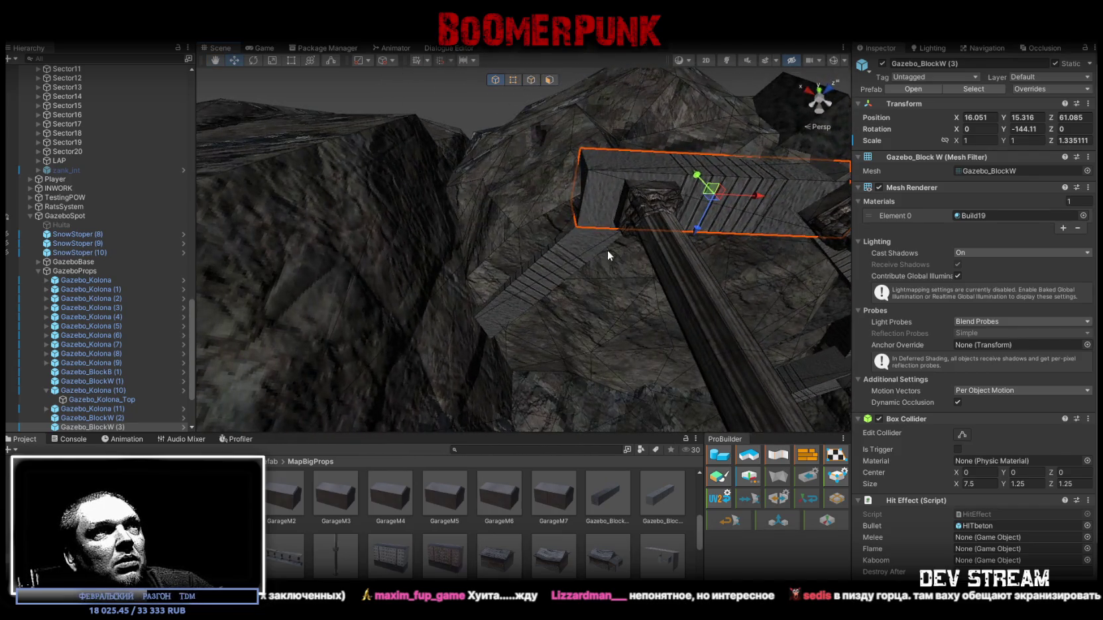
# Step: Stretch beam Gazebo_BlockW (1) along Z to span its columns
pyautogui.click(614, 267)
pyautogui.moveTo(614, 266)
pyautogui.keyDown('alt'); pyautogui.mouseDown()
pyautogui.moveTo(617, 310)
pyautogui.moveTo(577, 297)
pyautogui.moveTo(708, 278)
pyautogui.moveTo(686, 298)
pyautogui.moveTo(599, 312)
pyautogui.moveTo(537, 308)
pyautogui.mouseUp(); pyautogui.keyUp('alt')
pyautogui.press('r')
pyautogui.click(574, 291)
pyautogui.press('f')
pyautogui.keyDown('alt'); pyautogui.moveTo(568, 233); pyautogui.dragTo(559, 173); pyautogui.keyUp('alt')
pyautogui.moveTo(526, 231)
pyautogui.mouseDown()
pyautogui.moveTo(525, 200)
pyautogui.moveTo(528, 220)
pyautogui.moveTo(551, 226)
pyautogui.moveTo(469, 248)
pyautogui.mouseUp()
# Step: Stretch and widen block Gazebo_BlockW (5), then shift beam Gazebo_BlockW (2) onto the capitals
pyautogui.press('r')
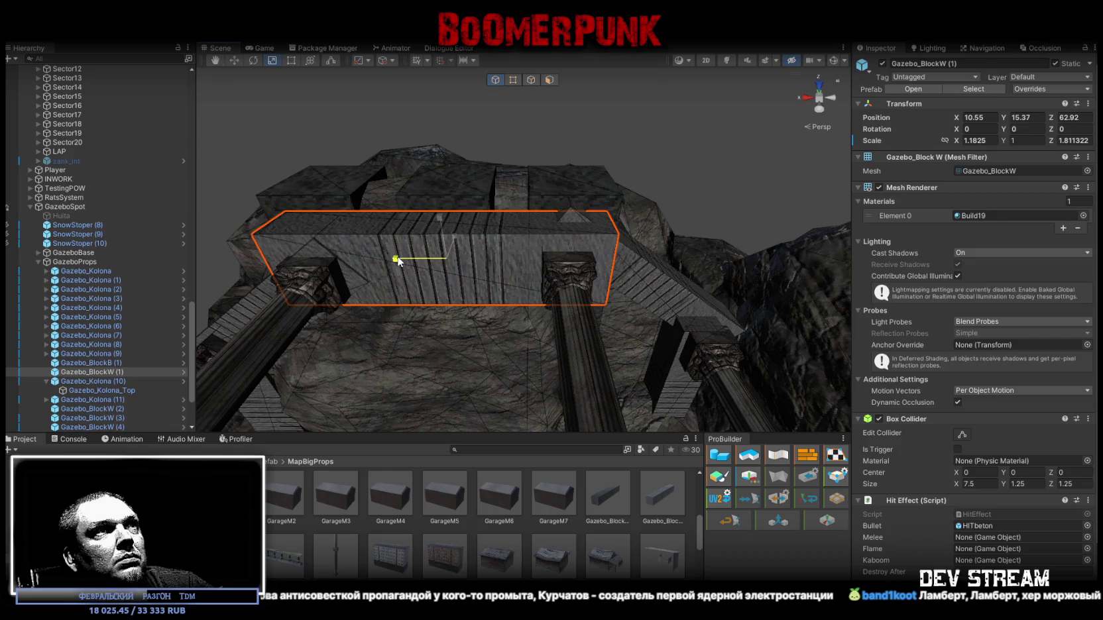
pyautogui.moveTo(402, 255)
pyautogui.mouseDown()
pyautogui.moveTo(612, 275)
pyautogui.moveTo(676, 293)
pyautogui.moveTo(637, 262)
pyautogui.moveTo(607, 263)
pyautogui.moveTo(550, 284)
pyautogui.moveTo(570, 300)
pyautogui.moveTo(558, 307)
pyautogui.mouseUp()
pyautogui.click(612, 275)
pyautogui.click(656, 242)
pyautogui.press('w')
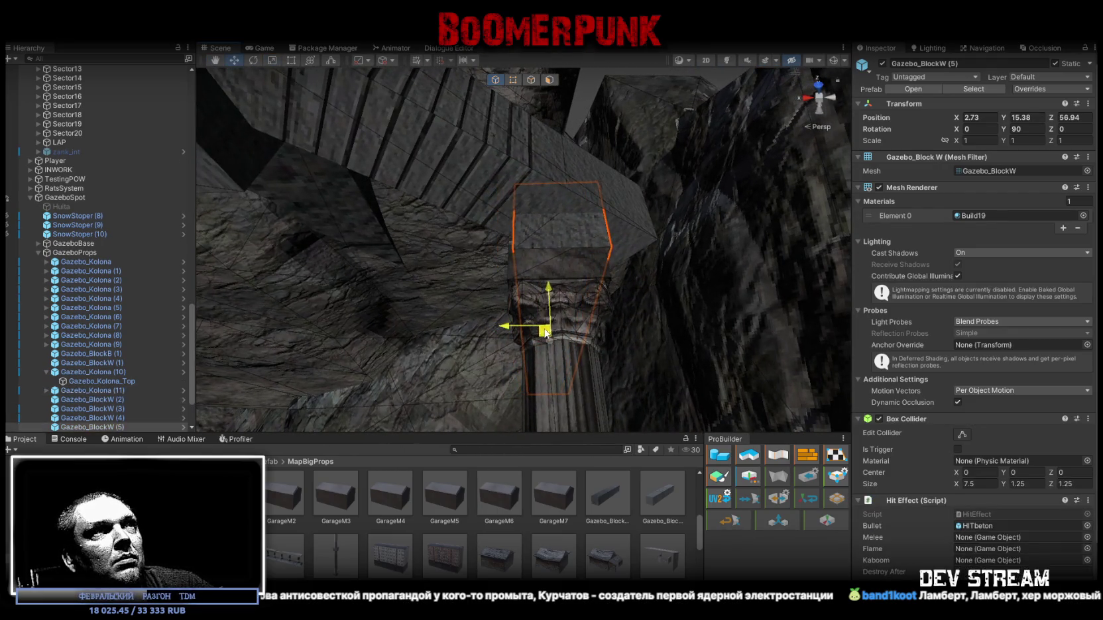
pyautogui.moveTo(543, 332)
pyautogui.mouseDown()
pyautogui.moveTo(672, 315)
pyautogui.moveTo(613, 278)
pyautogui.mouseUp()
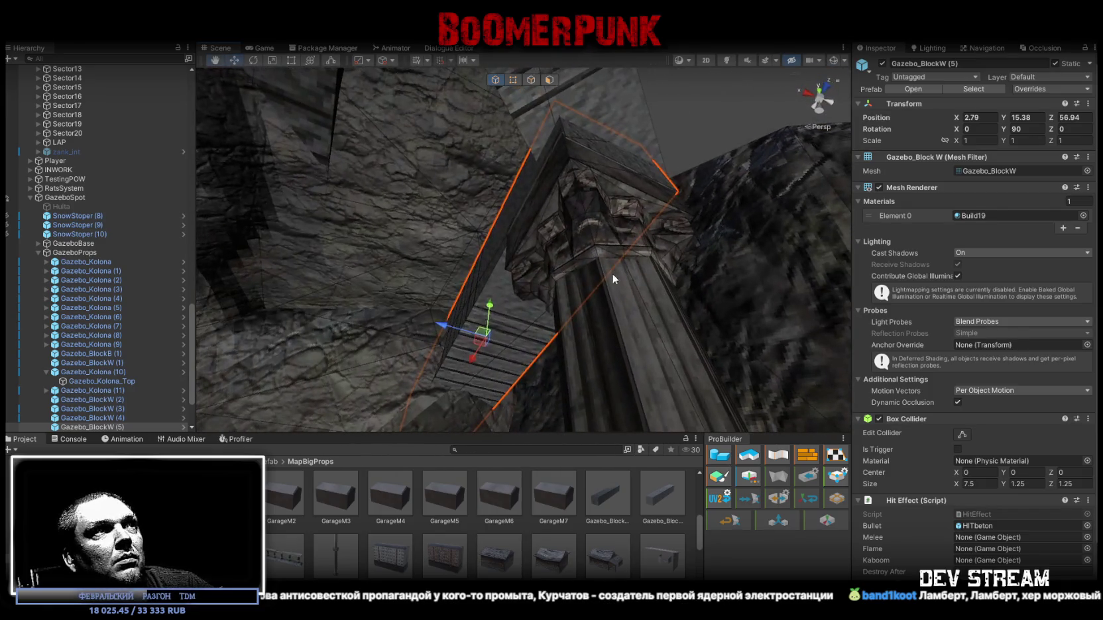
pyautogui.moveTo(441, 325); pyautogui.dragTo(438, 324)
pyautogui.moveTo(468, 361)
pyautogui.mouseDown()
pyautogui.moveTo(500, 290)
pyautogui.moveTo(483, 306)
pyautogui.moveTo(531, 299)
pyautogui.moveTo(587, 244)
pyautogui.moveTo(694, 266)
pyautogui.moveTo(610, 209)
pyautogui.mouseUp()
pyautogui.press('w')
pyautogui.click(588, 243)
pyautogui.moveTo(553, 249)
pyautogui.mouseDown()
pyautogui.moveTo(536, 264)
pyautogui.moveTo(612, 249)
pyautogui.mouseUp()
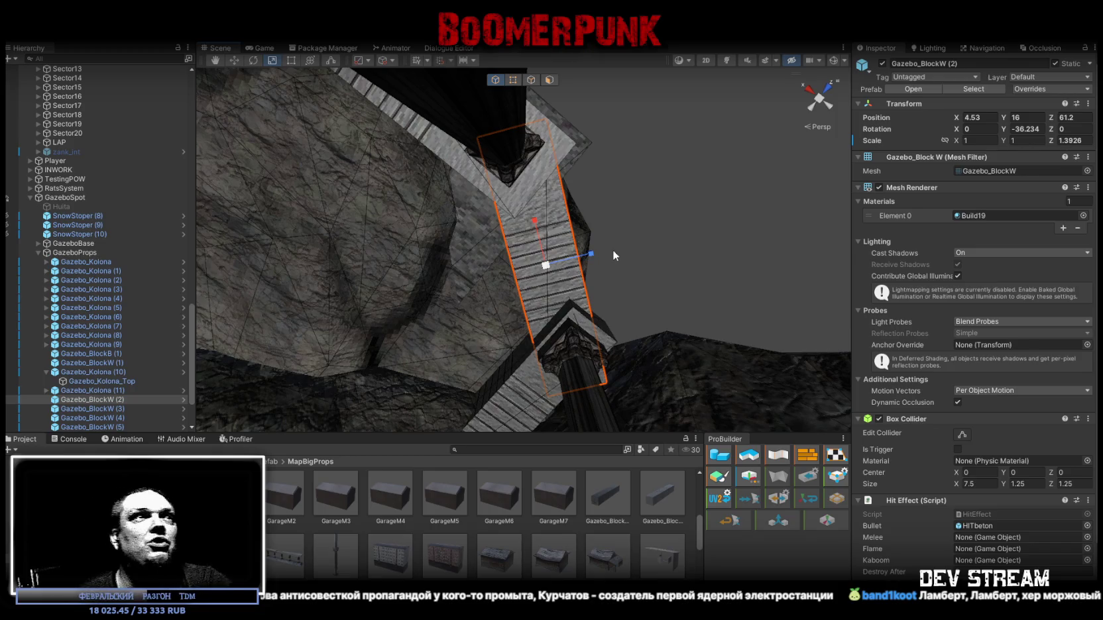
# Step: Resize Gazebo_BlockW (2) to X scale 0.88422 and slide it along X to 4.49
pyautogui.moveTo(612, 241)
pyautogui.mouseDown()
pyautogui.moveTo(522, 291)
pyautogui.moveTo(515, 327)
pyautogui.moveTo(468, 248)
pyautogui.moveTo(504, 323)
pyautogui.moveTo(427, 341)
pyautogui.moveTo(497, 199)
pyautogui.moveTo(581, 252)
pyautogui.mouseUp()
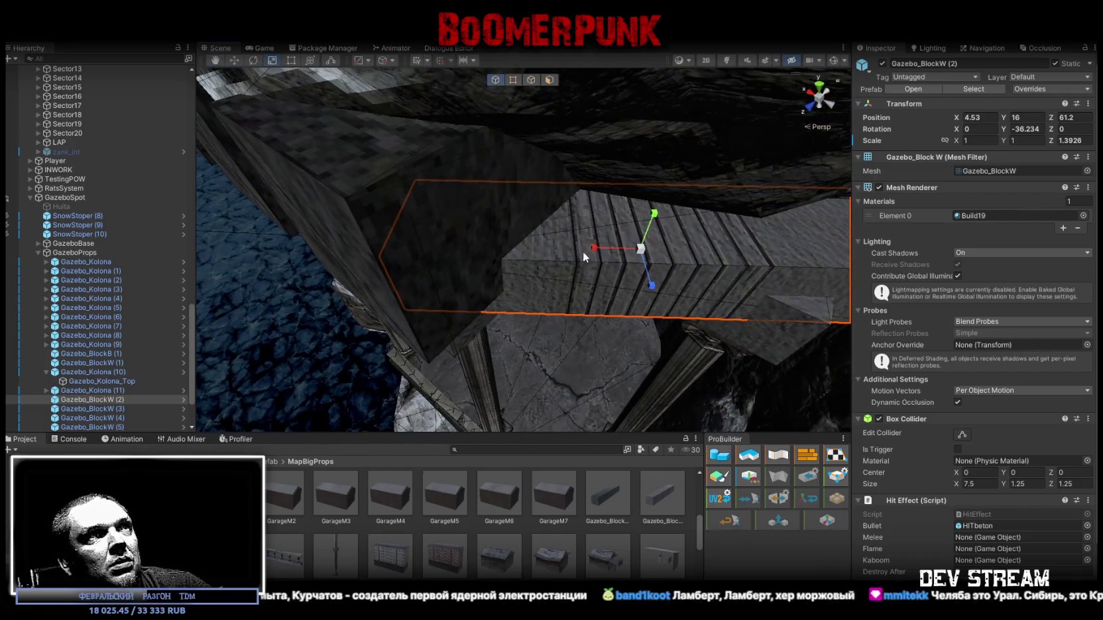
pyautogui.press('r')
pyautogui.moveTo(653, 284); pyautogui.dragTo(660, 302)
pyautogui.moveTo(647, 252)
pyautogui.mouseDown()
pyautogui.moveTo(595, 134)
pyautogui.moveTo(613, 117)
pyautogui.moveTo(613, 152)
pyautogui.moveTo(332, 226)
pyautogui.moveTo(509, 189)
pyautogui.moveTo(627, 124)
pyautogui.moveTo(537, 159)
pyautogui.moveTo(515, 230)
pyautogui.moveTo(536, 182)
pyautogui.moveTo(635, 181)
pyautogui.moveTo(540, 167)
pyautogui.mouseUp()
pyautogui.click(515, 230)
pyautogui.click(528, 253)
pyautogui.moveTo(528, 253)
pyautogui.mouseDown()
pyautogui.moveTo(535, 224)
pyautogui.moveTo(517, 263)
pyautogui.moveTo(657, 225)
pyautogui.moveTo(656, 236)
pyautogui.mouseUp()
pyautogui.click(629, 244)
pyautogui.press('r')
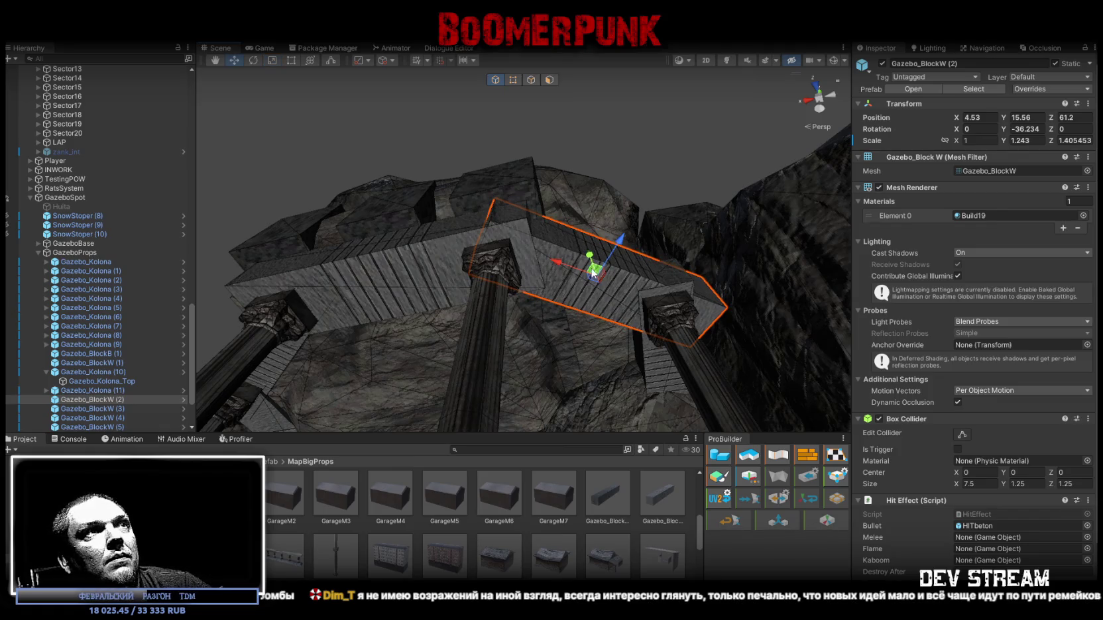
pyautogui.scroll(5, 592, 272)
pyautogui.moveTo(565, 295)
pyautogui.mouseDown()
pyautogui.moveTo(584, 303)
pyautogui.moveTo(537, 264)
pyautogui.moveTo(508, 258)
pyautogui.moveTo(524, 263)
pyautogui.moveTo(514, 258)
pyautogui.moveTo(556, 229)
pyautogui.moveTo(500, 224)
pyautogui.moveTo(579, 192)
pyautogui.mouseUp()
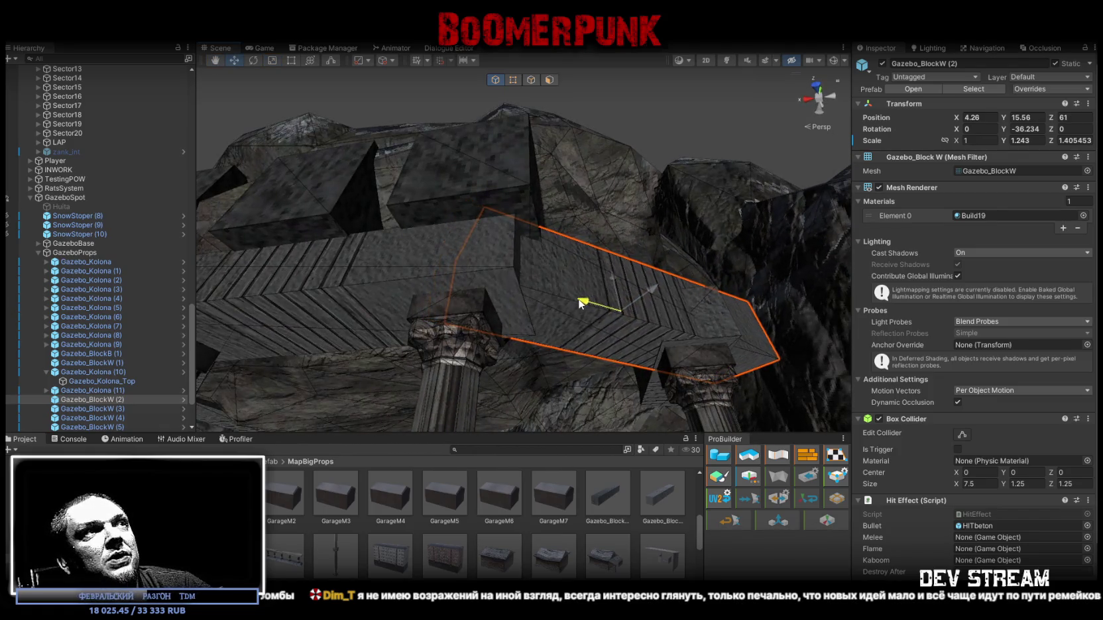
# Step: Shorten and turn beam Gazebo_BlockW (3)
pyautogui.click(545, 190)
pyautogui.press('f')
pyautogui.press('e')
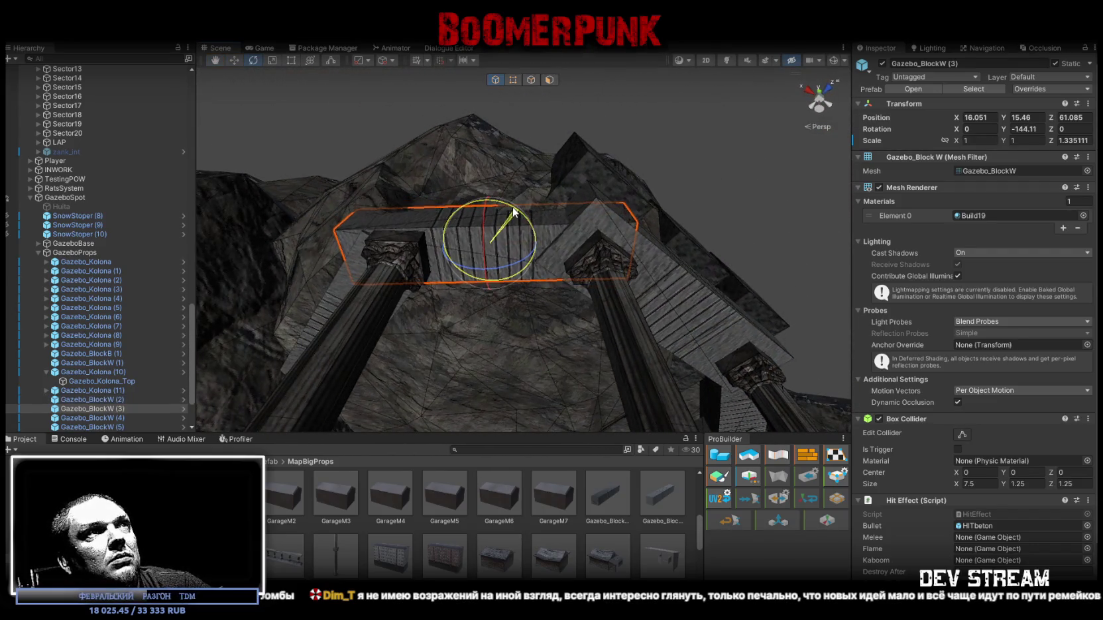
pyautogui.moveTo(534, 244); pyautogui.dragTo(485, 235)
pyautogui.press('w')
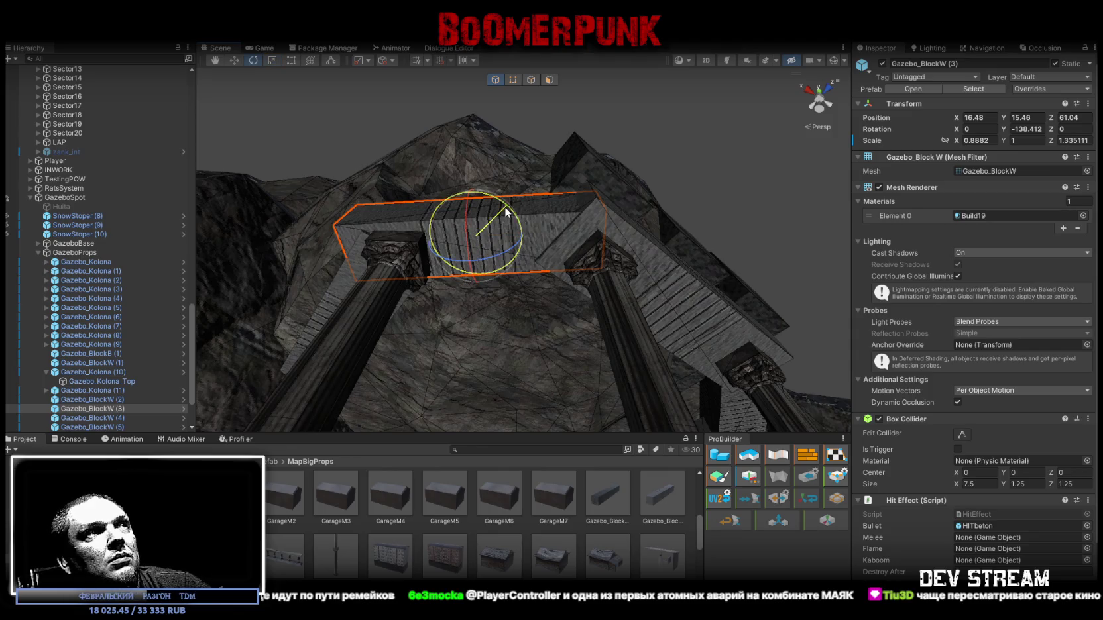
# Step: Rotate the capitals atop columns Gazebo_Kolona (10) and (11) to align with the beams
pyautogui.click(407, 247)
pyautogui.click(412, 239)
pyautogui.moveTo(380, 244)
pyautogui.mouseDown()
pyautogui.moveTo(354, 249)
pyautogui.moveTo(422, 287)
pyautogui.mouseUp()
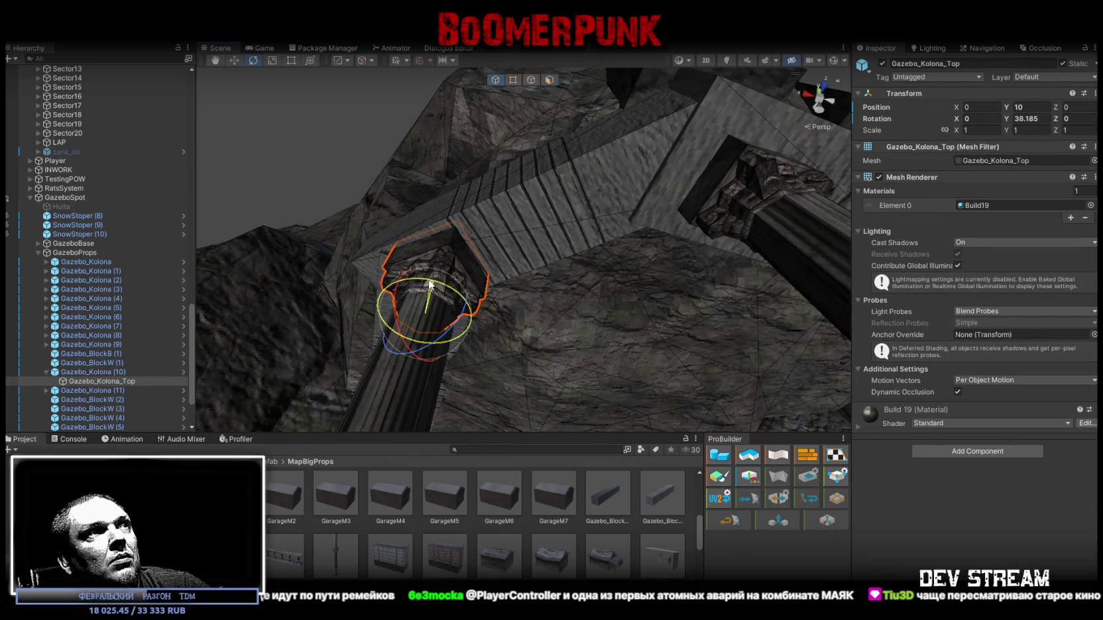
pyautogui.moveTo(419, 280)
pyautogui.mouseDown()
pyautogui.moveTo(525, 239)
pyautogui.moveTo(478, 269)
pyautogui.moveTo(387, 246)
pyautogui.moveTo(376, 255)
pyautogui.moveTo(556, 302)
pyautogui.mouseUp()
pyautogui.click(555, 292)
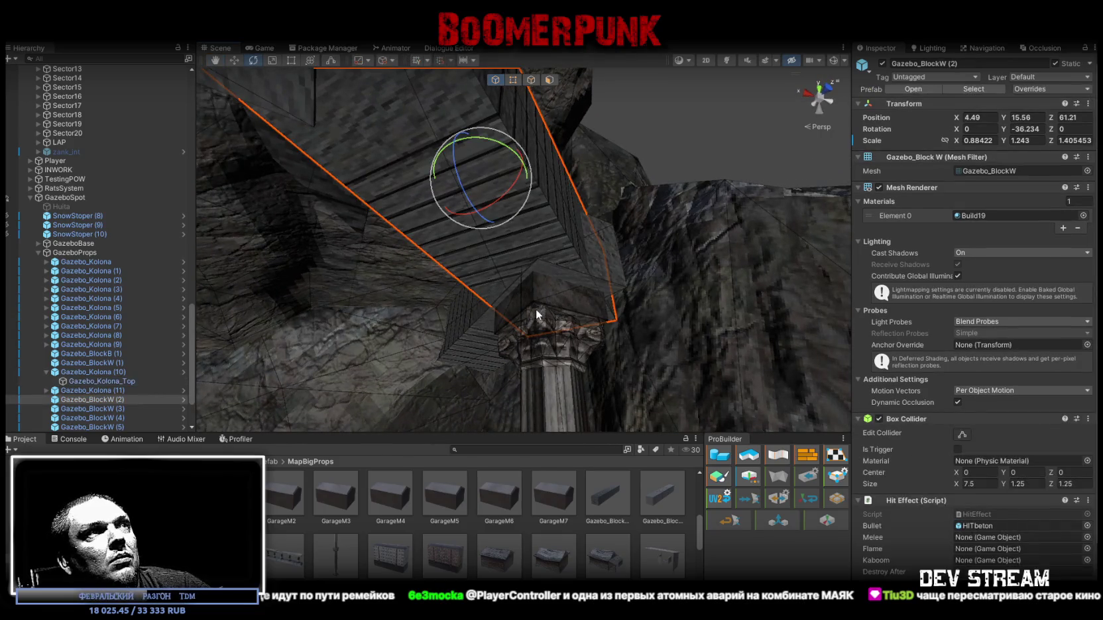
pyautogui.click(581, 354)
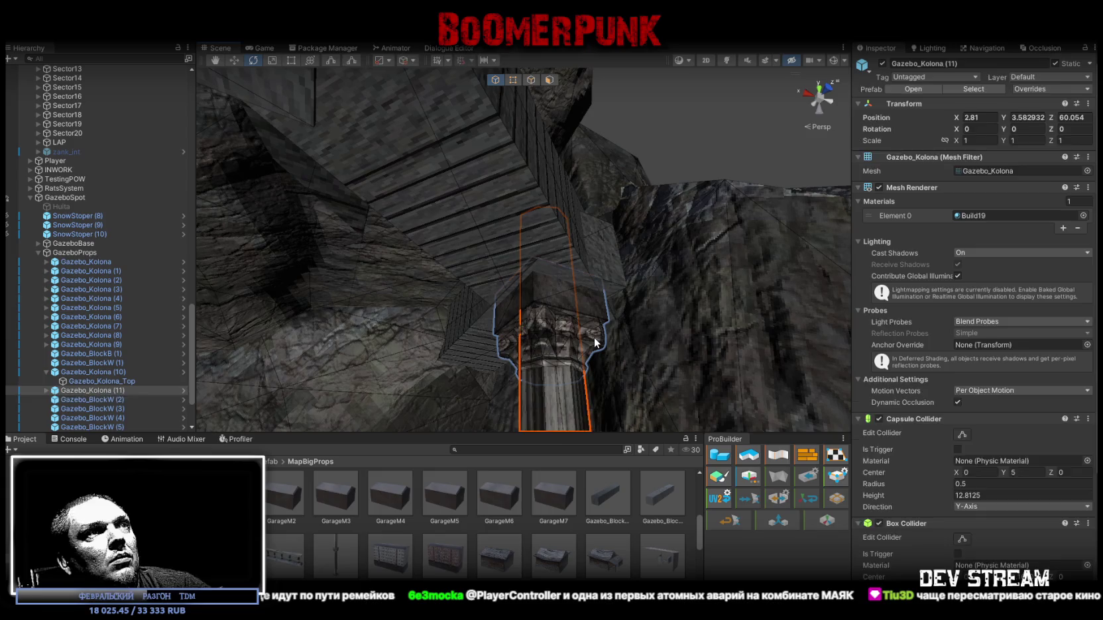
pyautogui.click(594, 343)
pyautogui.moveTo(594, 343)
pyautogui.mouseDown()
pyautogui.moveTo(544, 399)
pyautogui.moveTo(653, 386)
pyautogui.mouseUp()
pyautogui.moveTo(677, 334)
pyautogui.mouseDown()
pyautogui.moveTo(655, 271)
pyautogui.moveTo(615, 245)
pyautogui.moveTo(512, 222)
pyautogui.moveTo(614, 254)
pyautogui.moveTo(522, 310)
pyautogui.moveTo(626, 237)
pyautogui.moveTo(596, 247)
pyautogui.mouseUp()
pyautogui.moveTo(517, 261); pyautogui.dragTo(437, 242)
# Step: Lower and shift block Gazebo_BlockW (5) to 2.75, 15.31, 56.15
pyautogui.click(572, 234)
pyautogui.moveTo(574, 240)
pyautogui.mouseDown()
pyautogui.moveTo(554, 246)
pyautogui.moveTo(696, 256)
pyautogui.mouseUp()
pyautogui.press('w')
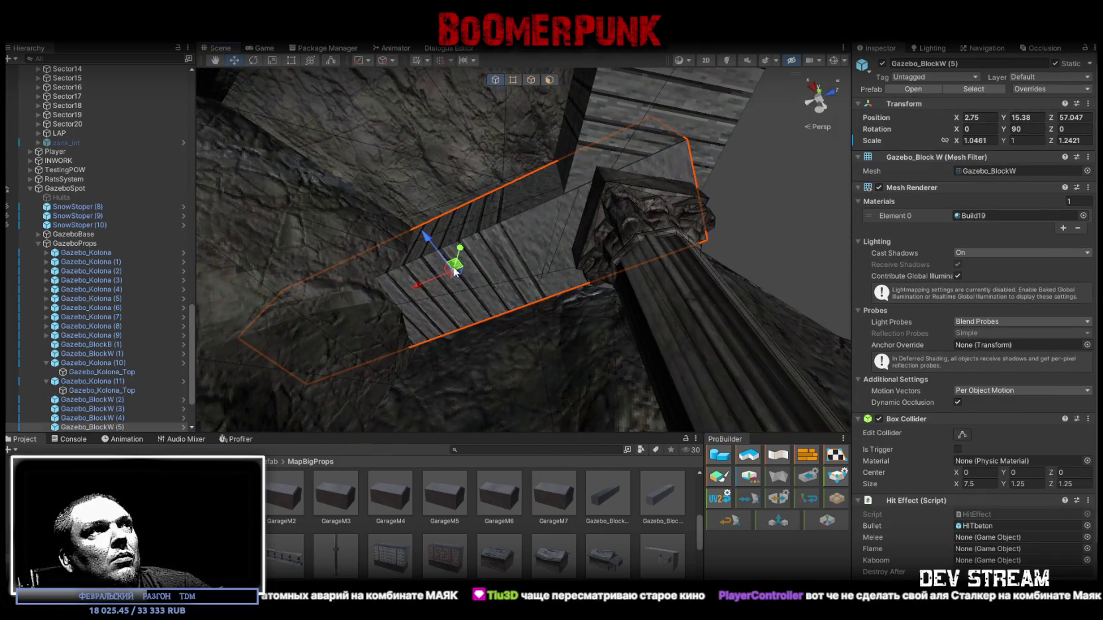
pyautogui.moveTo(460, 271)
pyautogui.mouseDown()
pyautogui.moveTo(416, 298)
pyautogui.moveTo(303, 266)
pyautogui.moveTo(245, 273)
pyautogui.moveTo(333, 334)
pyautogui.moveTo(483, 327)
pyautogui.moveTo(510, 352)
pyautogui.mouseUp()
# Step: Add Gazebo_BlockW (4) to the selection and lower both beams to height 15.12
pyautogui.keyDown('shift'); pyautogui.click(435, 263); pyautogui.keyUp('shift')
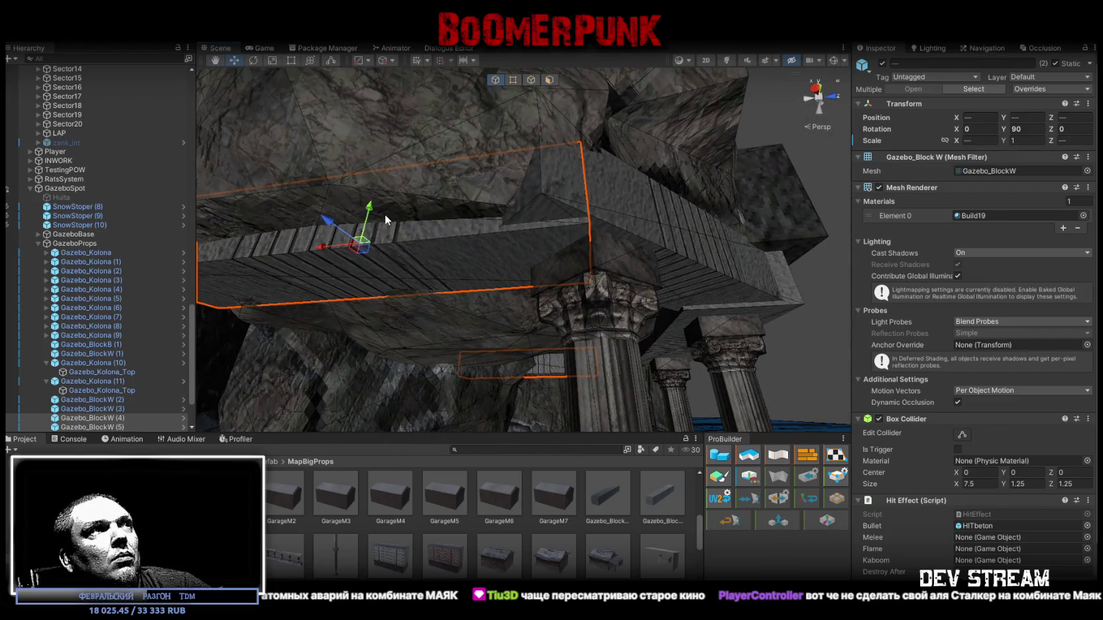
pyautogui.moveTo(1005, 120); pyautogui.dragTo(1001, 124)
pyautogui.moveTo(597, 325)
pyautogui.mouseDown()
pyautogui.moveTo(621, 342)
pyautogui.moveTo(417, 285)
pyautogui.mouseUp()
# Step: Set both beams' scale to Z 1.47 and Y 1.27
pyautogui.click(971, 140)
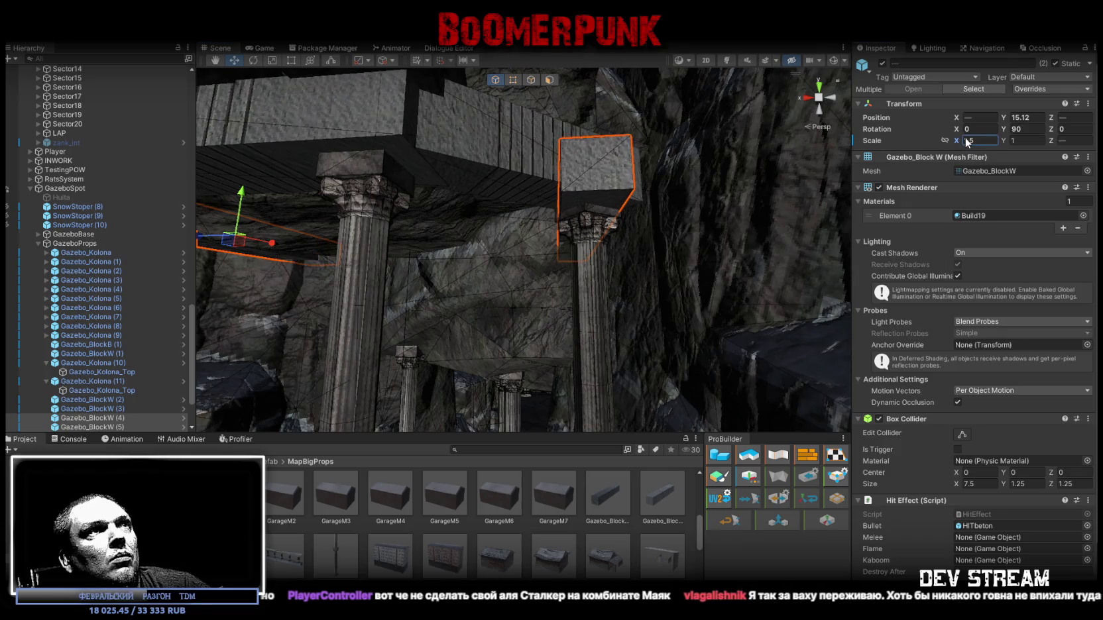
pyautogui.click(1056, 141)
pyautogui.write('1.32')
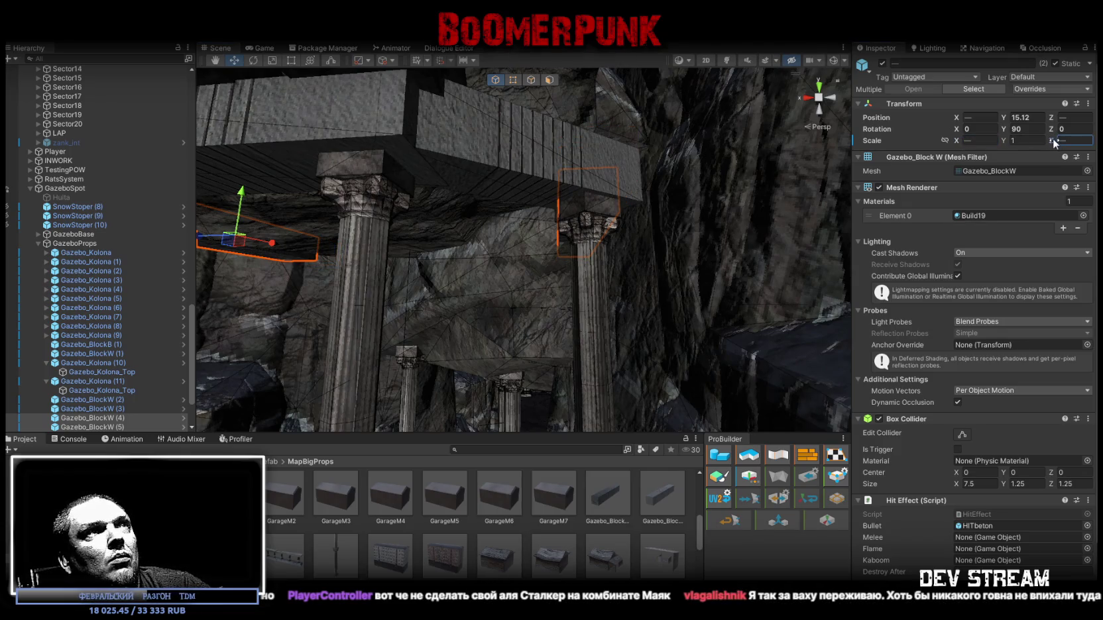
pyautogui.press('BackSpace')
pyautogui.press('BackSpace')
pyautogui.write('47')
pyautogui.click(1021, 141)
pyautogui.write('1.19')
pyautogui.press('BackSpace')
pyautogui.press('BackSpace')
pyautogui.write('27')
# Step: Orbit under the gazebo roof to check the resized beams, then select rock Rock6A (10)
pyautogui.moveTo(630, 185)
pyautogui.mouseDown()
pyautogui.moveTo(676, 174)
pyautogui.moveTo(629, 144)
pyautogui.mouseUp()
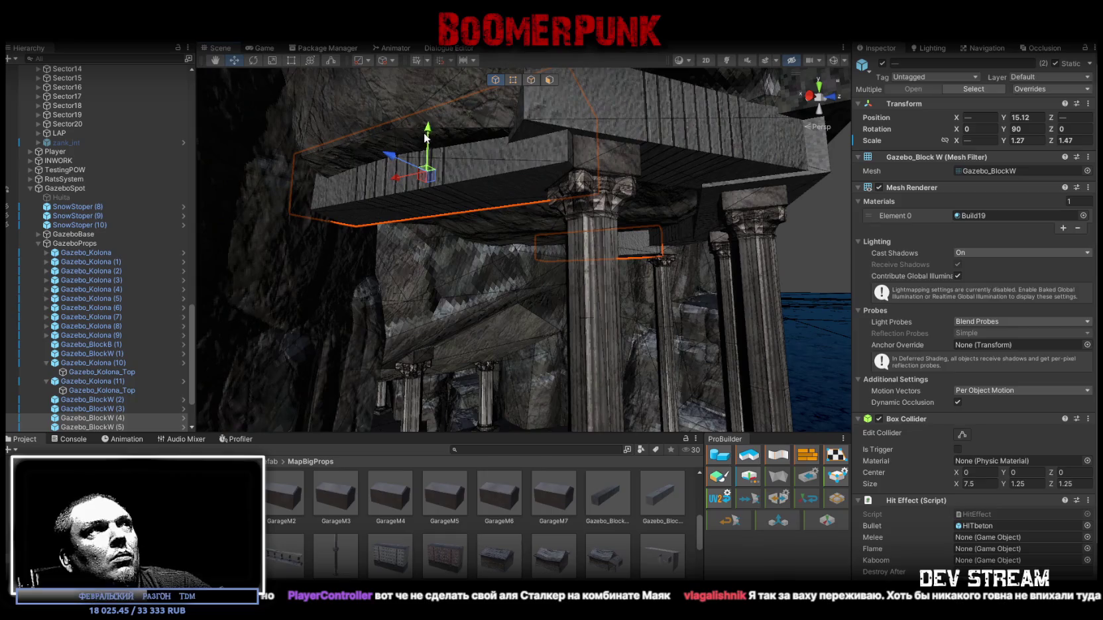
pyautogui.moveTo(582, 196)
pyautogui.mouseDown()
pyautogui.moveTo(418, 170)
pyautogui.moveTo(486, 204)
pyautogui.moveTo(465, 278)
pyautogui.moveTo(310, 293)
pyautogui.moveTo(256, 311)
pyautogui.moveTo(254, 273)
pyautogui.moveTo(368, 256)
pyautogui.mouseUp()
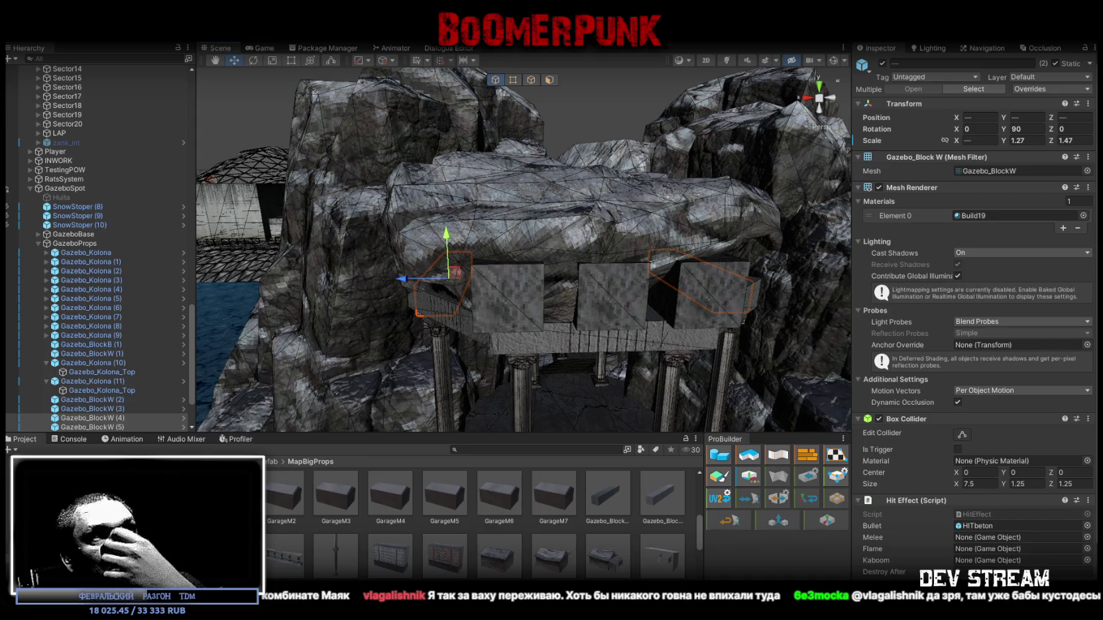
pyautogui.click(684, 213)
# Step: Bring the view close to Rock6A (10) and rotate it to sit over the gazebo
pyautogui.moveTo(684, 218)
pyautogui.mouseDown()
pyautogui.moveTo(746, 208)
pyautogui.moveTo(617, 216)
pyautogui.moveTo(589, 239)
pyautogui.moveTo(598, 196)
pyautogui.moveTo(512, 212)
pyautogui.moveTo(537, 199)
pyautogui.moveTo(498, 211)
pyautogui.moveTo(515, 222)
pyautogui.moveTo(476, 230)
pyautogui.mouseUp()
pyautogui.press('e')
pyautogui.press('w')
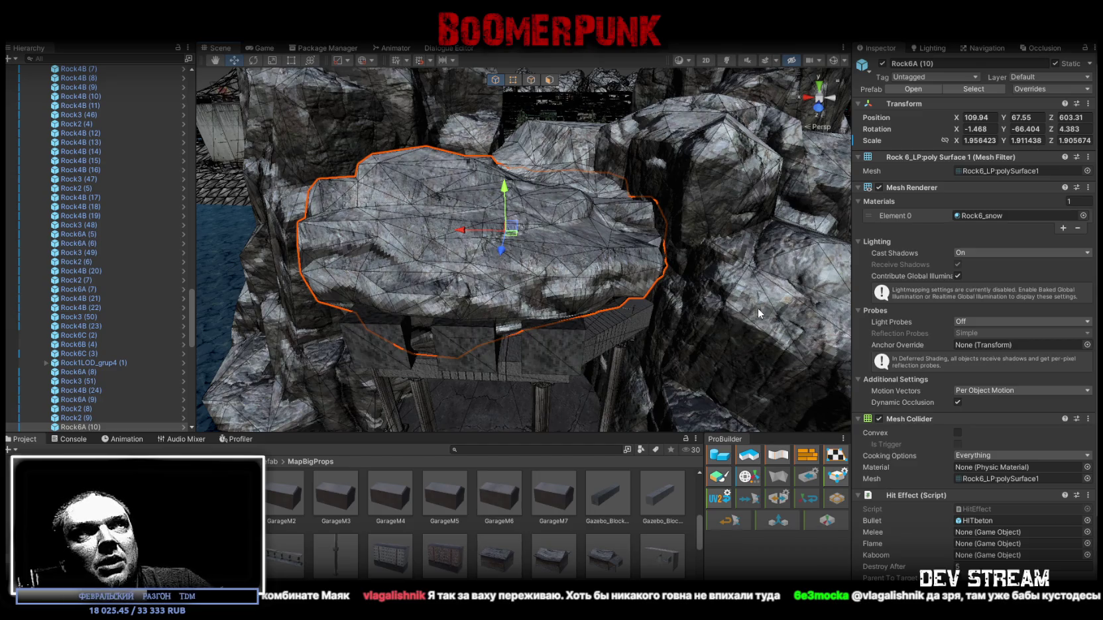
pyautogui.moveTo(730, 329)
pyautogui.mouseDown()
pyautogui.moveTo(382, 144)
pyautogui.moveTo(373, 152)
pyautogui.mouseUp()
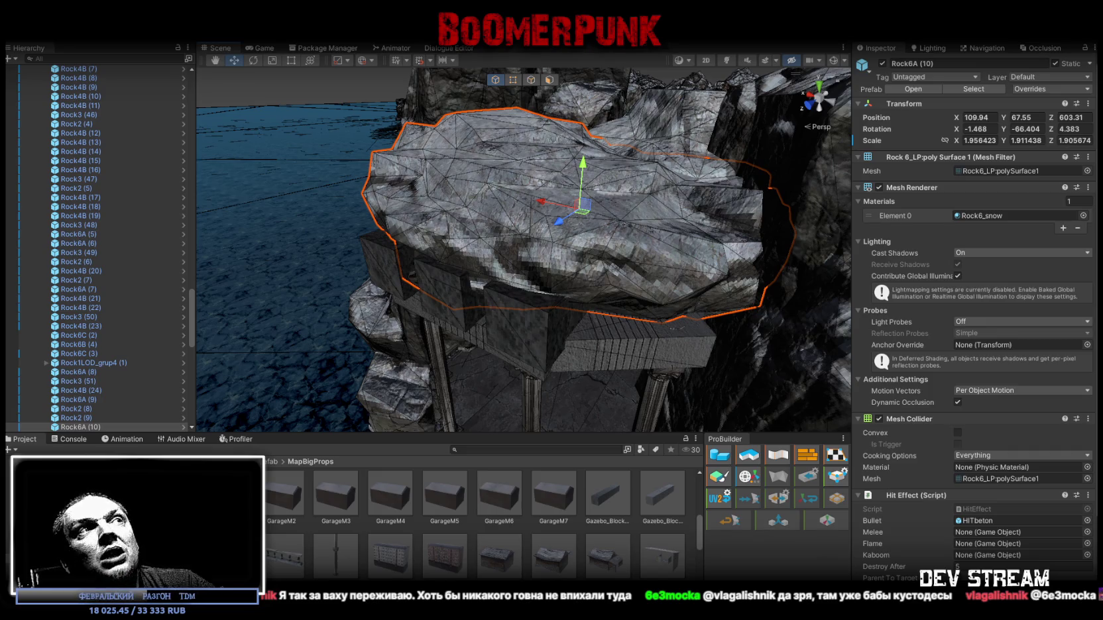
pyautogui.moveTo(557, 387); pyautogui.dragTo(517, 345)
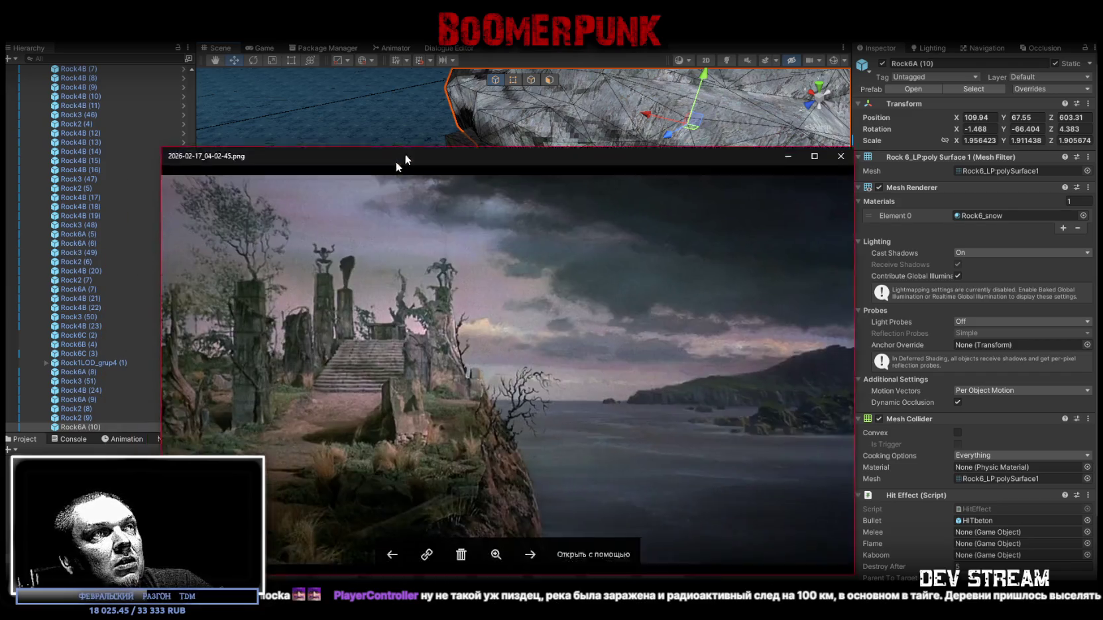
pyautogui.moveTo(395, 161); pyautogui.dragTo(449, 98)
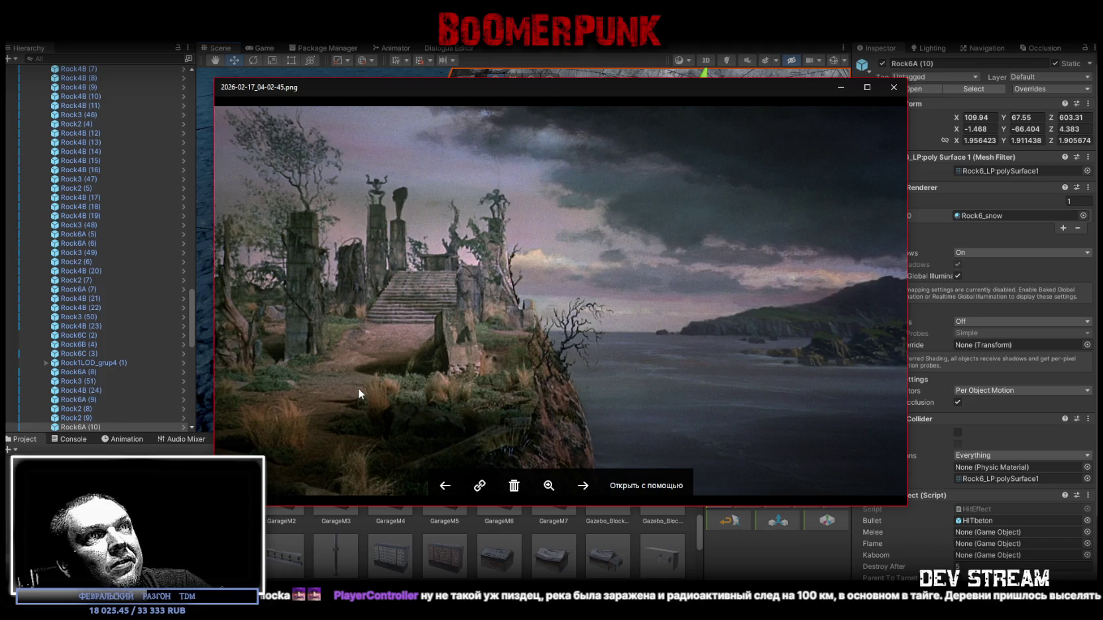
pyautogui.press('Escape')
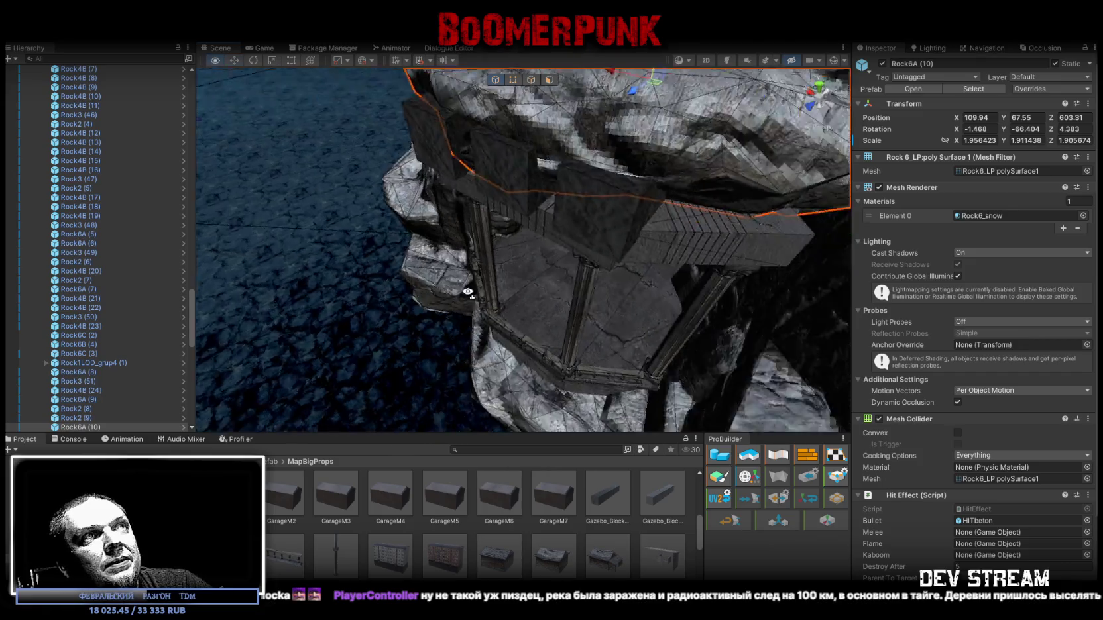
# Step: Select the three Gazebo_BlockB stone blocks above the beams and orbit in low and close
pyautogui.click(521, 205)
pyautogui.keyDown('shift'); pyautogui.click(413, 194); pyautogui.keyUp('shift')
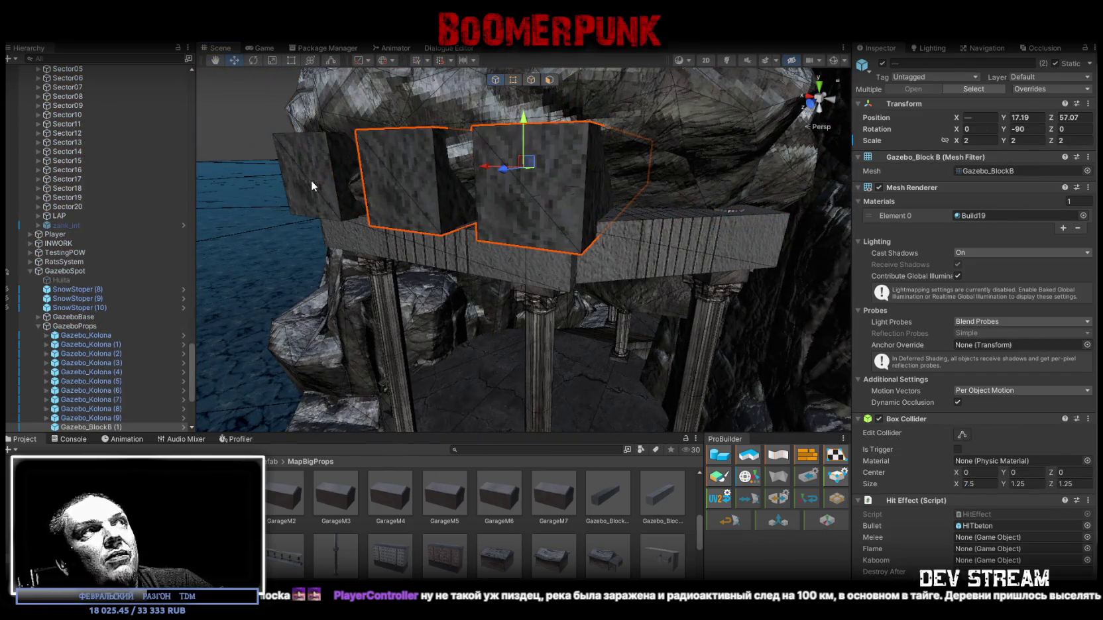
pyautogui.keyDown('shift'); pyautogui.click(308, 179); pyautogui.keyUp('shift')
pyautogui.moveTo(308, 179)
pyautogui.mouseDown()
pyautogui.moveTo(424, 168)
pyautogui.moveTo(503, 227)
pyautogui.moveTo(669, 189)
pyautogui.moveTo(497, 229)
pyautogui.mouseUp()
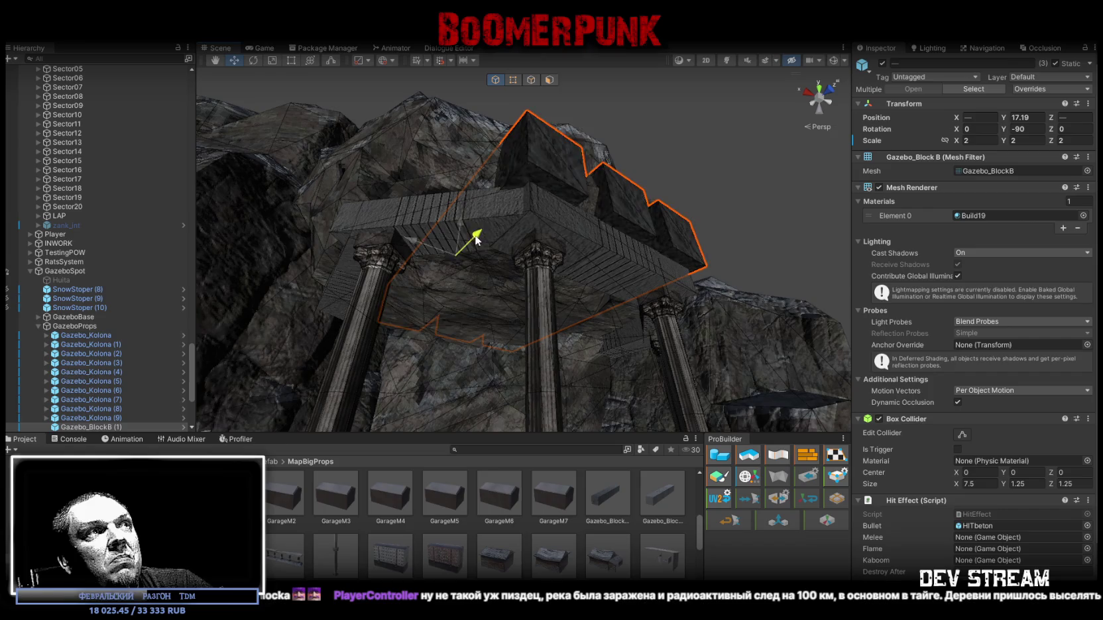
pyautogui.scroll(3, 498, 220)
pyautogui.moveTo(511, 214)
pyautogui.mouseDown()
pyautogui.moveTo(528, 198)
pyautogui.moveTo(482, 204)
pyautogui.moveTo(572, 183)
pyautogui.mouseUp()
# Step: Rotate the middle block Gazebo_BlockB (3) and turn the right block Gazebo_BlockB (1) to Y -270
pyautogui.click(571, 183)
pyautogui.press('e')
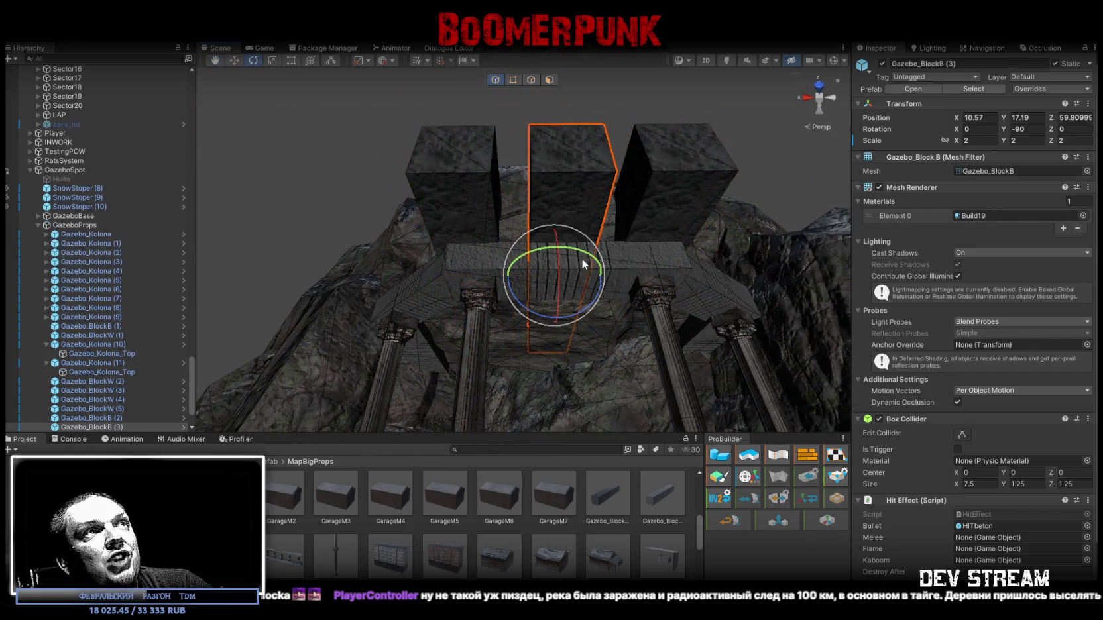
pyautogui.moveTo(542, 325); pyautogui.dragTo(707, 313)
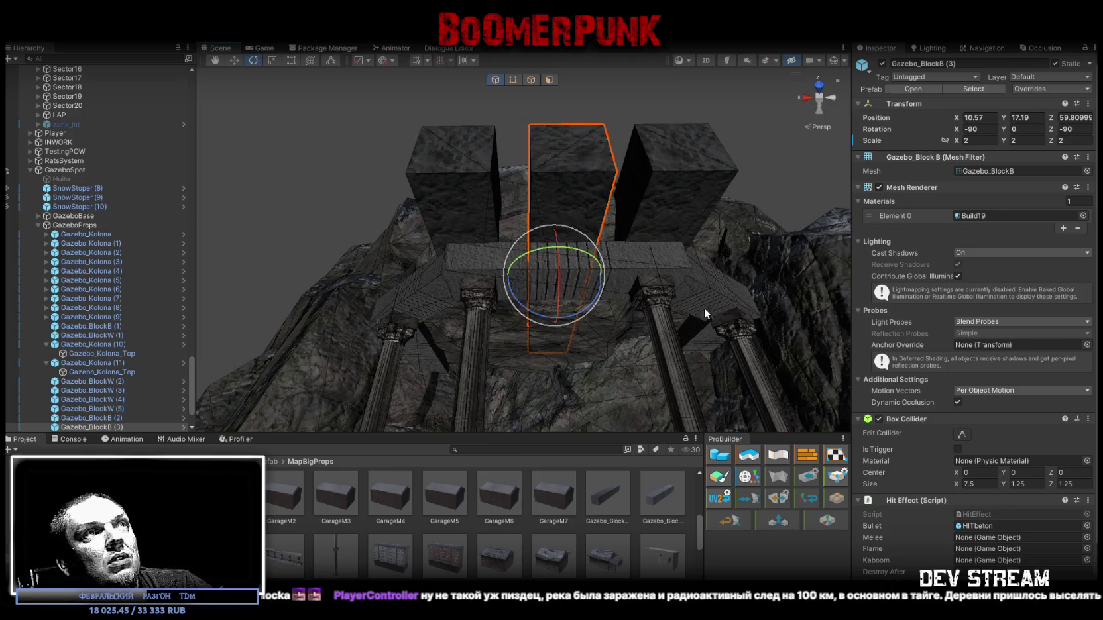
pyautogui.click(665, 202)
pyautogui.moveTo(677, 258)
pyautogui.mouseDown()
pyautogui.moveTo(974, 334)
pyautogui.moveTo(688, 267)
pyautogui.mouseUp()
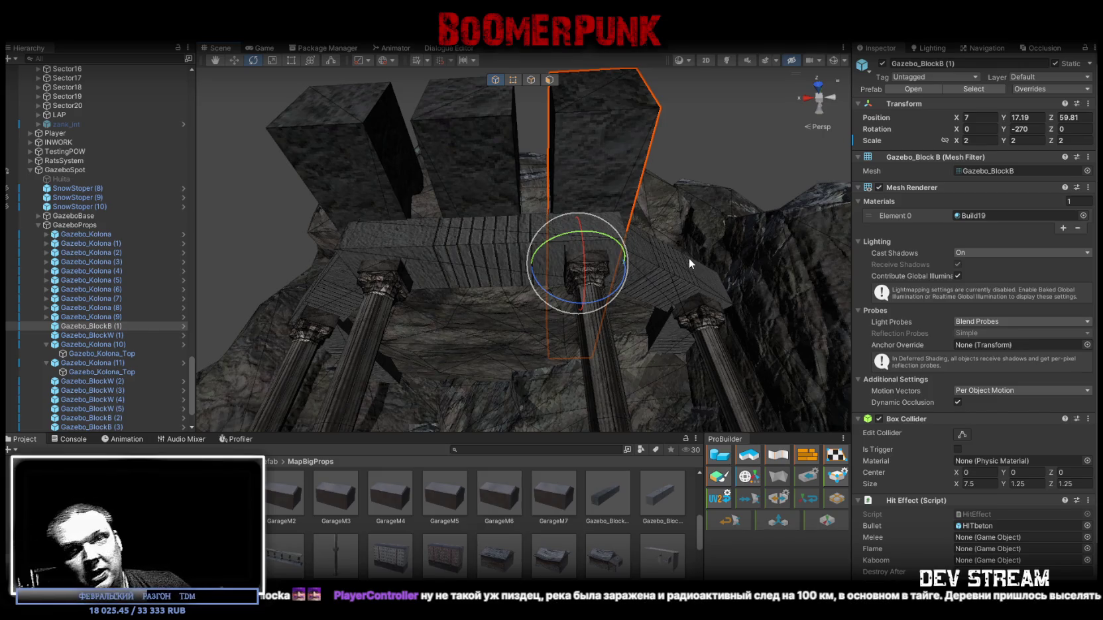
# Step: Select all three top blocks together and orbit around them
pyautogui.moveTo(689, 258); pyautogui.dragTo(502, 187)
pyautogui.keyDown('shift'); pyautogui.click(502, 187); pyautogui.keyUp('shift')
pyautogui.keyDown('shift'); pyautogui.click(376, 201); pyautogui.keyUp('shift')
pyautogui.moveTo(449, 260)
pyautogui.mouseDown()
pyautogui.moveTo(541, 251)
pyautogui.moveTo(516, 275)
pyautogui.moveTo(519, 255)
pyautogui.mouseUp()
# Step: Stretch the first beam under the blocks taller, then check it against the columns
pyautogui.click(520, 254)
pyautogui.press('f')
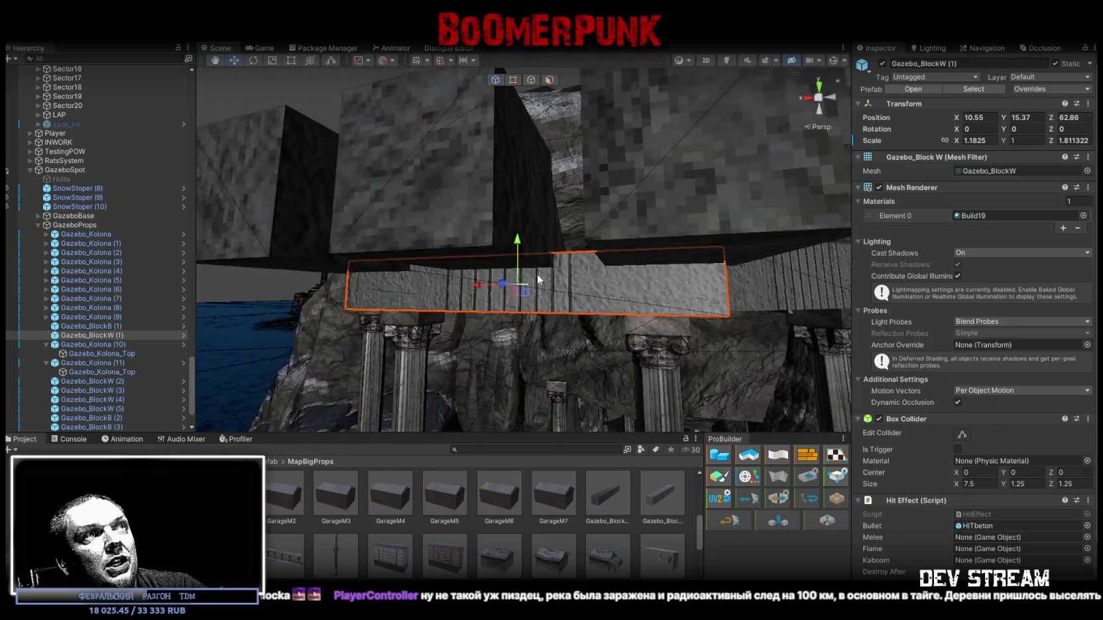
pyautogui.press('r')
pyautogui.moveTo(517, 240); pyautogui.dragTo(519, 190)
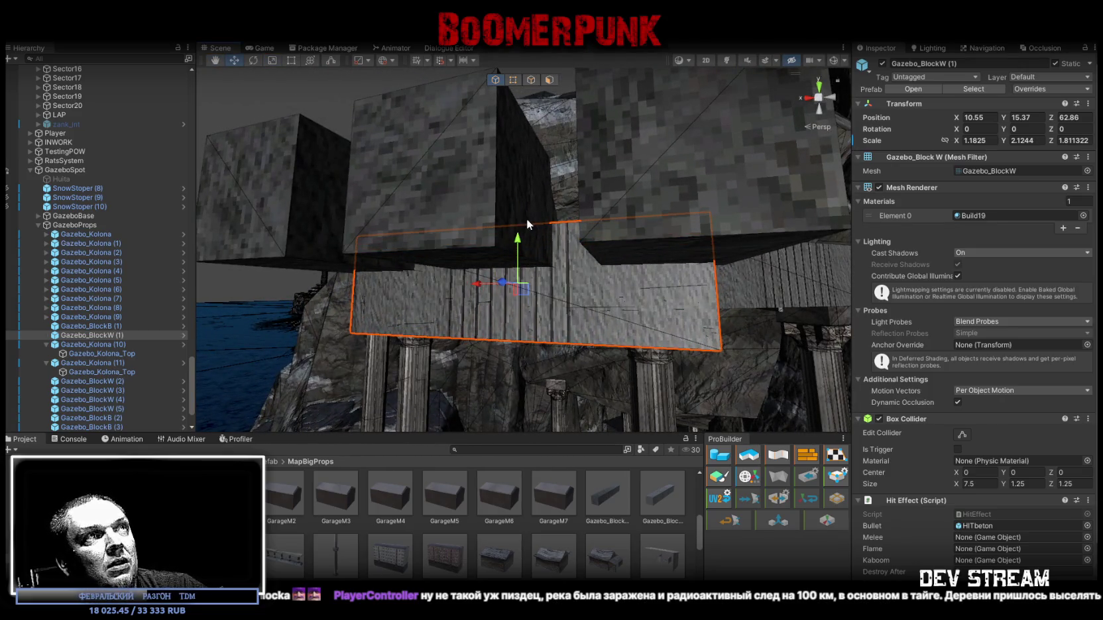
pyautogui.moveTo(519, 242)
pyautogui.mouseDown()
pyautogui.moveTo(519, 252)
pyautogui.moveTo(519, 217)
pyautogui.moveTo(519, 233)
pyautogui.mouseUp()
pyautogui.moveTo(589, 274); pyautogui.dragTo(649, 247)
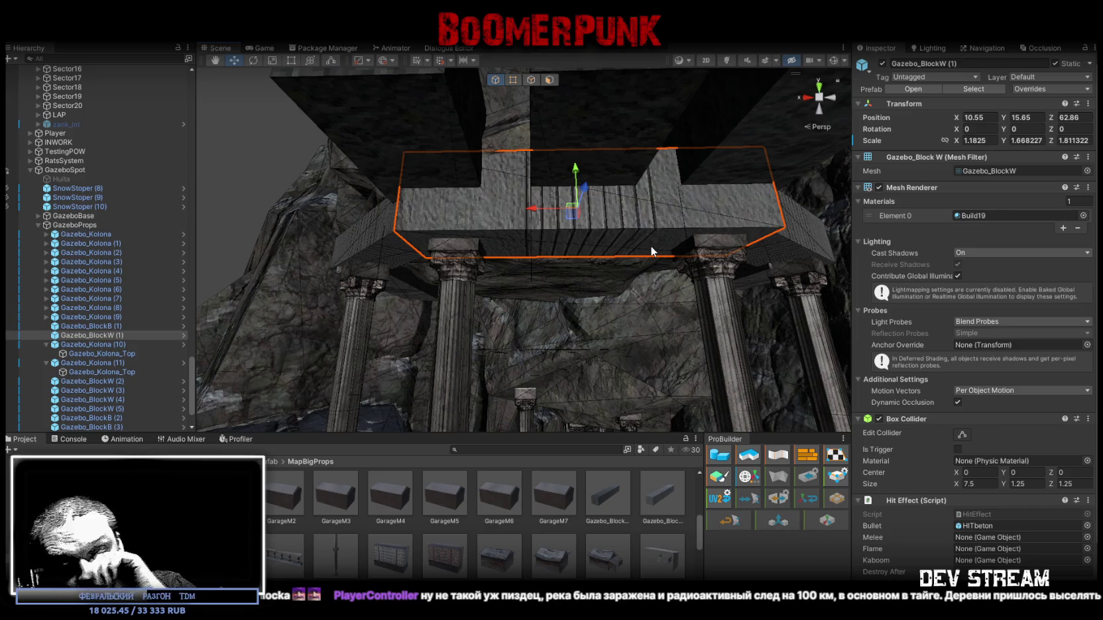
pyautogui.moveTo(559, 211); pyautogui.dragTo(692, 234)
# Step: Lower the second beam slightly onto the columns and stretch it and the next beam taller
pyautogui.click(517, 204)
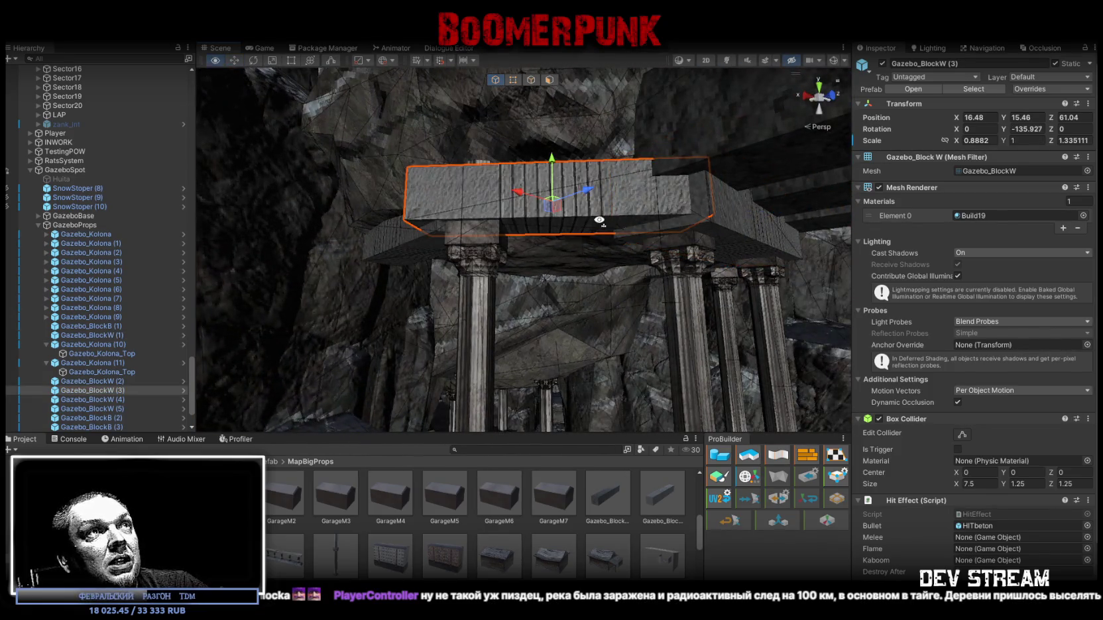
pyautogui.press('f')
pyautogui.moveTo(469, 199); pyautogui.dragTo(469, 202)
pyautogui.press('r')
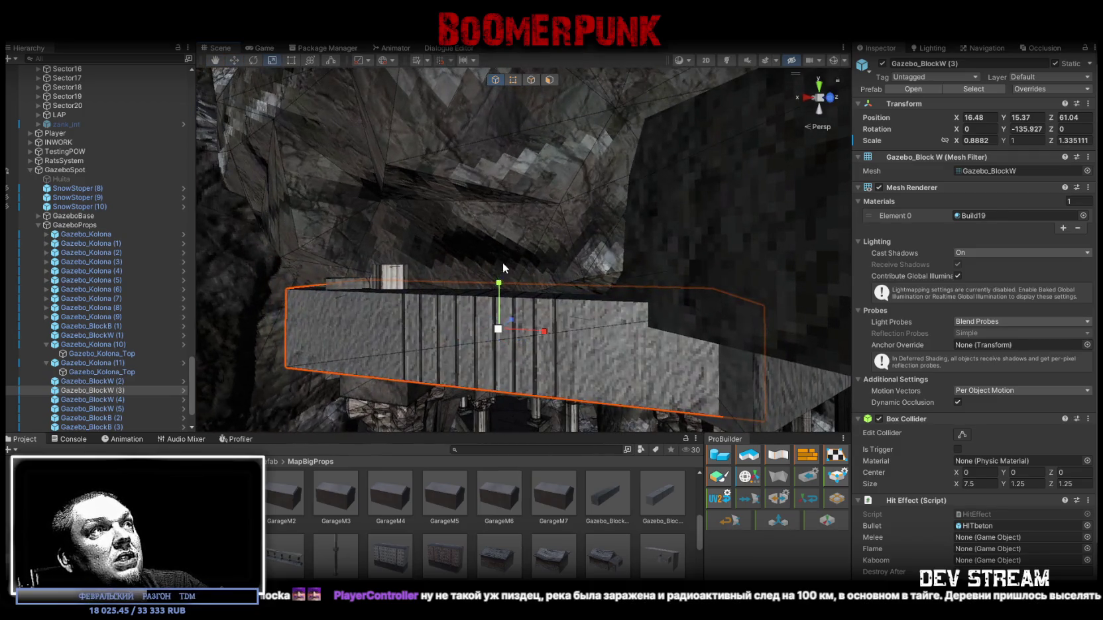
pyautogui.moveTo(501, 285)
pyautogui.mouseDown()
pyautogui.moveTo(499, 248)
pyautogui.moveTo(496, 289)
pyautogui.moveTo(495, 278)
pyautogui.moveTo(699, 311)
pyautogui.moveTo(384, 259)
pyautogui.moveTo(532, 277)
pyautogui.mouseUp()
pyautogui.click(532, 277)
pyautogui.moveTo(508, 216)
pyautogui.mouseDown()
pyautogui.moveTo(508, 196)
pyautogui.moveTo(505, 217)
pyautogui.moveTo(472, 166)
pyautogui.moveTo(543, 172)
pyautogui.moveTo(464, 244)
pyautogui.moveTo(556, 213)
pyautogui.moveTo(528, 145)
pyautogui.mouseUp()
pyautogui.press('w')
# Step: Stretch Gazebo_BlockW (2) to Y scale about 1.94 and orbit the gazebo top to check it
pyautogui.press('r')
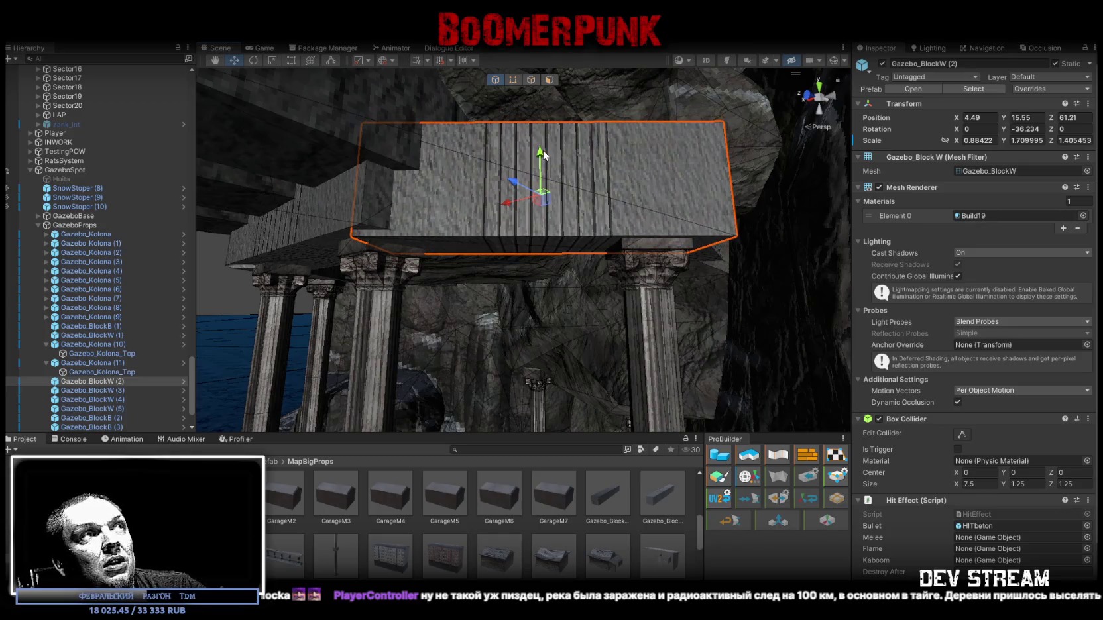
pyautogui.moveTo(540, 151); pyautogui.dragTo(637, 227)
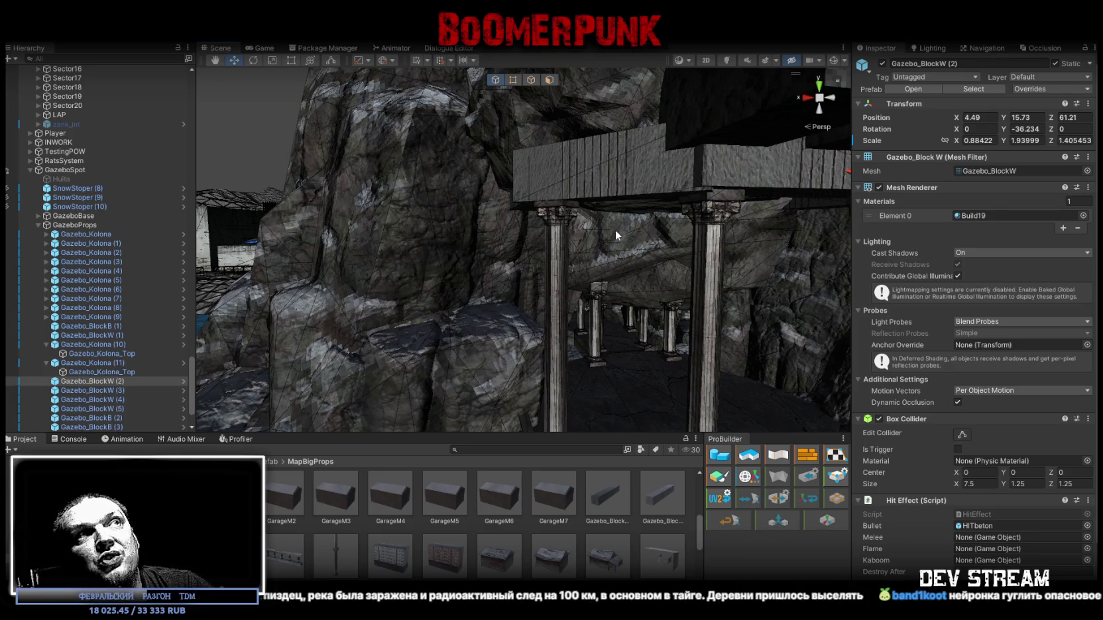
pyautogui.moveTo(615, 230)
pyautogui.mouseDown()
pyautogui.moveTo(704, 245)
pyautogui.moveTo(401, 238)
pyautogui.moveTo(426, 244)
pyautogui.mouseUp()
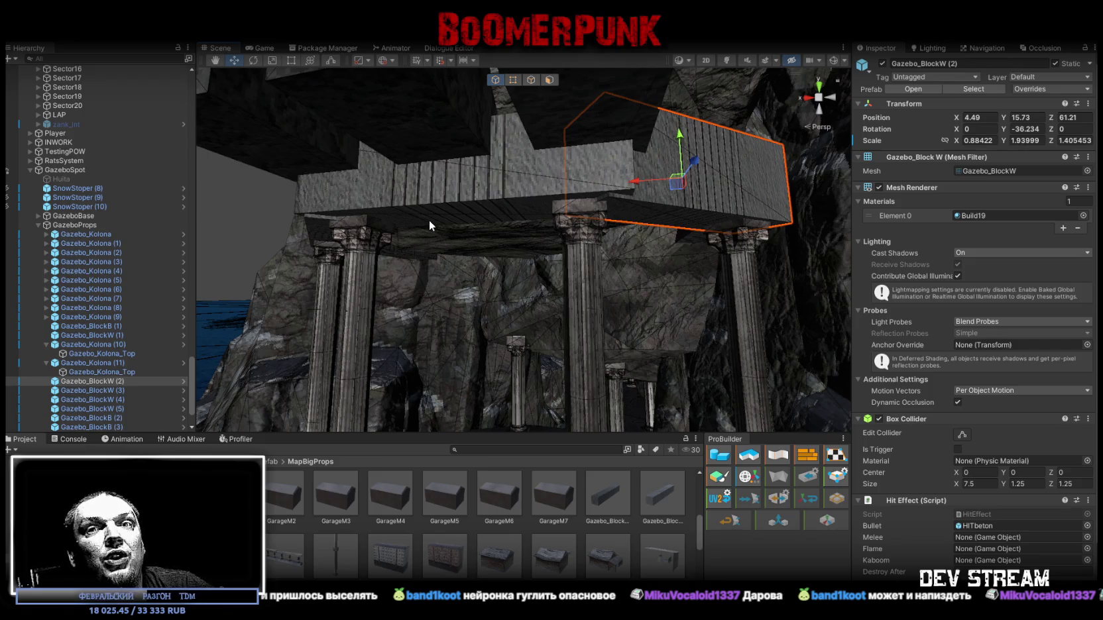
pyautogui.moveTo(527, 271)
pyautogui.mouseDown()
pyautogui.moveTo(499, 283)
pyautogui.moveTo(553, 255)
pyautogui.moveTo(534, 193)
pyautogui.mouseUp()
pyautogui.click(581, 165)
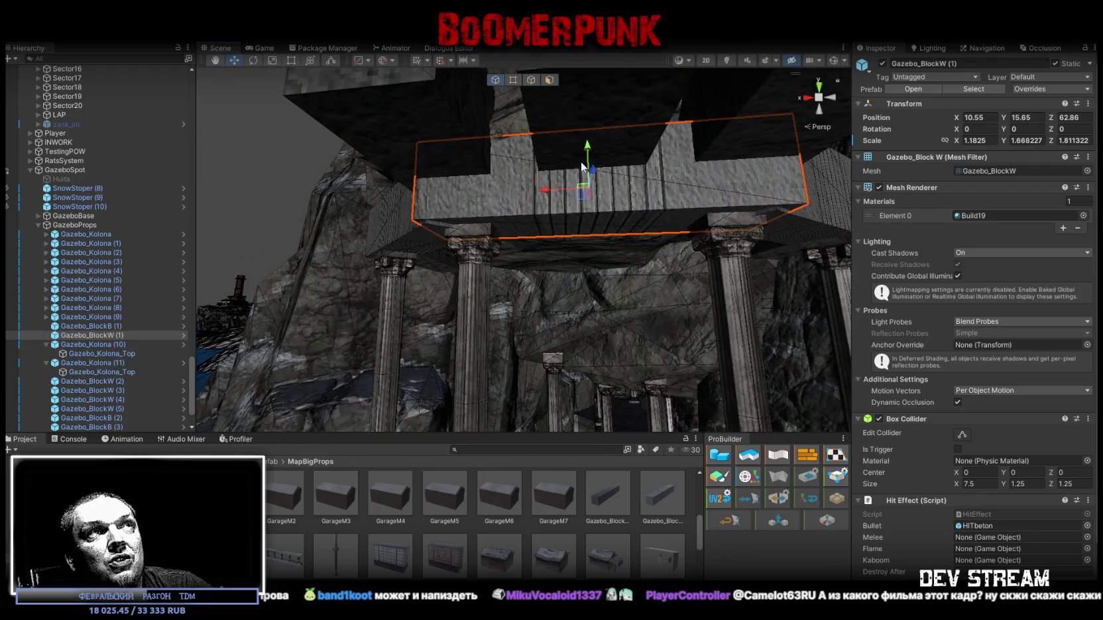
# Step: Lower Gazebo_BlockW (1) slightly and raise Gazebo_BlockW (4) to height 15.45
pyautogui.moveTo(588, 144)
pyautogui.mouseDown()
pyautogui.moveTo(560, 185)
pyautogui.moveTo(530, 216)
pyautogui.moveTo(503, 217)
pyautogui.moveTo(492, 239)
pyautogui.moveTo(509, 155)
pyautogui.moveTo(575, 132)
pyautogui.moveTo(583, 116)
pyautogui.moveTo(625, 104)
pyautogui.moveTo(656, 180)
pyautogui.moveTo(492, 210)
pyautogui.moveTo(483, 238)
pyautogui.moveTo(642, 178)
pyautogui.moveTo(338, 253)
pyautogui.moveTo(522, 241)
pyautogui.moveTo(570, 211)
pyautogui.moveTo(690, 187)
pyautogui.mouseUp()
pyautogui.click(655, 180)
pyautogui.click(688, 187)
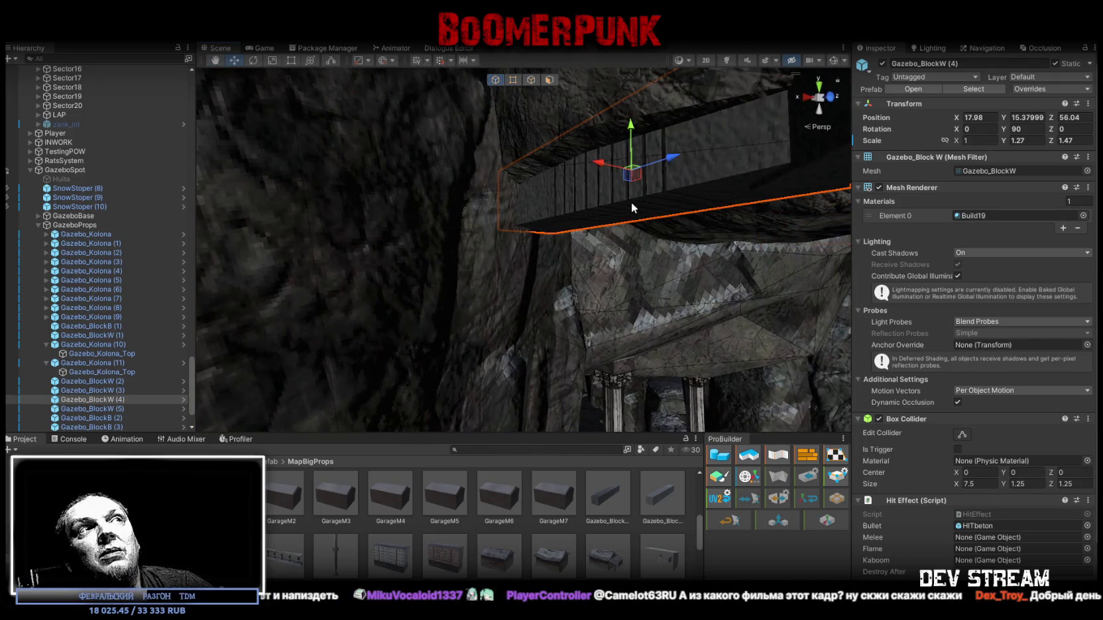
pyautogui.scroll(5, 633, 201)
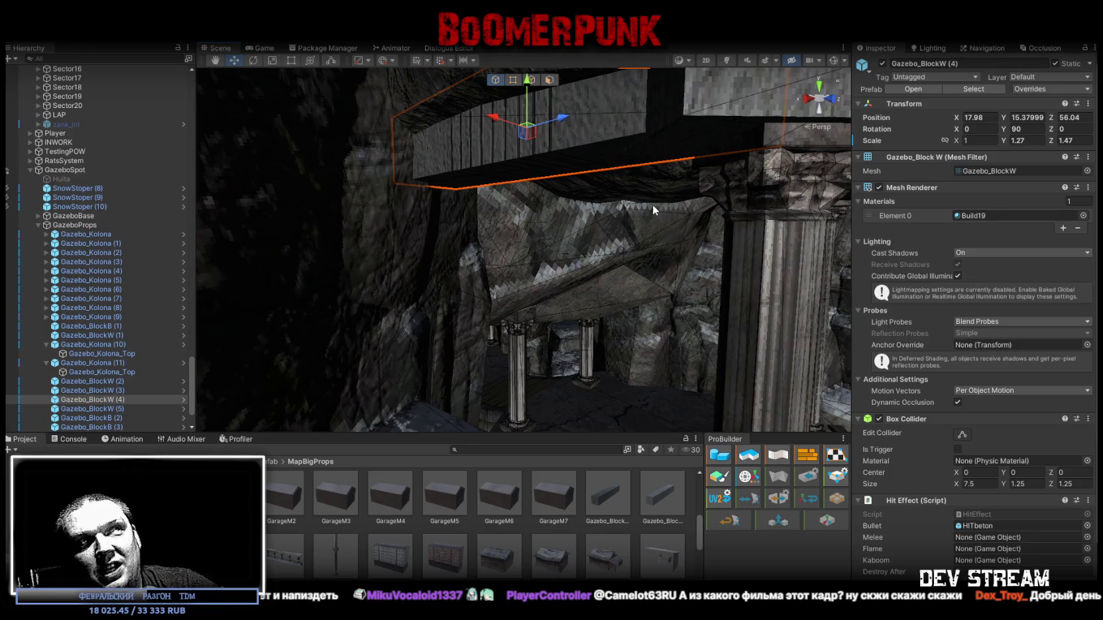
pyautogui.moveTo(532, 213); pyautogui.dragTo(550, 190)
pyautogui.moveTo(498, 131)
pyautogui.mouseDown()
pyautogui.moveTo(477, 224)
pyautogui.moveTo(543, 203)
pyautogui.moveTo(537, 218)
pyautogui.mouseUp()
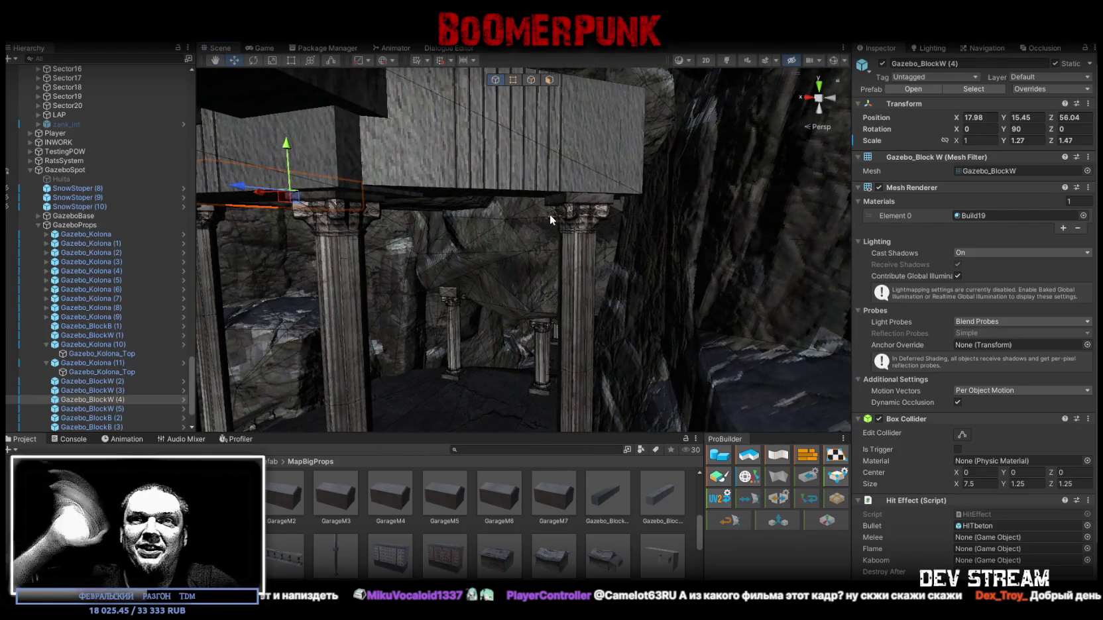
pyautogui.moveTo(549, 213)
pyautogui.mouseDown()
pyautogui.moveTo(586, 259)
pyautogui.moveTo(661, 277)
pyautogui.moveTo(737, 317)
pyautogui.moveTo(563, 356)
pyautogui.moveTo(592, 319)
pyautogui.moveTo(826, 317)
pyautogui.mouseUp()
pyautogui.click(577, 337)
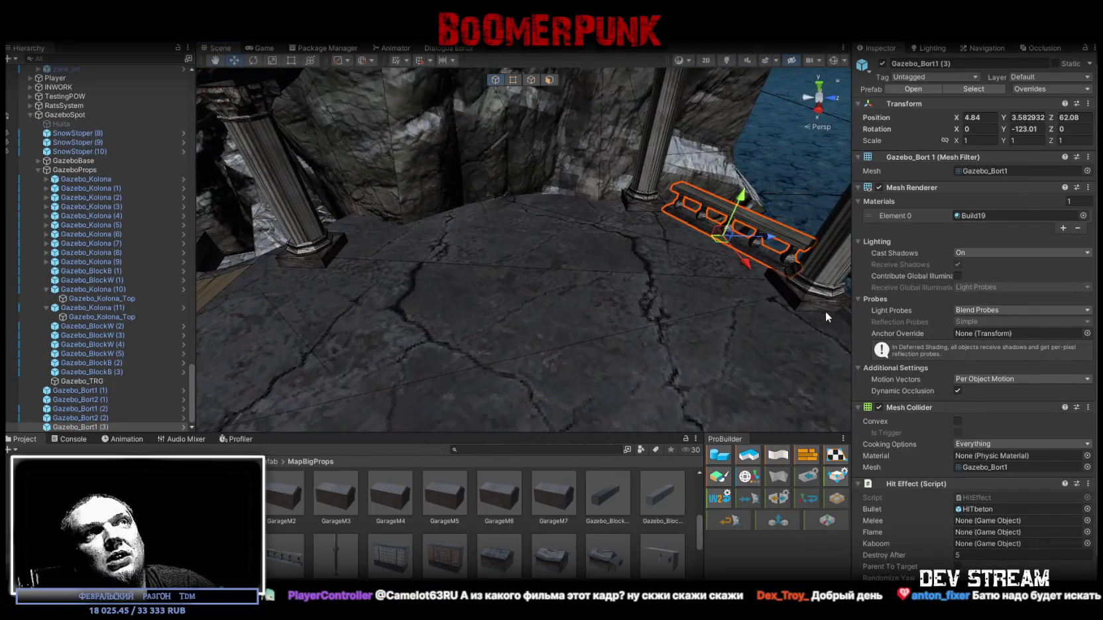
# Step: Move the first railing section along the floor and turn it to line up between columns
pyautogui.moveTo(669, 238)
pyautogui.mouseDown()
pyautogui.moveTo(511, 255)
pyautogui.moveTo(531, 279)
pyautogui.moveTo(585, 282)
pyautogui.mouseUp()
pyautogui.press('e')
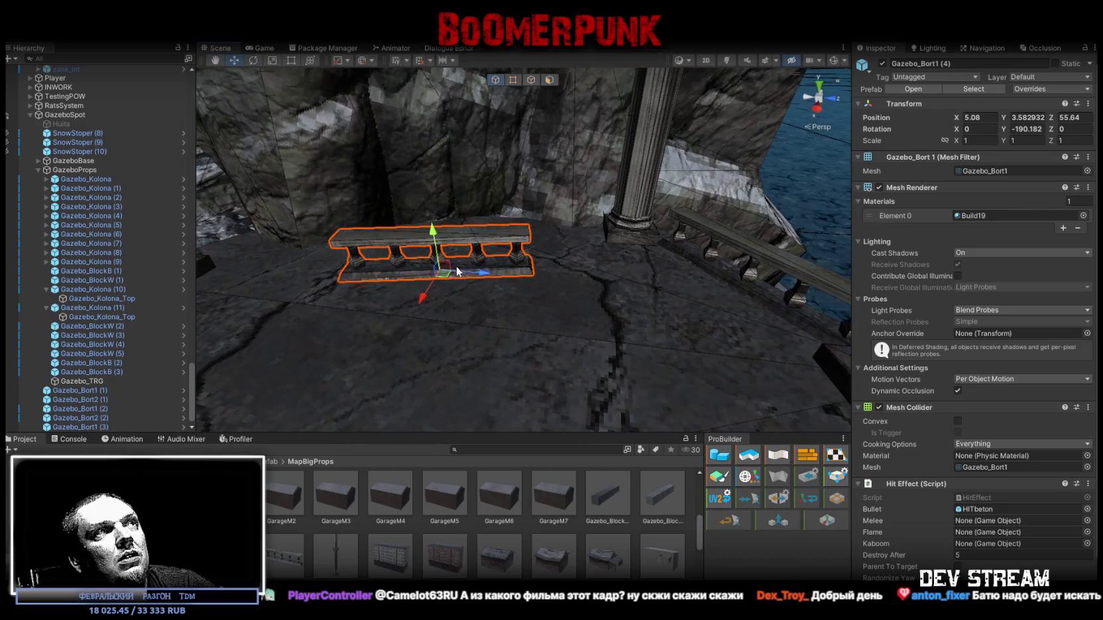
pyautogui.moveTo(535, 241); pyautogui.dragTo(529, 243)
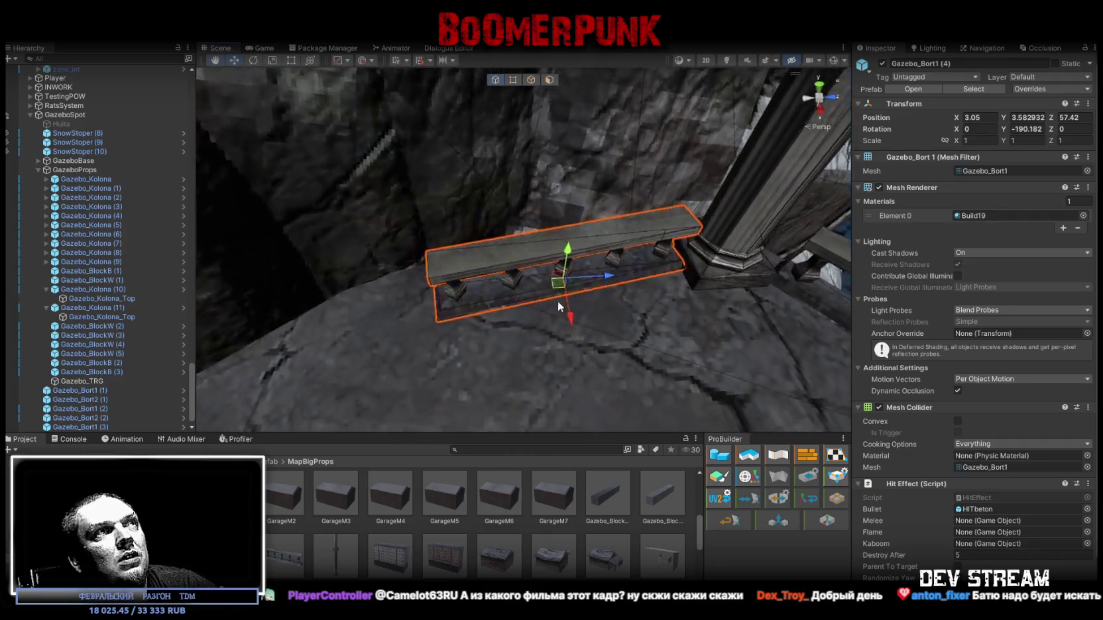
pyautogui.press('e')
pyautogui.moveTo(590, 312)
pyautogui.mouseDown()
pyautogui.moveTo(568, 317)
pyautogui.moveTo(564, 271)
pyautogui.mouseUp()
pyautogui.press('w')
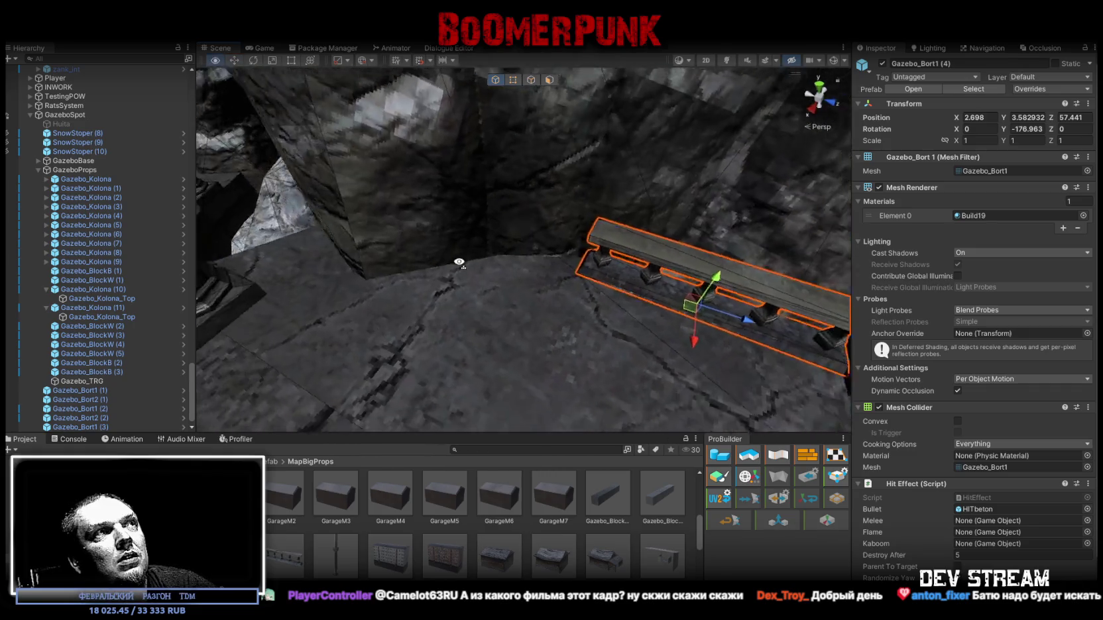
pyautogui.moveTo(665, 271)
pyautogui.mouseDown()
pyautogui.moveTo(697, 275)
pyautogui.moveTo(591, 313)
pyautogui.moveTo(475, 287)
pyautogui.moveTo(706, 234)
pyautogui.mouseUp()
# Step: Duplicate the railing and slide the copy into the next gap, snapped against a column
pyautogui.hotkey('ctrl', 'd')
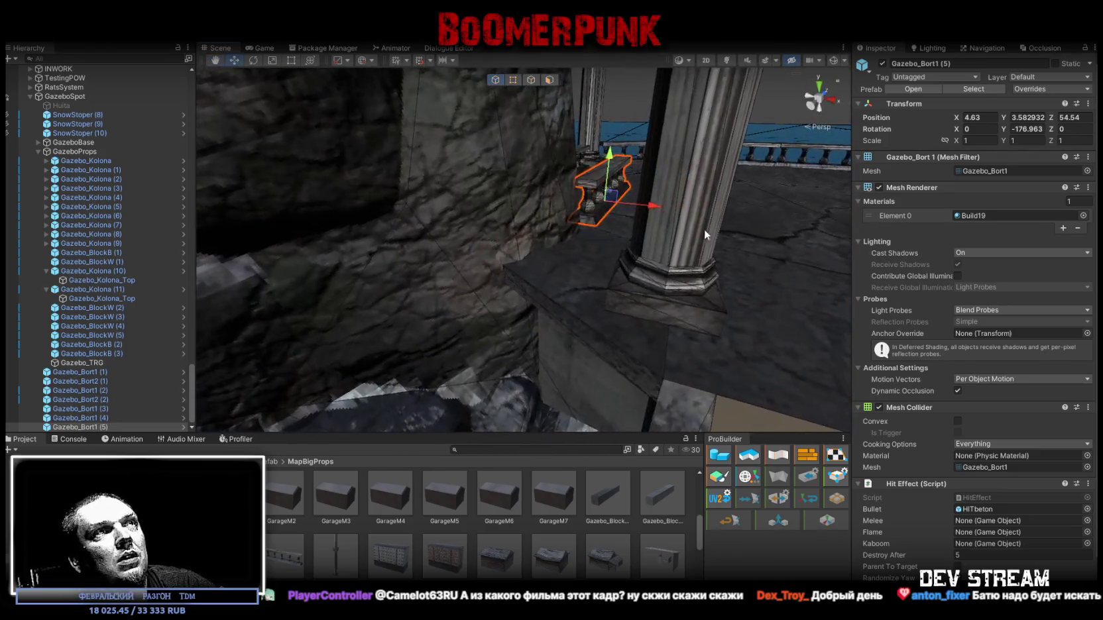
pyautogui.moveTo(611, 207)
pyautogui.mouseDown()
pyautogui.moveTo(709, 250)
pyautogui.moveTo(392, 188)
pyautogui.mouseUp()
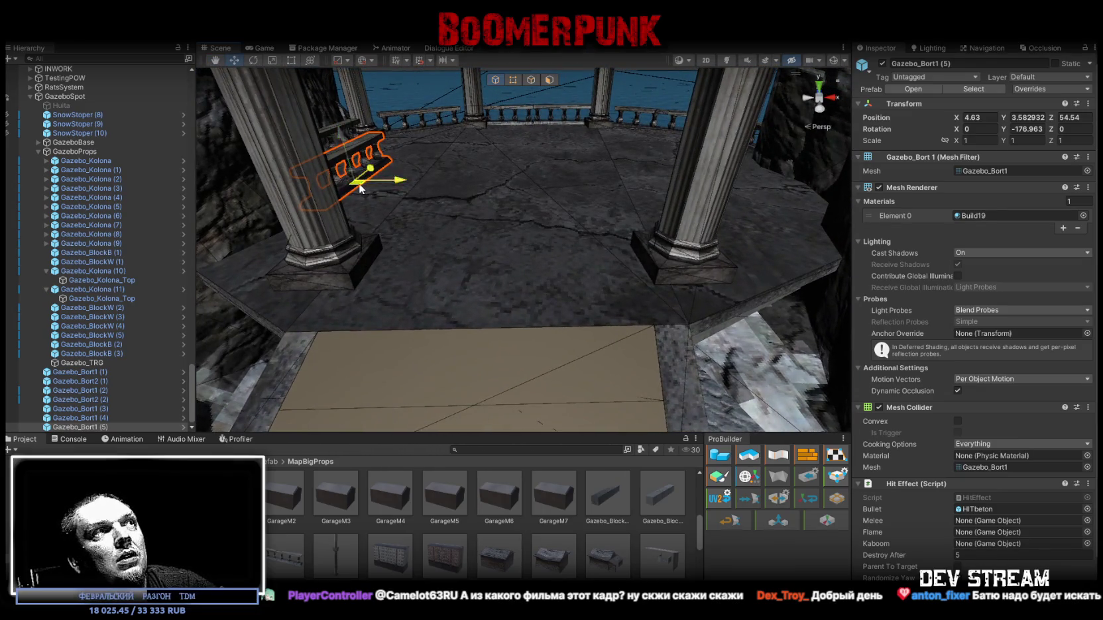
pyautogui.moveTo(776, 267)
pyautogui.mouseDown()
pyautogui.moveTo(597, 255)
pyautogui.moveTo(530, 268)
pyautogui.mouseUp()
pyautogui.press('e')
pyautogui.press('w')
pyautogui.moveTo(635, 233); pyautogui.dragTo(659, 271)
pyautogui.press('w')
pyautogui.scroll(3, 597, 265)
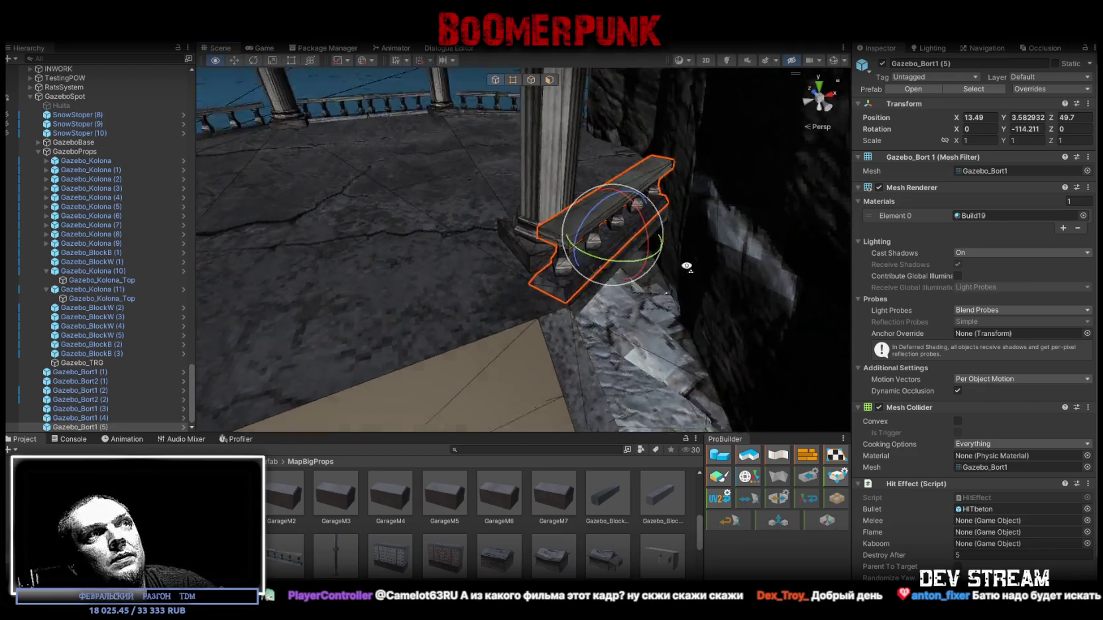
pyautogui.moveTo(530, 312)
pyautogui.mouseDown()
pyautogui.moveTo(535, 322)
pyautogui.moveTo(618, 280)
pyautogui.moveTo(751, 315)
pyautogui.moveTo(417, 295)
pyautogui.mouseUp()
# Step: Move another railing section across the floor and turn it slightly into place
pyautogui.click(368, 267)
pyautogui.moveTo(367, 267)
pyautogui.mouseDown()
pyautogui.moveTo(492, 301)
pyautogui.moveTo(340, 279)
pyautogui.moveTo(389, 256)
pyautogui.moveTo(436, 282)
pyautogui.mouseUp()
pyautogui.click(358, 266)
pyautogui.moveTo(358, 265)
pyautogui.mouseDown()
pyautogui.moveTo(592, 293)
pyautogui.moveTo(464, 302)
pyautogui.moveTo(336, 332)
pyautogui.mouseUp()
pyautogui.press('e')
pyautogui.moveTo(411, 299); pyautogui.dragTo(542, 273)
pyautogui.moveTo(553, 290)
pyautogui.mouseDown()
pyautogui.moveTo(509, 287)
pyautogui.moveTo(782, 278)
pyautogui.moveTo(815, 266)
pyautogui.moveTo(498, 263)
pyautogui.mouseUp()
pyautogui.press('f')
pyautogui.press('w')
# Step: Duplicate that railing and place the copy beside a pillar, turned to fit, e.g. Gazebo_Bort2 (4) at 308.323
pyautogui.hotkey('ctrl', 'd')
pyautogui.moveTo(412, 254)
pyautogui.mouseDown()
pyautogui.moveTo(751, 249)
pyautogui.moveTo(701, 303)
pyautogui.moveTo(711, 239)
pyautogui.moveTo(806, 269)
pyautogui.mouseUp()
pyautogui.press('e')
pyautogui.press('w')
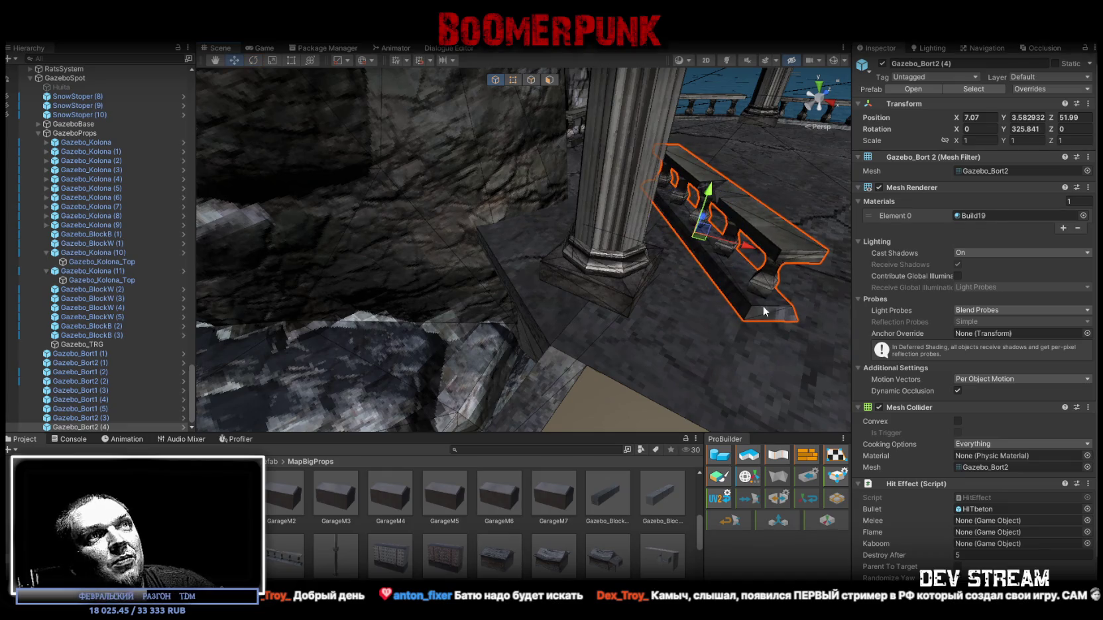
pyautogui.moveTo(745, 322)
pyautogui.mouseDown()
pyautogui.moveTo(583, 332)
pyautogui.moveTo(551, 345)
pyautogui.mouseUp()
pyautogui.press('e')
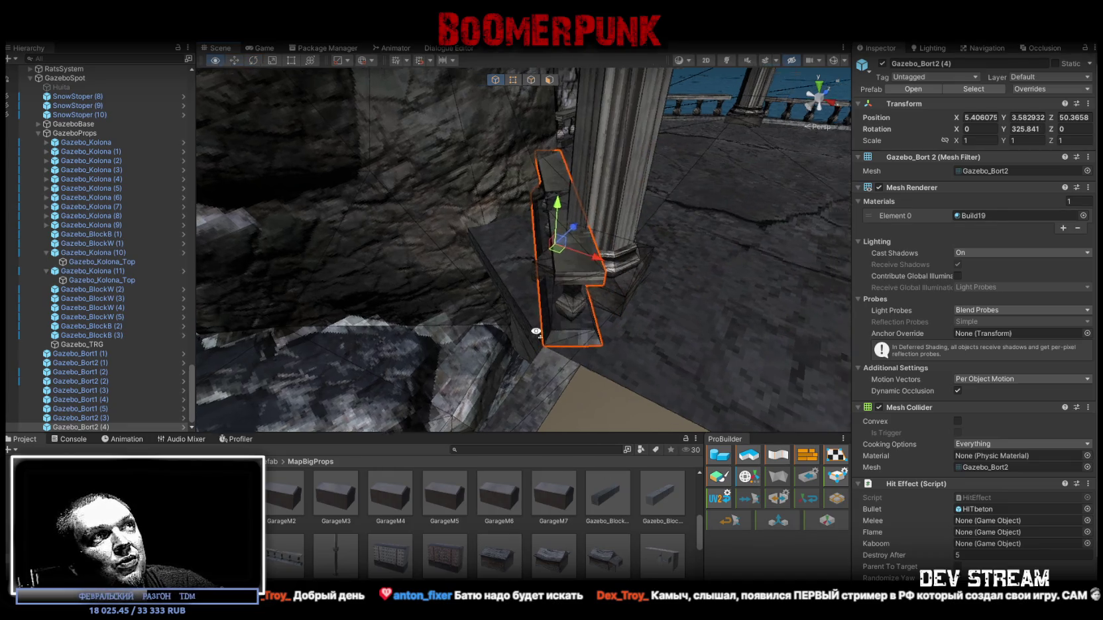
pyautogui.moveTo(534, 259)
pyautogui.mouseDown()
pyautogui.moveTo(565, 264)
pyautogui.moveTo(510, 252)
pyautogui.moveTo(556, 314)
pyautogui.mouseUp()
pyautogui.press('w')
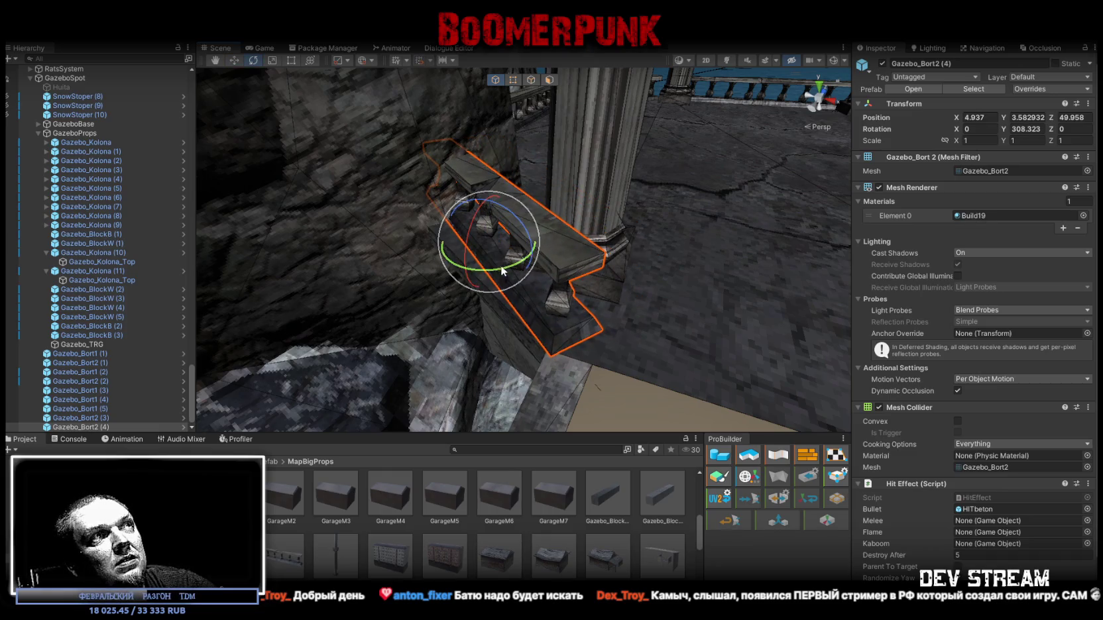
pyautogui.moveTo(501, 269); pyautogui.dragTo(515, 273)
pyautogui.press('w')
pyautogui.click(743, 252)
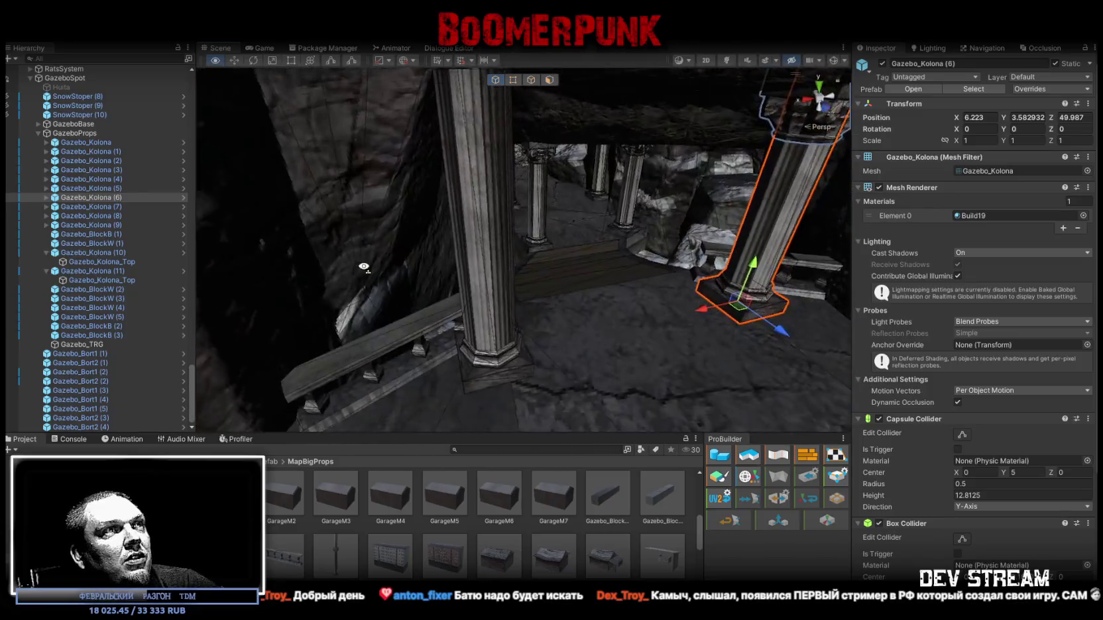
# Step: Fly toward the column base and nudge the column slightly into place
pyautogui.press('w')
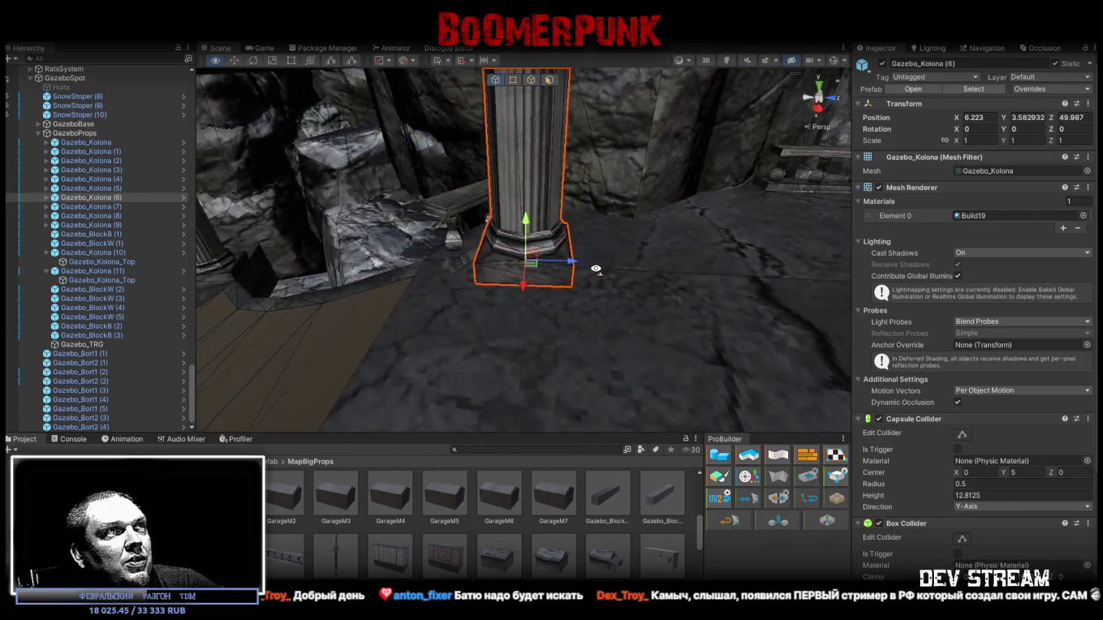
pyautogui.moveTo(530, 297)
pyautogui.mouseDown()
pyautogui.moveTo(555, 296)
pyautogui.moveTo(600, 251)
pyautogui.moveTo(588, 151)
pyautogui.moveTo(386, 277)
pyautogui.moveTo(547, 259)
pyautogui.moveTo(572, 295)
pyautogui.moveTo(604, 296)
pyautogui.moveTo(488, 271)
pyautogui.moveTo(568, 197)
pyautogui.moveTo(567, 208)
pyautogui.mouseUp()
pyautogui.press('e')
pyautogui.press('w')
# Step: Select column Gazebo_Kolona (6) and then its capital Gazebo_Kolona_Top
pyautogui.click(500, 282)
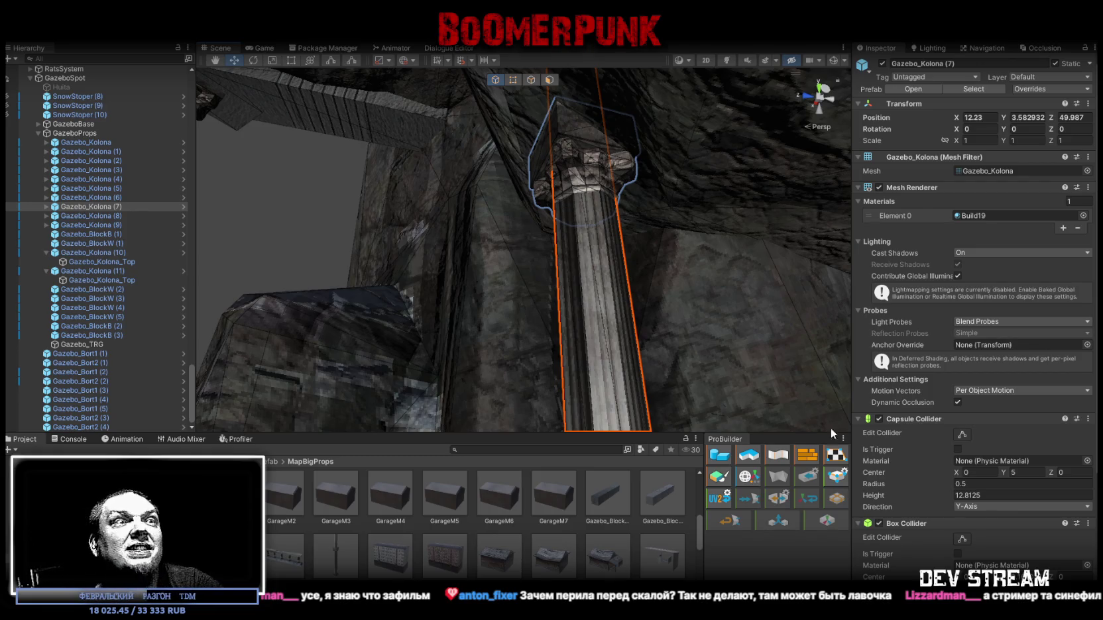
pyautogui.moveTo(685, 257)
pyautogui.mouseDown()
pyautogui.moveTo(744, 289)
pyautogui.moveTo(741, 272)
pyautogui.mouseUp()
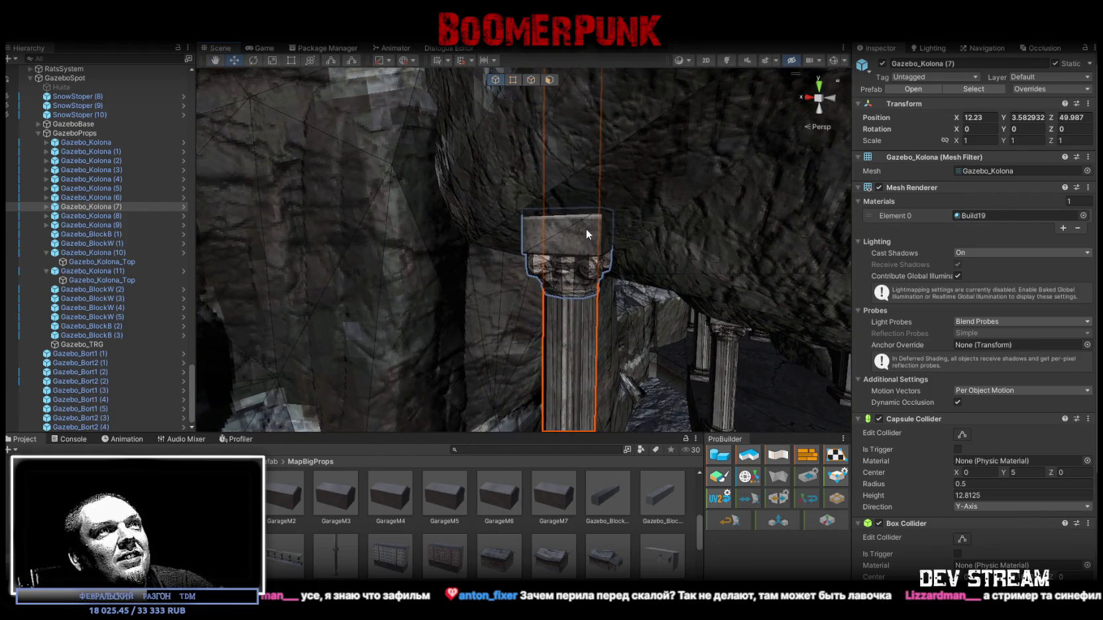
pyautogui.moveTo(594, 250)
pyautogui.mouseDown()
pyautogui.moveTo(722, 284)
pyautogui.moveTo(588, 202)
pyautogui.mouseUp()
pyautogui.click(600, 205)
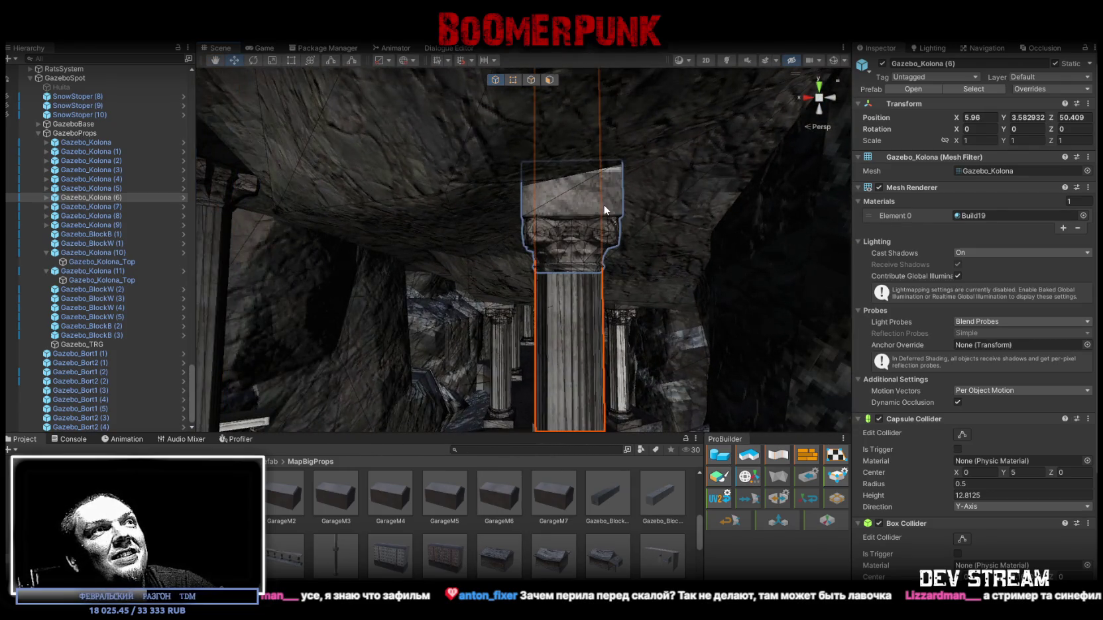
pyautogui.click(603, 205)
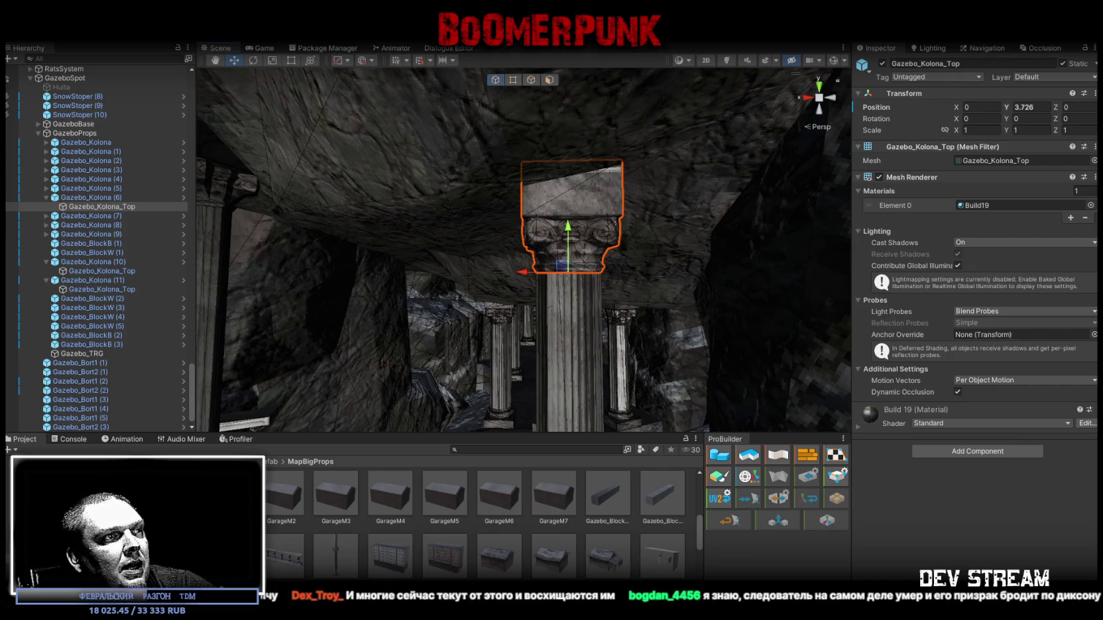
pyautogui.hotkey('alt', 'Tab')
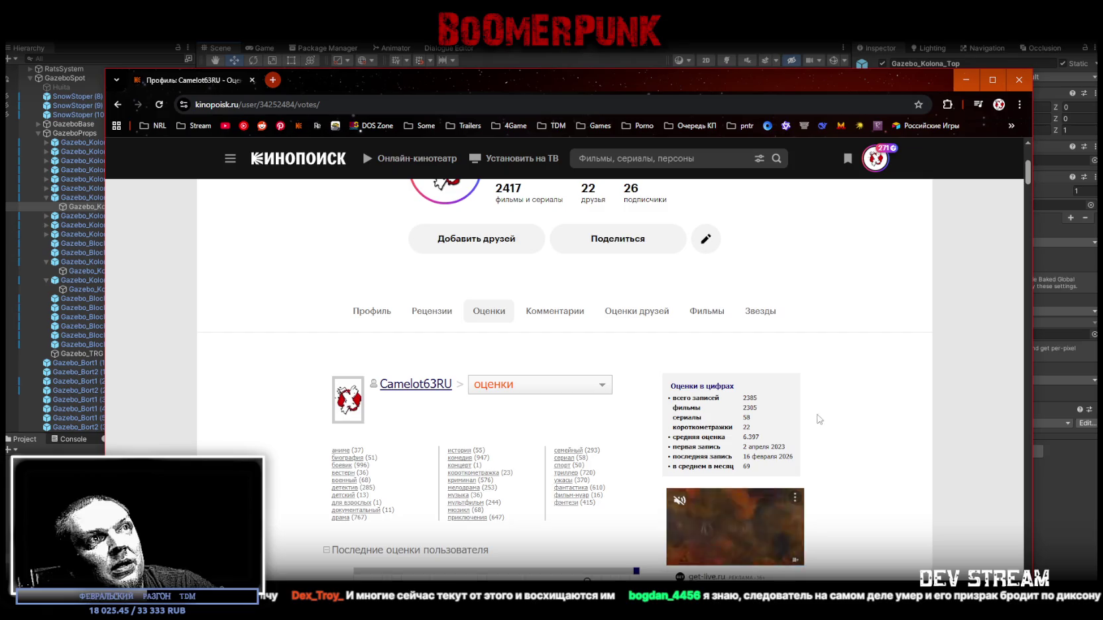
# Step: Highlight the total ratings count 2385 on Kinopoisk and drag the browser window off screen
pyautogui.doubleClick(749, 399)
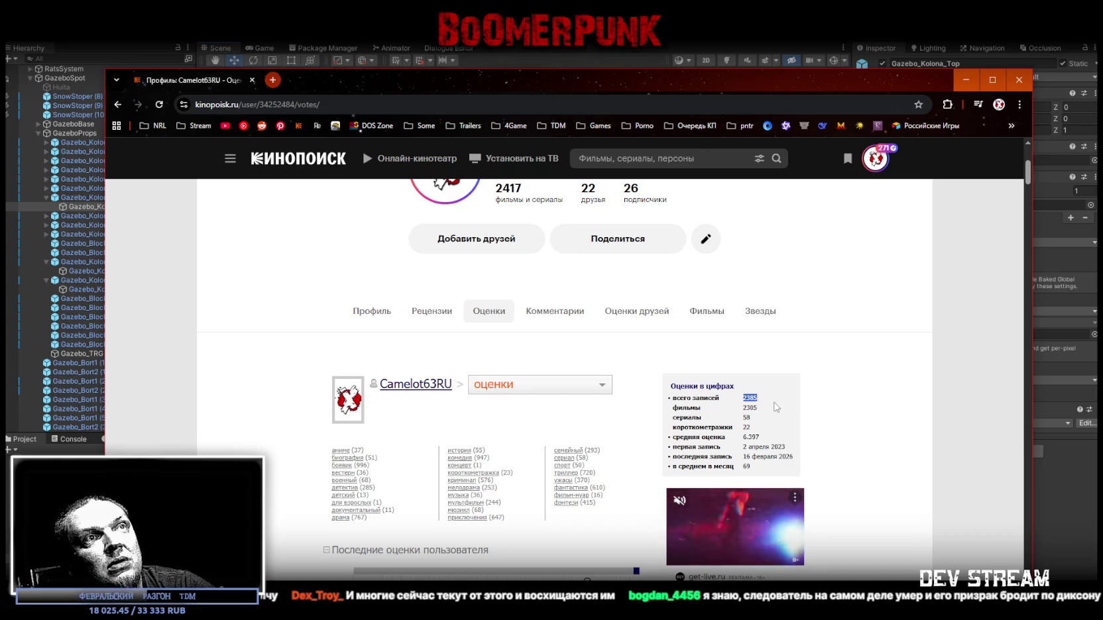
pyautogui.moveTo(519, 80)
pyautogui.mouseDown()
pyautogui.moveTo(538, 295)
pyautogui.moveTo(544, 617)
pyautogui.mouseUp()
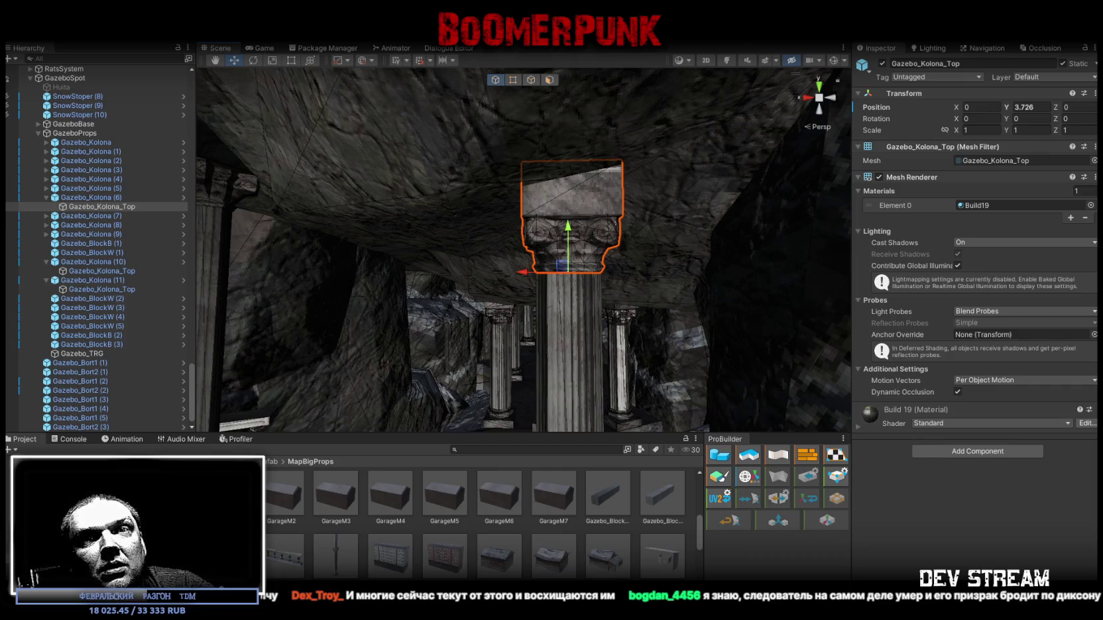
pyautogui.moveTo(470, 303)
pyautogui.mouseDown()
pyautogui.moveTo(732, 425)
pyautogui.moveTo(631, 263)
pyautogui.mouseUp()
pyautogui.click(467, 242)
pyautogui.moveTo(467, 243)
pyautogui.mouseDown()
pyautogui.moveTo(297, 221)
pyautogui.moveTo(442, 217)
pyautogui.moveTo(464, 203)
pyautogui.moveTo(470, 223)
pyautogui.moveTo(378, 321)
pyautogui.moveTo(415, 319)
pyautogui.moveTo(463, 246)
pyautogui.moveTo(590, 227)
pyautogui.moveTo(516, 370)
pyautogui.moveTo(468, 401)
pyautogui.moveTo(458, 398)
pyautogui.moveTo(506, 387)
pyautogui.moveTo(570, 403)
pyautogui.moveTo(586, 374)
pyautogui.moveTo(532, 345)
pyautogui.moveTo(540, 325)
pyautogui.moveTo(475, 248)
pyautogui.moveTo(511, 285)
pyautogui.moveTo(530, 274)
pyautogui.moveTo(750, 306)
pyautogui.moveTo(586, 321)
pyautogui.moveTo(762, 307)
pyautogui.moveTo(638, 333)
pyautogui.moveTo(711, 295)
pyautogui.moveTo(405, 249)
pyautogui.moveTo(393, 237)
pyautogui.mouseUp()
pyautogui.click(523, 347)
pyautogui.click(565, 391)
pyautogui.press('f')
pyautogui.click(511, 285)
pyautogui.click(624, 327)
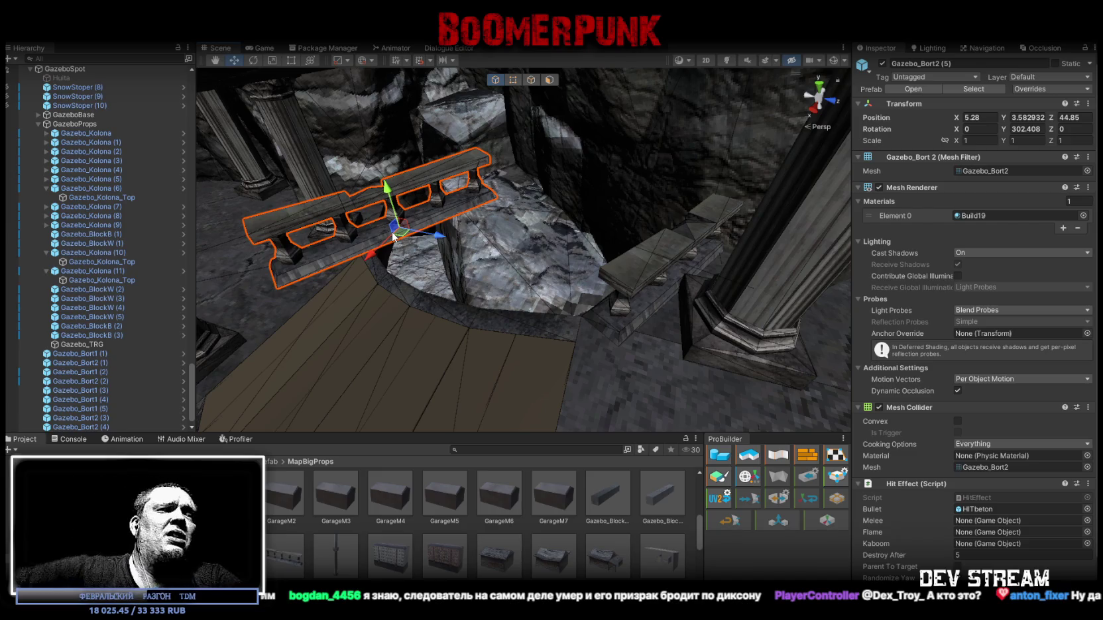
# Step: Turn bench railing Gazebo_Bort2 (5) around and slide it up against the pillar
pyautogui.press('f')
pyautogui.press('e')
pyautogui.moveTo(551, 244)
pyautogui.mouseDown()
pyautogui.moveTo(403, 286)
pyautogui.moveTo(954, 226)
pyautogui.moveTo(939, 232)
pyautogui.mouseUp()
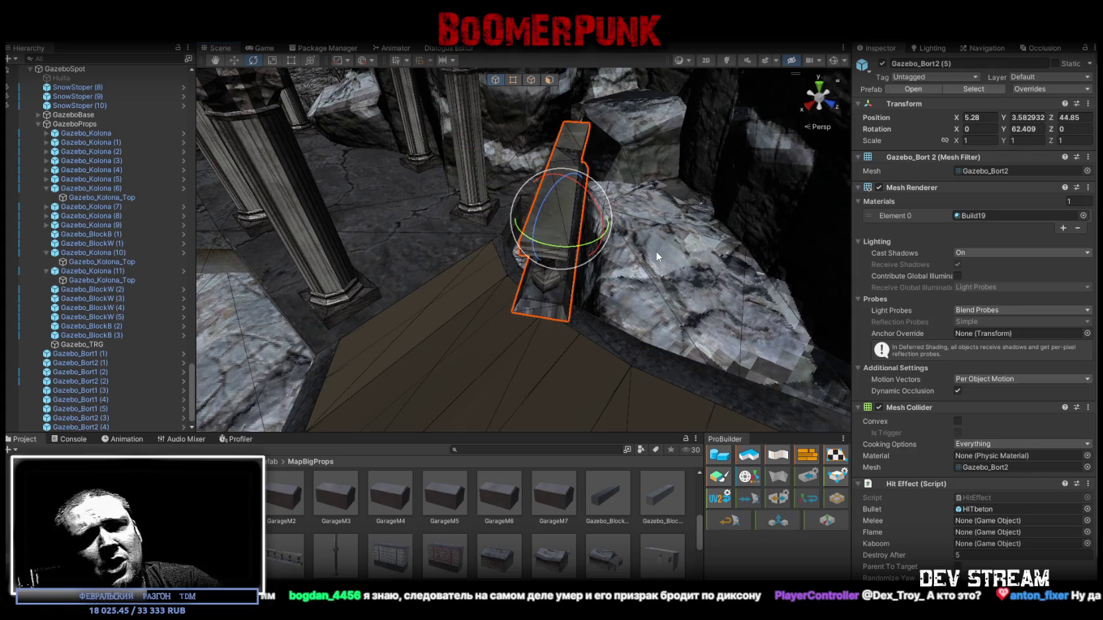
pyautogui.moveTo(559, 268)
pyautogui.mouseDown()
pyautogui.moveTo(526, 304)
pyautogui.moveTo(553, 193)
pyautogui.mouseUp()
pyautogui.press('w')
pyautogui.press('f')
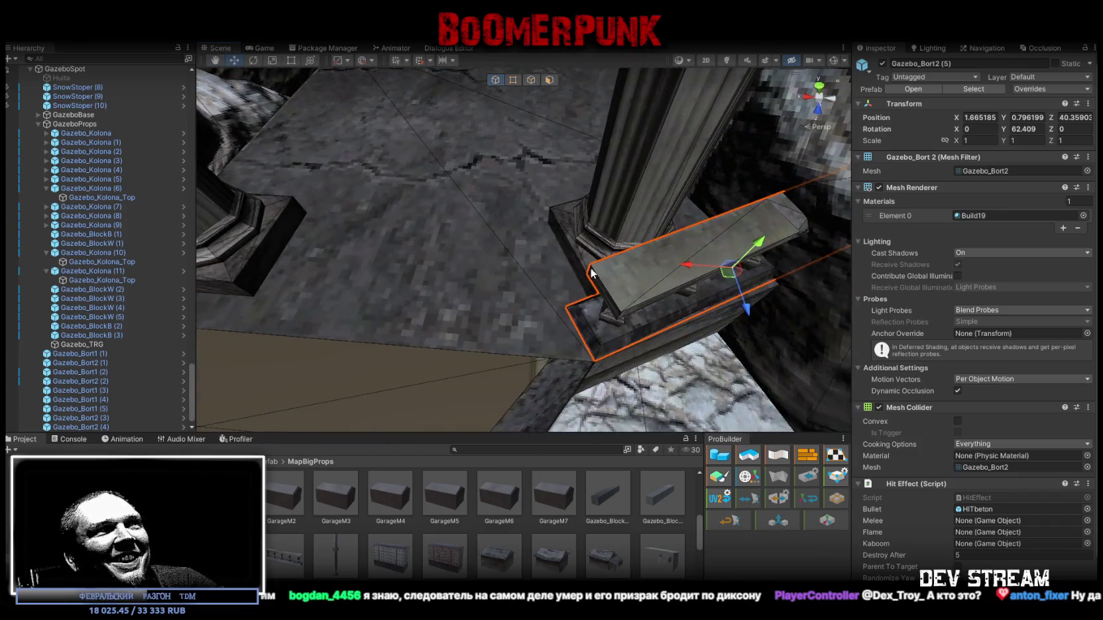
pyautogui.moveTo(696, 285); pyautogui.dragTo(686, 289)
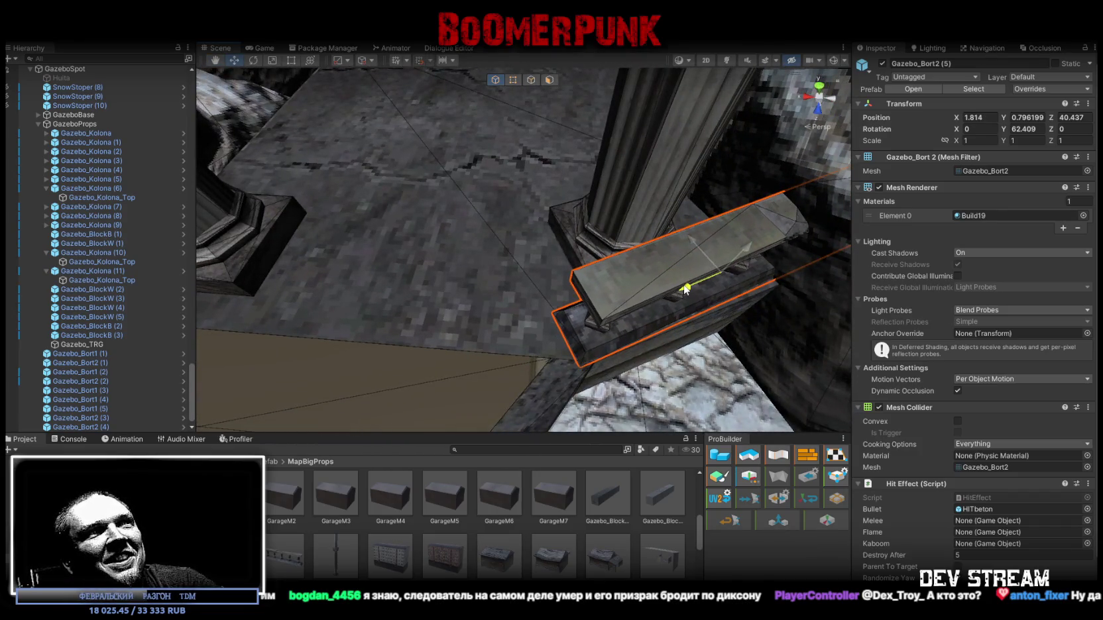
# Step: Nudge pillar Gazebo_Kolona (4) into line, then reselect Gazebo_Bort2 (5)
pyautogui.moveTo(509, 289); pyautogui.dragTo(710, 274)
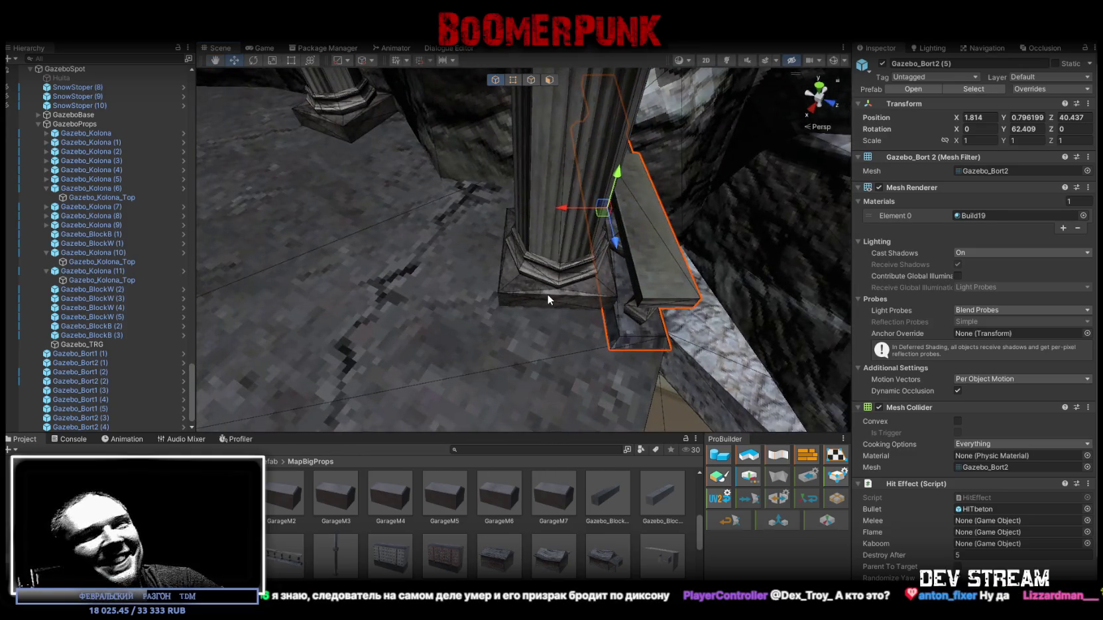
pyautogui.click(547, 294)
pyautogui.moveTo(548, 271)
pyautogui.mouseDown()
pyautogui.moveTo(520, 271)
pyautogui.moveTo(555, 278)
pyautogui.moveTo(538, 262)
pyautogui.moveTo(551, 272)
pyautogui.moveTo(544, 287)
pyautogui.moveTo(688, 282)
pyautogui.moveTo(468, 234)
pyautogui.mouseUp()
pyautogui.click(555, 277)
# Step: Duplicate the bench as Gazebo_Bort2 (6), turning and moving it into the next gap
pyautogui.hotkey('ctrl', 'd')
pyautogui.press('f')
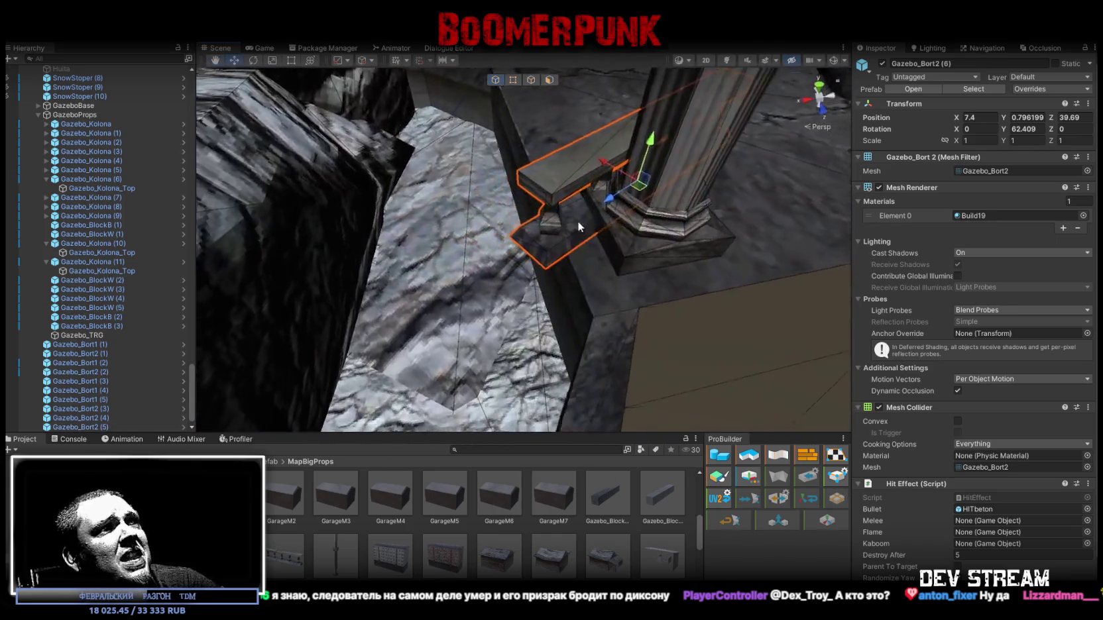
pyautogui.press('e')
pyautogui.moveTo(637, 212); pyautogui.dragTo(676, 223)
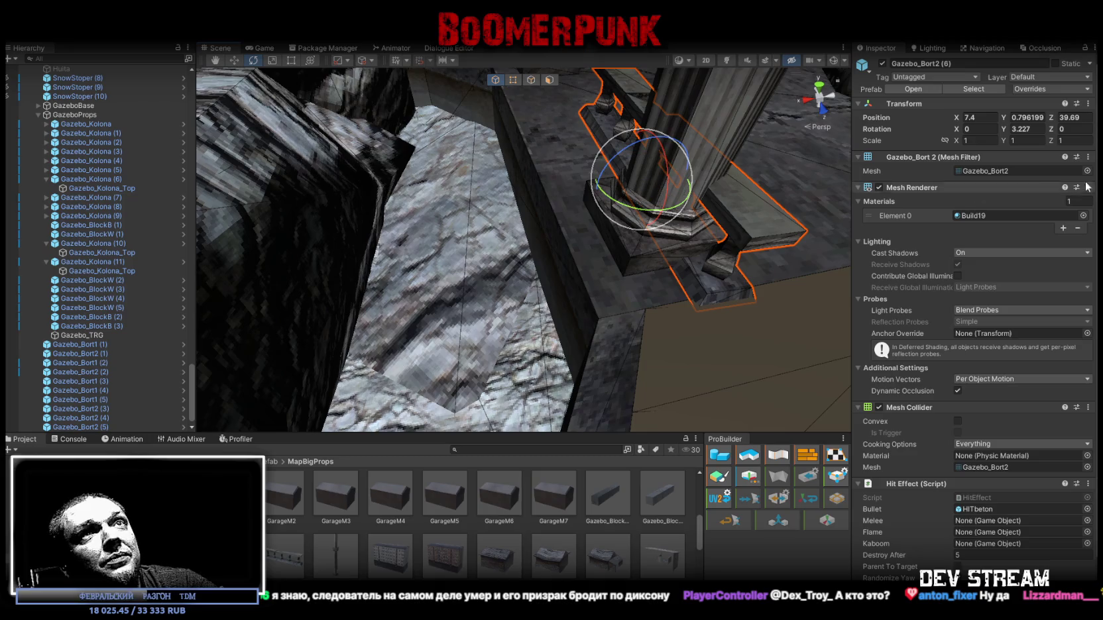
pyautogui.moveTo(703, 312)
pyautogui.mouseDown()
pyautogui.moveTo(645, 307)
pyautogui.moveTo(599, 320)
pyautogui.mouseUp()
pyautogui.press('f')
pyautogui.press('e')
pyautogui.moveTo(568, 238)
pyautogui.mouseDown()
pyautogui.moveTo(577, 175)
pyautogui.moveTo(733, 219)
pyautogui.moveTo(774, 215)
pyautogui.moveTo(751, 207)
pyautogui.moveTo(525, 239)
pyautogui.moveTo(505, 271)
pyautogui.moveTo(649, 285)
pyautogui.moveTo(724, 255)
pyautogui.moveTo(668, 272)
pyautogui.mouseUp()
# Step: Select column Gazebo_Kolona (7), then railing Gazebo_Bort1 (5), and orbit around it
pyautogui.click(593, 281)
pyautogui.click(592, 244)
pyautogui.moveTo(591, 244); pyautogui.dragTo(705, 277)
# Step: Duplicate the railing as Gazebo_Bort1 (6), turn it to -179.58 and snap it against a column at 8.449, 0.813, 35.586
pyautogui.hotkey('ctrl', 'd')
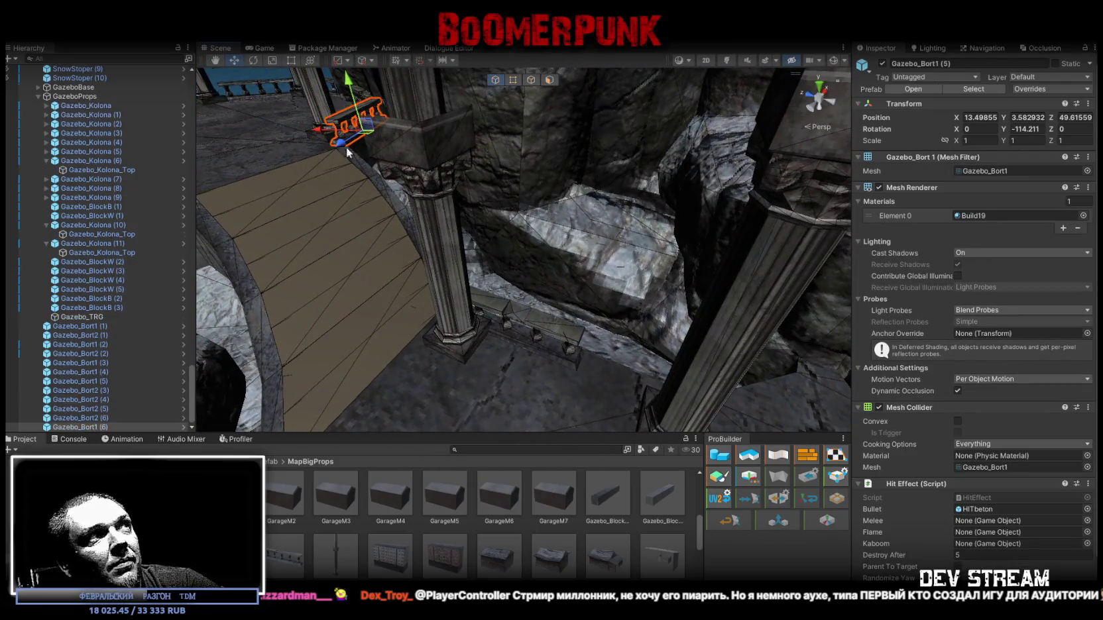
pyautogui.moveTo(362, 92)
pyautogui.mouseDown()
pyautogui.moveTo(702, 265)
pyautogui.moveTo(741, 313)
pyautogui.moveTo(675, 306)
pyautogui.mouseUp()
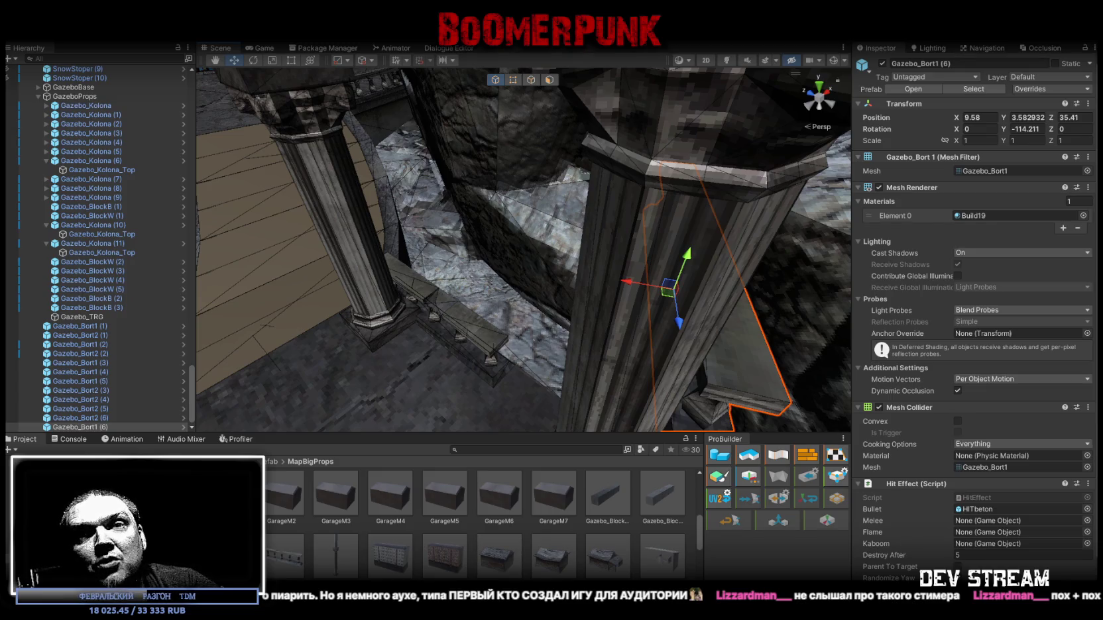
pyautogui.moveTo(748, 382)
pyautogui.mouseDown()
pyautogui.moveTo(675, 310)
pyautogui.moveTo(663, 325)
pyautogui.moveTo(695, 336)
pyautogui.moveTo(564, 265)
pyautogui.mouseUp()
pyautogui.press('e')
pyautogui.moveTo(514, 222)
pyautogui.mouseDown()
pyautogui.moveTo(564, 238)
pyautogui.moveTo(607, 235)
pyautogui.moveTo(535, 234)
pyautogui.moveTo(504, 172)
pyautogui.mouseUp()
pyautogui.press('w')
pyautogui.moveTo(498, 133)
pyautogui.mouseDown()
pyautogui.moveTo(524, 358)
pyautogui.moveTo(535, 341)
pyautogui.moveTo(527, 351)
pyautogui.moveTo(524, 342)
pyautogui.moveTo(612, 324)
pyautogui.moveTo(565, 315)
pyautogui.mouseUp()
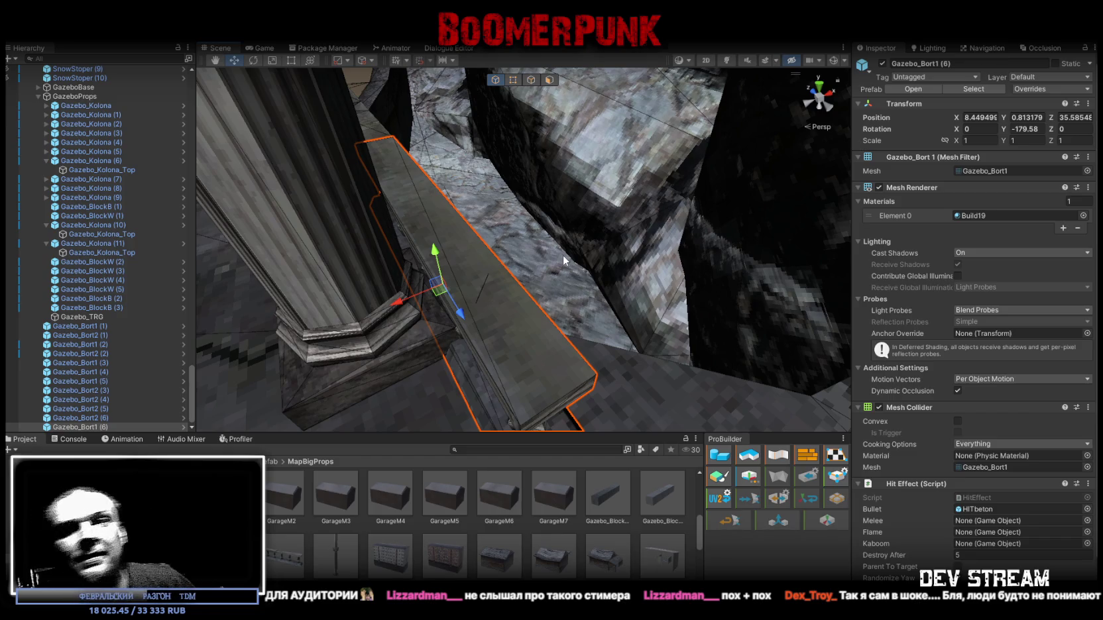
# Step: Turn railing Gazebo_Bort1 (6) to -183.346 on Y and nudge it to 8.579, 0.813, 35.888
pyautogui.moveTo(477, 192)
pyautogui.mouseDown()
pyautogui.moveTo(430, 194)
pyautogui.moveTo(500, 189)
pyautogui.moveTo(598, 232)
pyautogui.moveTo(463, 283)
pyautogui.moveTo(541, 266)
pyautogui.moveTo(730, 302)
pyautogui.moveTo(687, 311)
pyautogui.moveTo(743, 295)
pyautogui.moveTo(584, 344)
pyautogui.moveTo(600, 322)
pyautogui.moveTo(628, 328)
pyautogui.mouseUp()
pyautogui.click(462, 283)
pyautogui.click(641, 292)
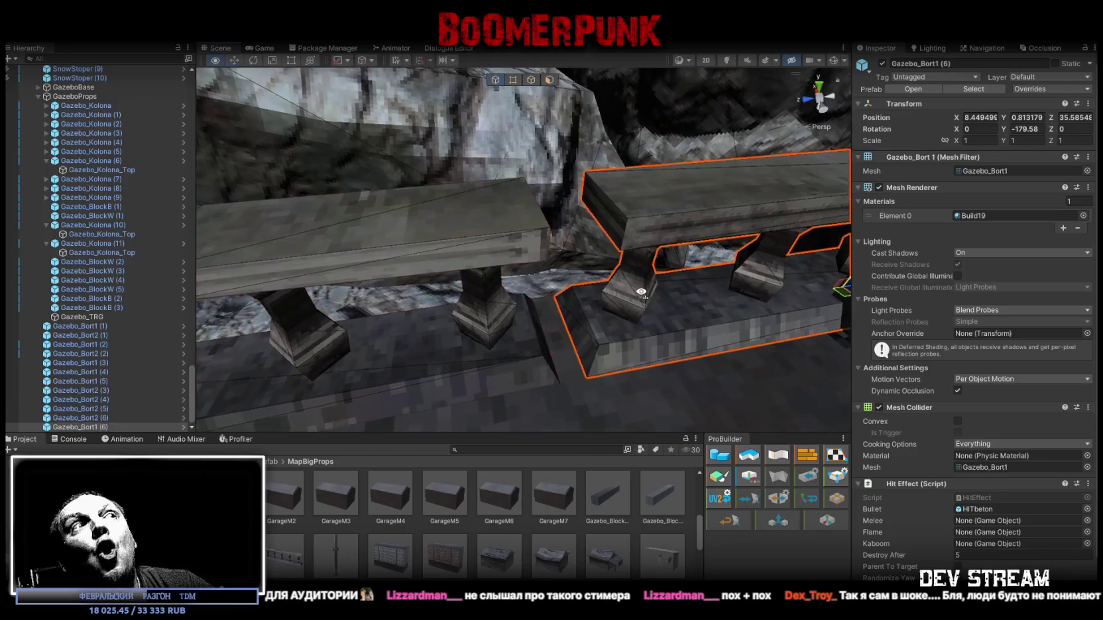
pyautogui.scroll(5, 641, 293)
pyautogui.moveTo(601, 279)
pyautogui.mouseDown()
pyautogui.moveTo(694, 246)
pyautogui.moveTo(663, 228)
pyautogui.mouseUp()
pyautogui.press('e')
pyautogui.scroll(3, 588, 260)
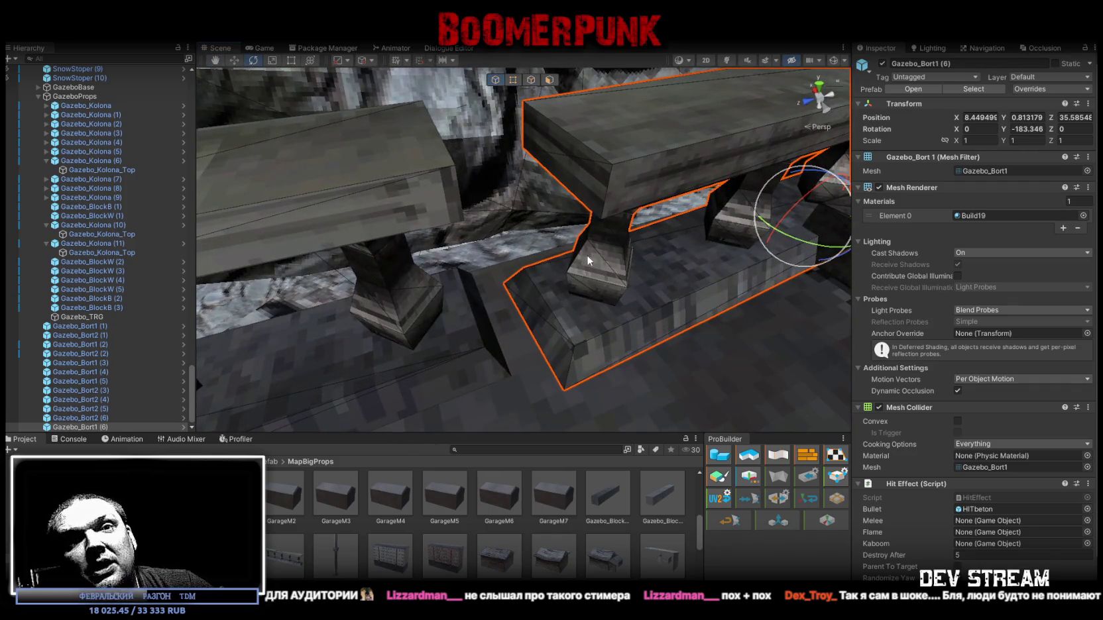
pyautogui.moveTo(586, 255)
pyautogui.mouseDown()
pyautogui.moveTo(523, 301)
pyautogui.moveTo(443, 283)
pyautogui.moveTo(758, 279)
pyautogui.moveTo(382, 312)
pyautogui.moveTo(332, 279)
pyautogui.moveTo(291, 217)
pyautogui.mouseUp()
pyautogui.press('w')
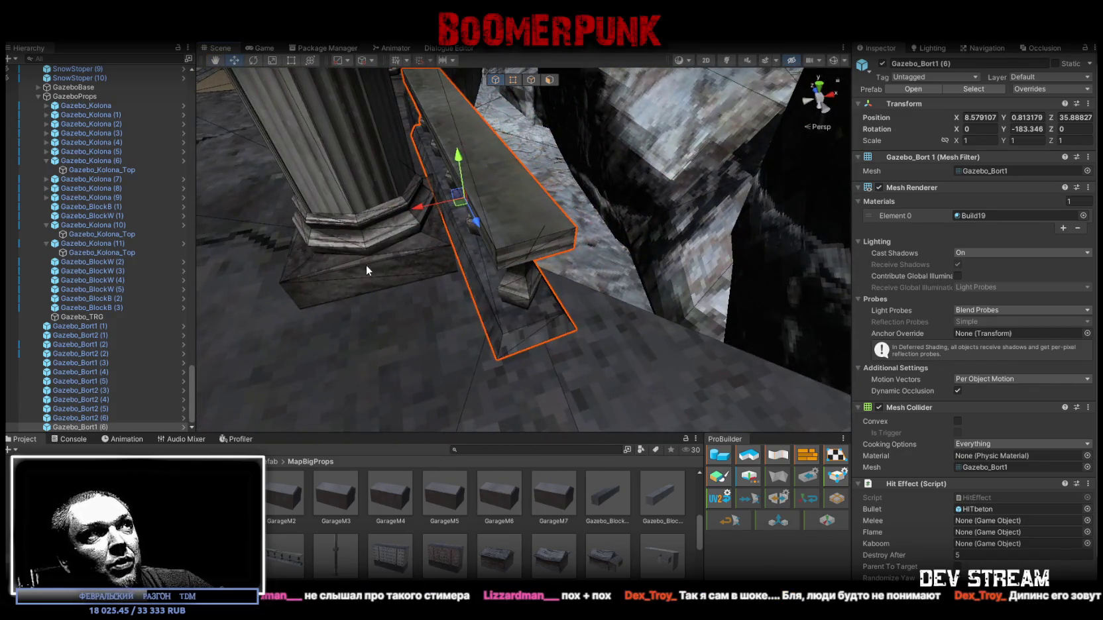
pyautogui.click(366, 264)
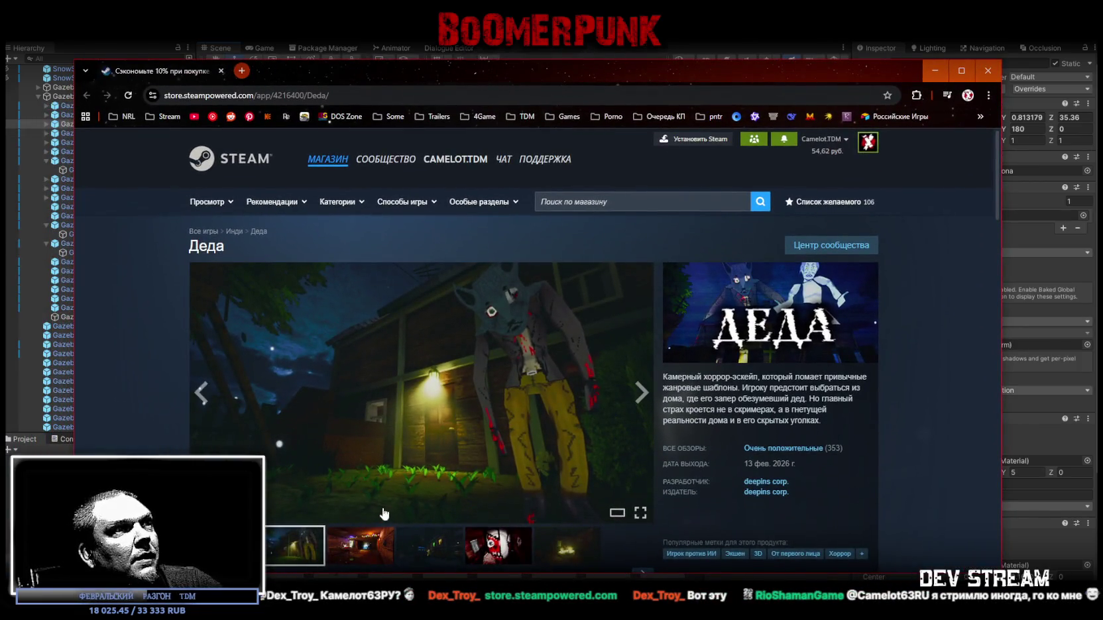
# Step: Browse the Деда Steam store page and open its trailer fullscreen
pyautogui.scroll(-1, 776, 438)
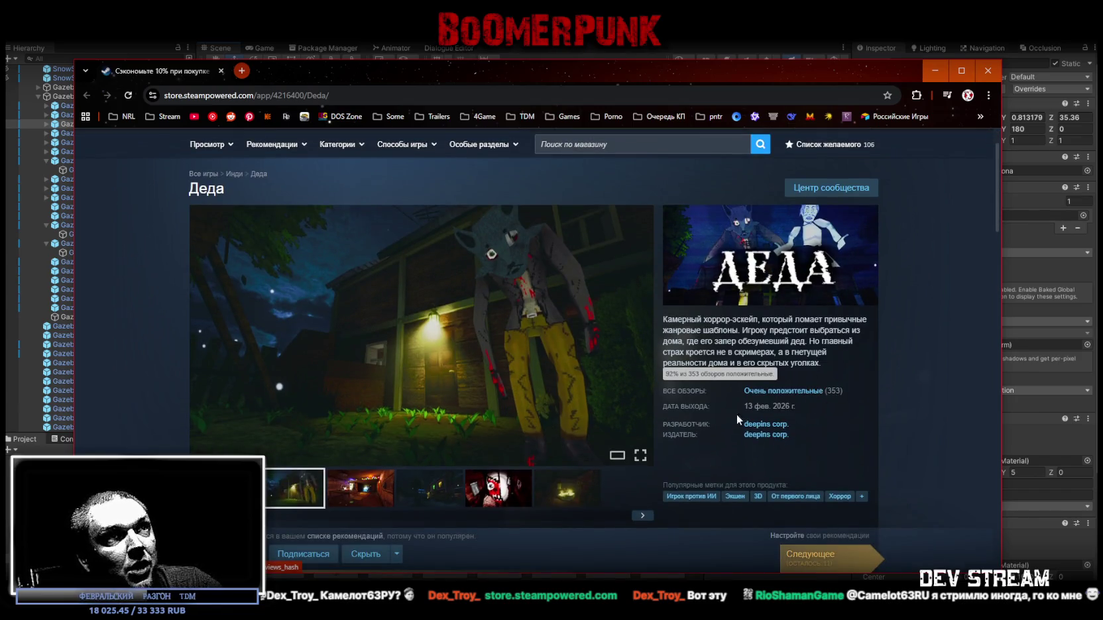
pyautogui.scroll(-4, 504, 494)
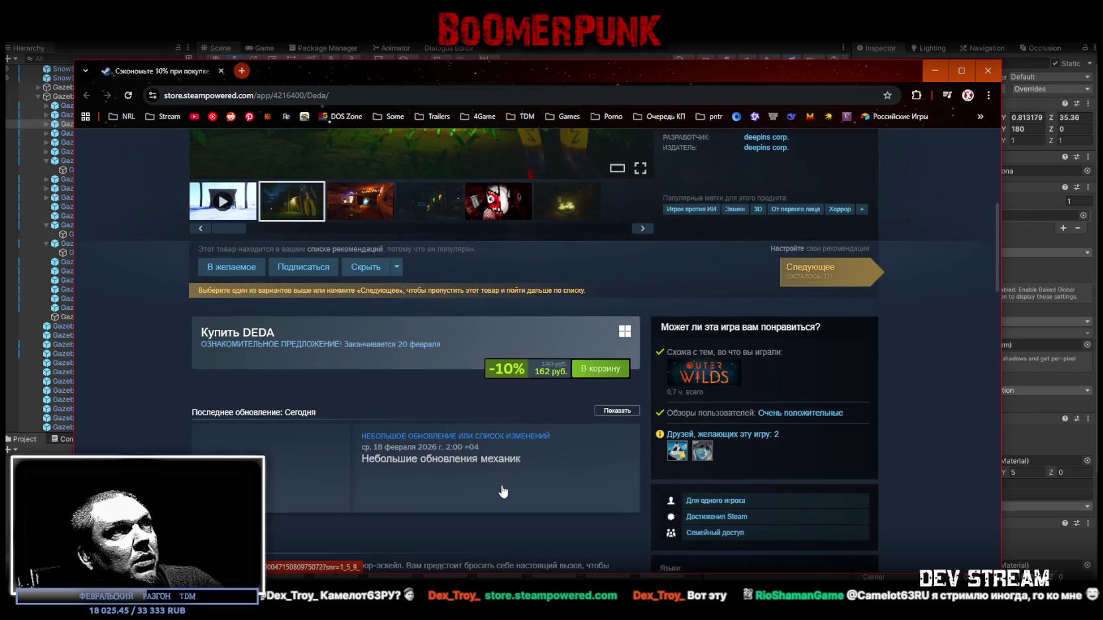
pyautogui.scroll(2, 502, 431)
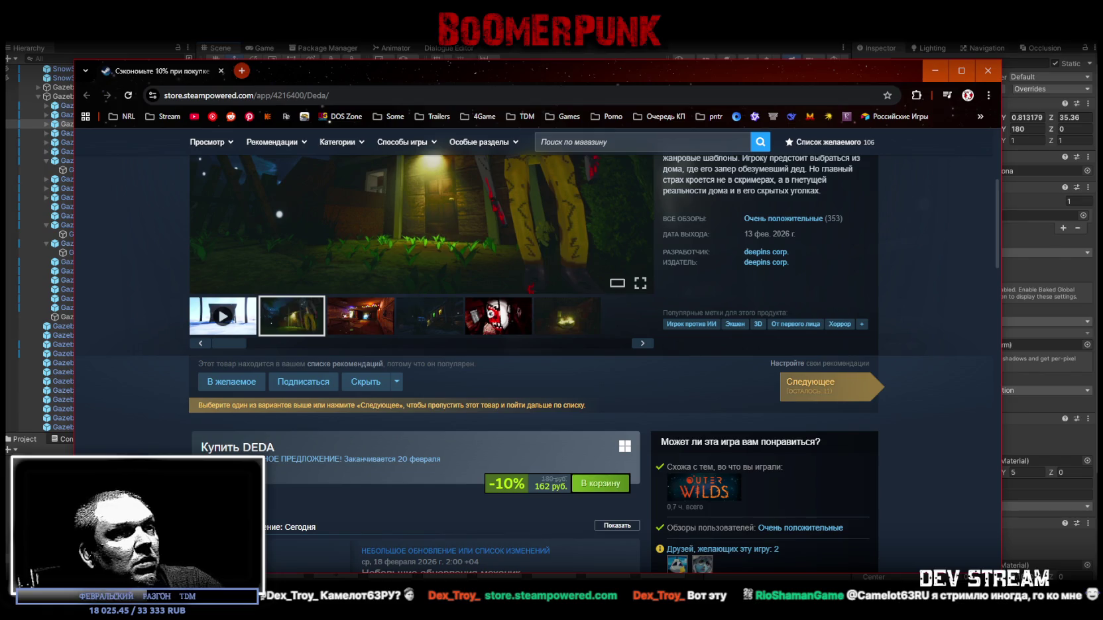
pyautogui.scroll(3, 534, 331)
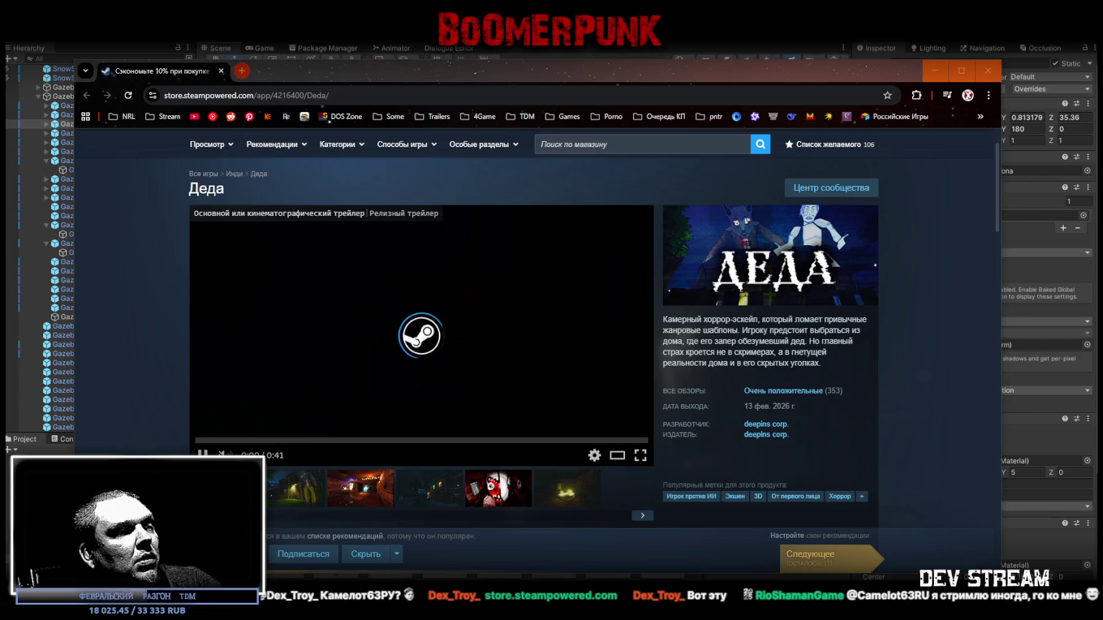
pyautogui.click(639, 456)
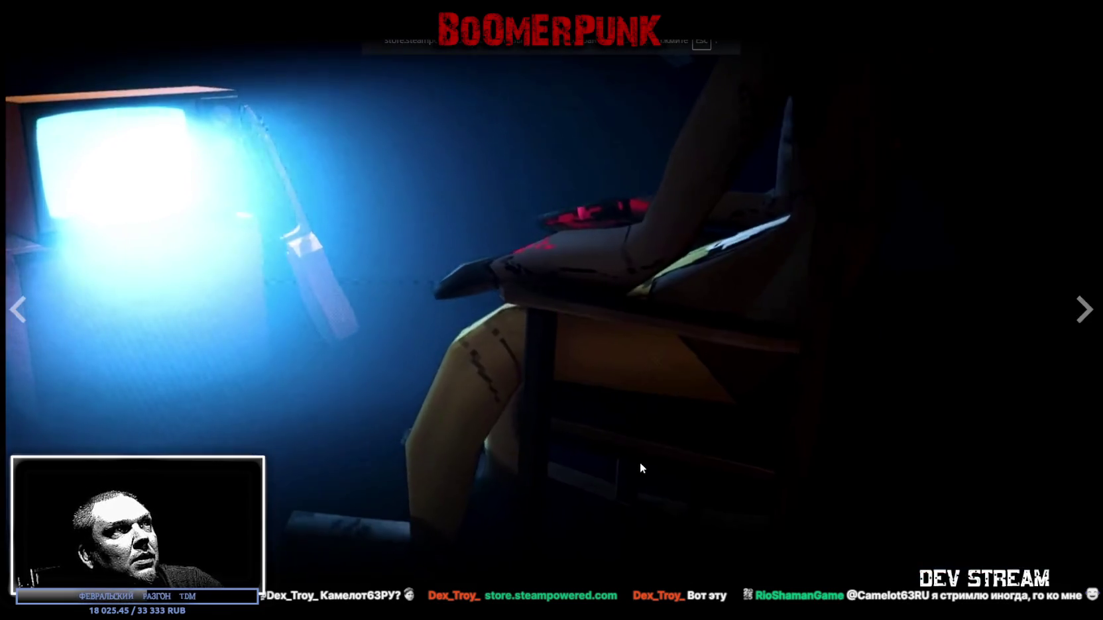
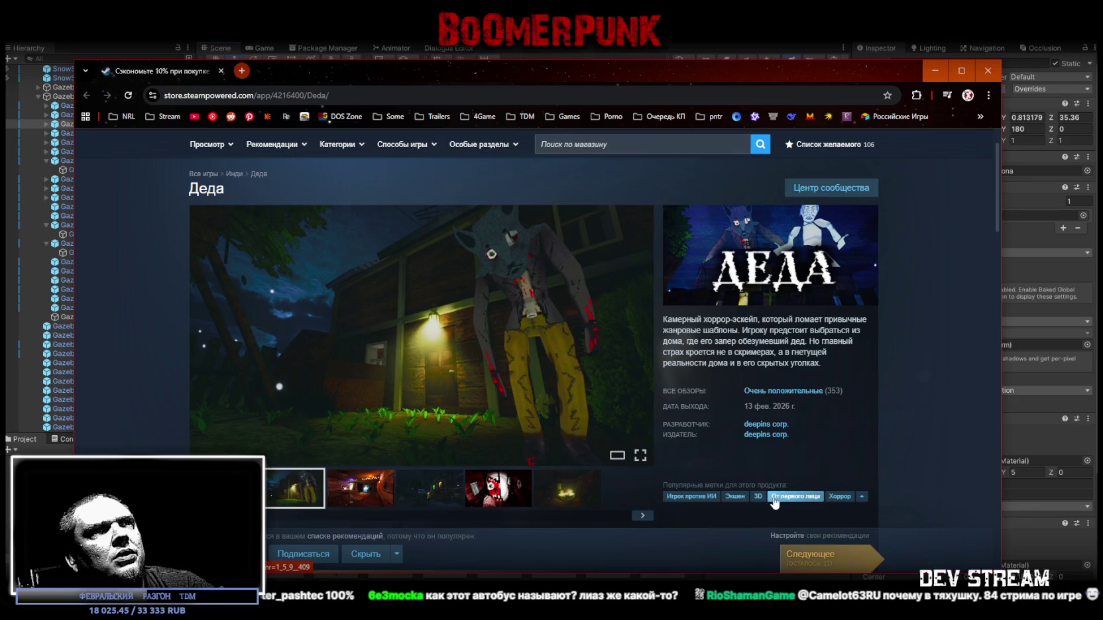
# Step: Show the clown-face screenshot in the Деда page's main media viewer
pyautogui.scroll(-2, 706, 329)
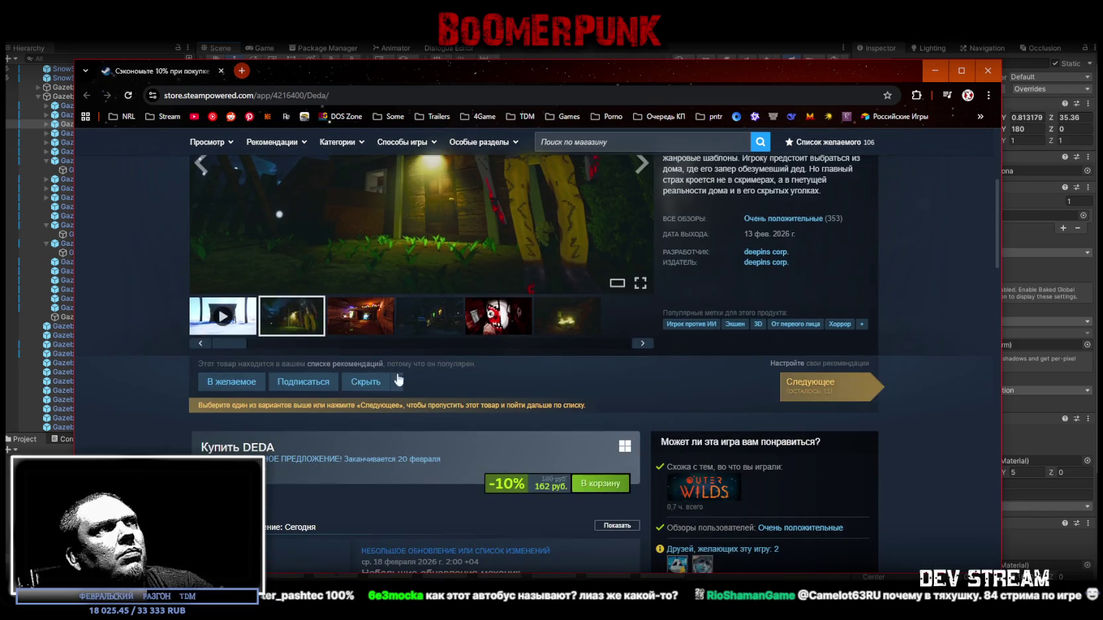
pyautogui.scroll(2, 501, 424)
pyautogui.scroll(1, 500, 425)
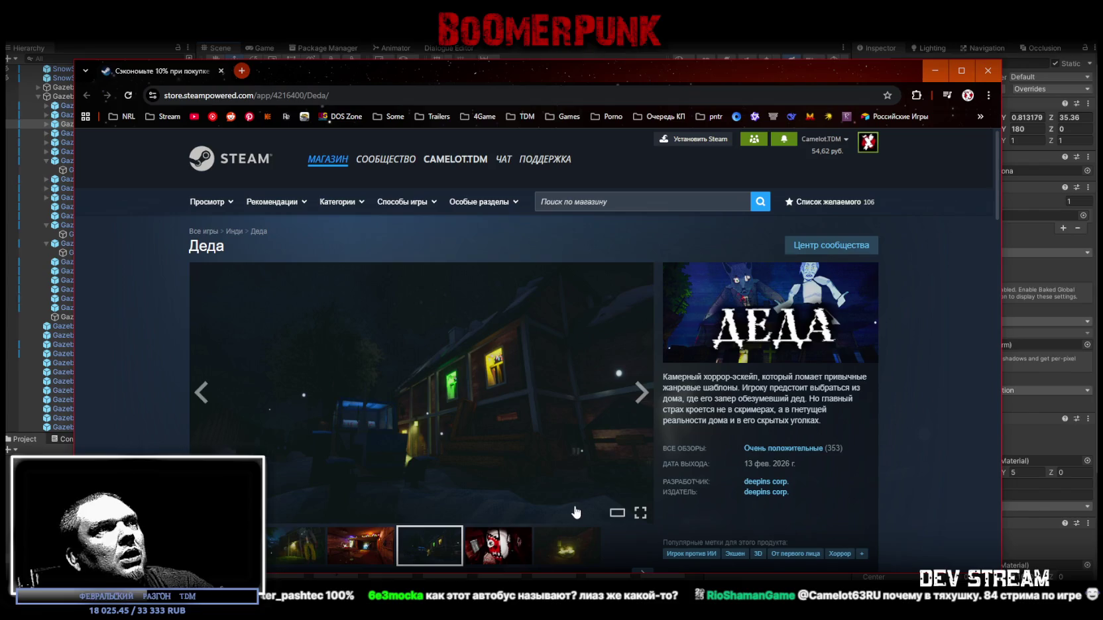
pyautogui.scroll(-2, 497, 431)
pyautogui.click(489, 442)
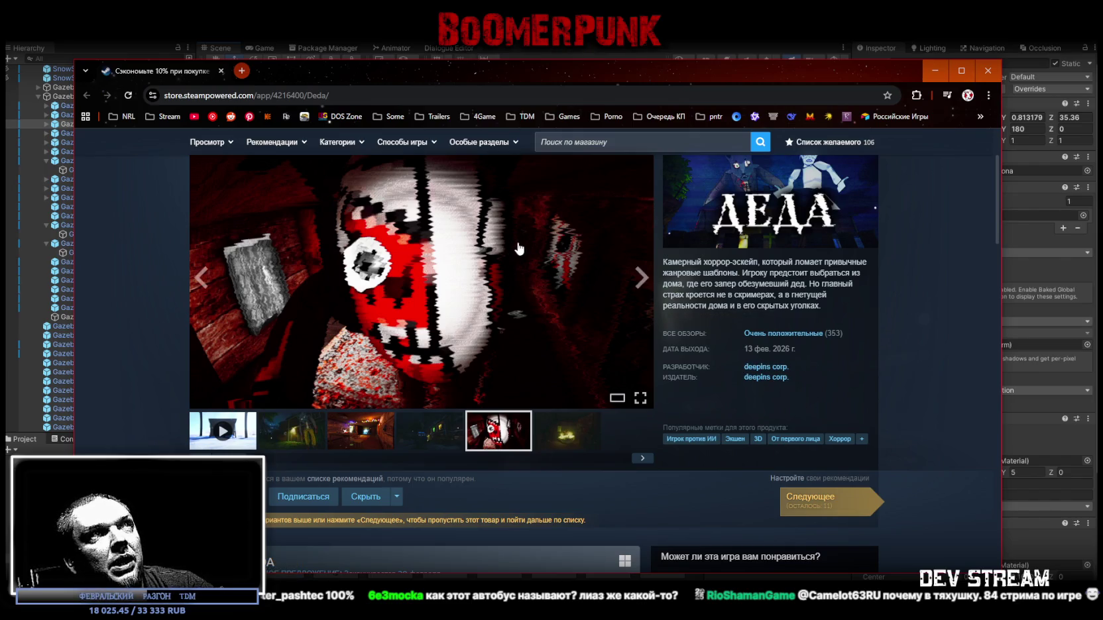
# Step: Scroll the Деда page, then select and deselect text in the languages table
pyautogui.scroll(1, 519, 249)
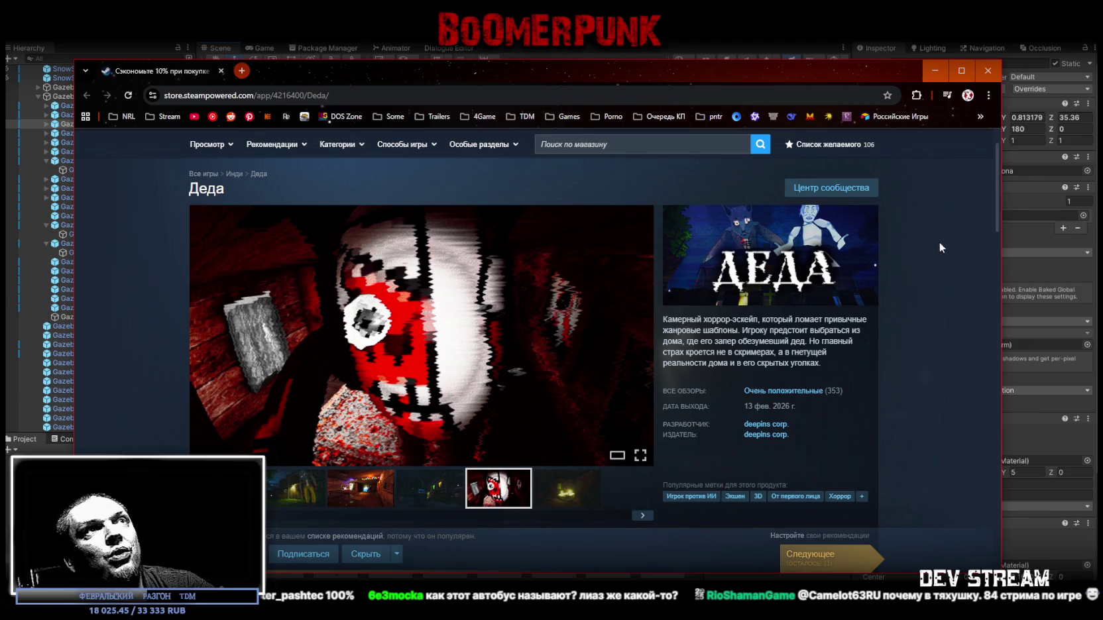
pyautogui.scroll(1, 932, 245)
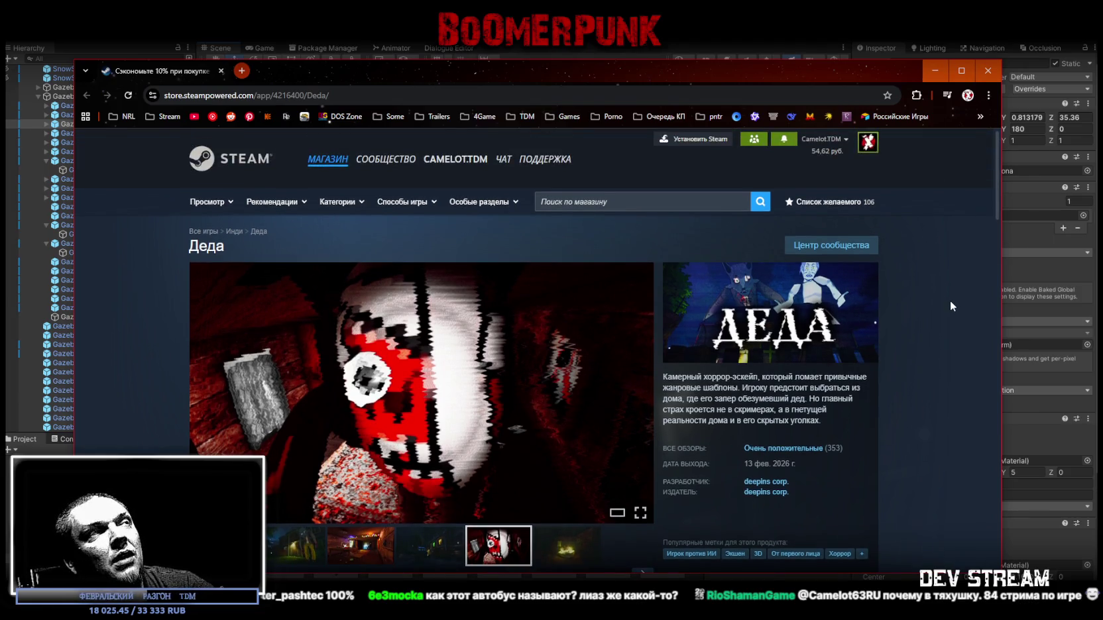
pyautogui.scroll(-1, 950, 297)
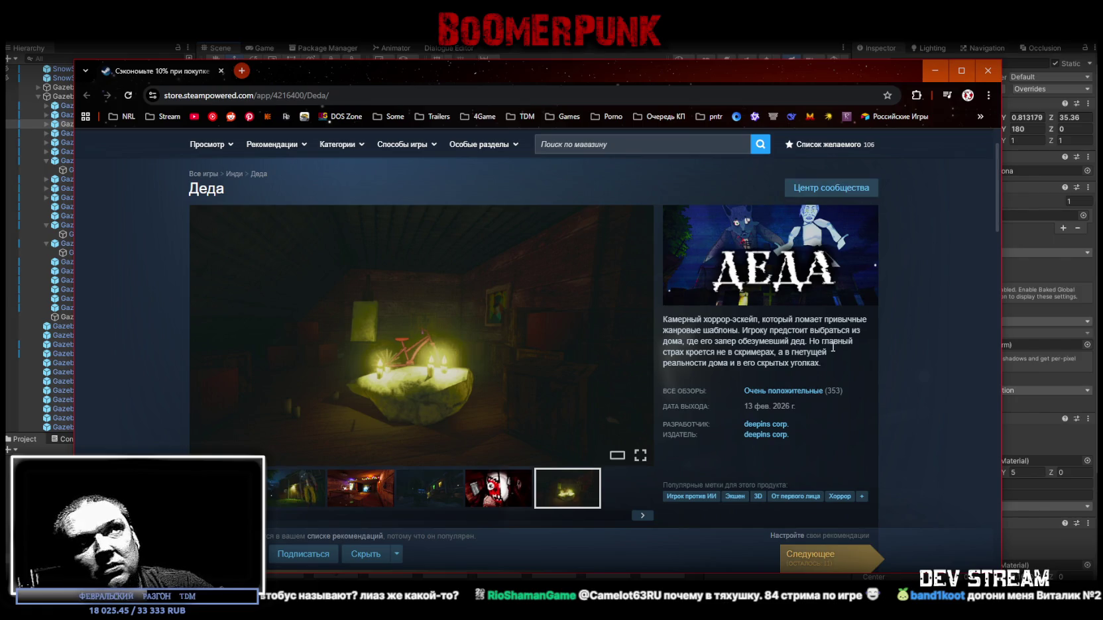
pyautogui.scroll(-7, 757, 362)
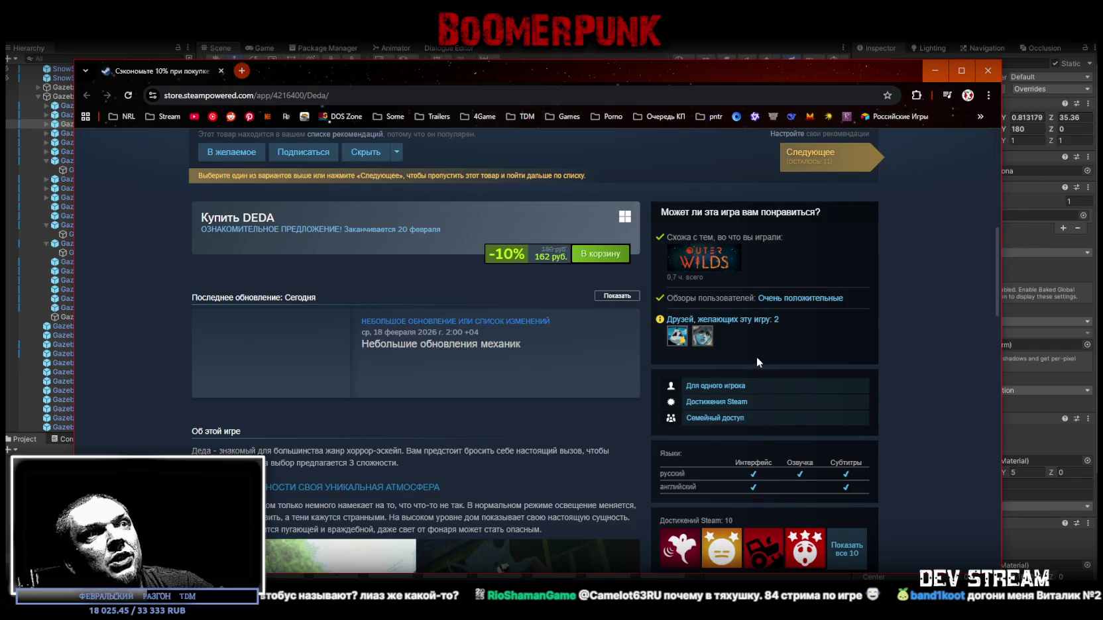
pyautogui.scroll(-2, 756, 357)
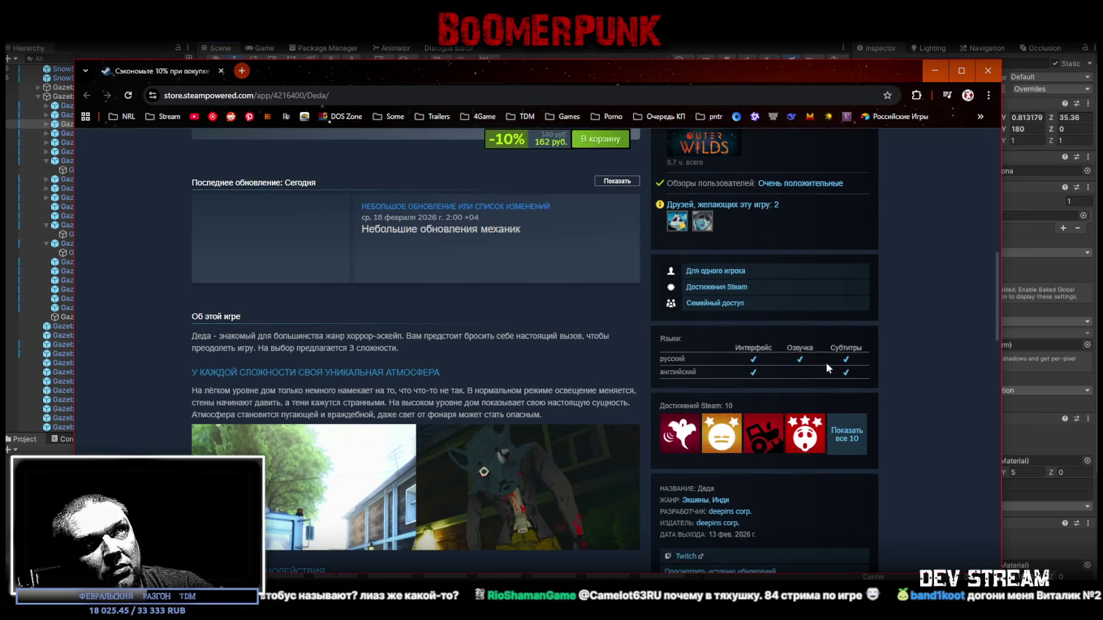
pyautogui.moveTo(849, 369); pyautogui.dragTo(764, 361)
pyautogui.click(783, 364)
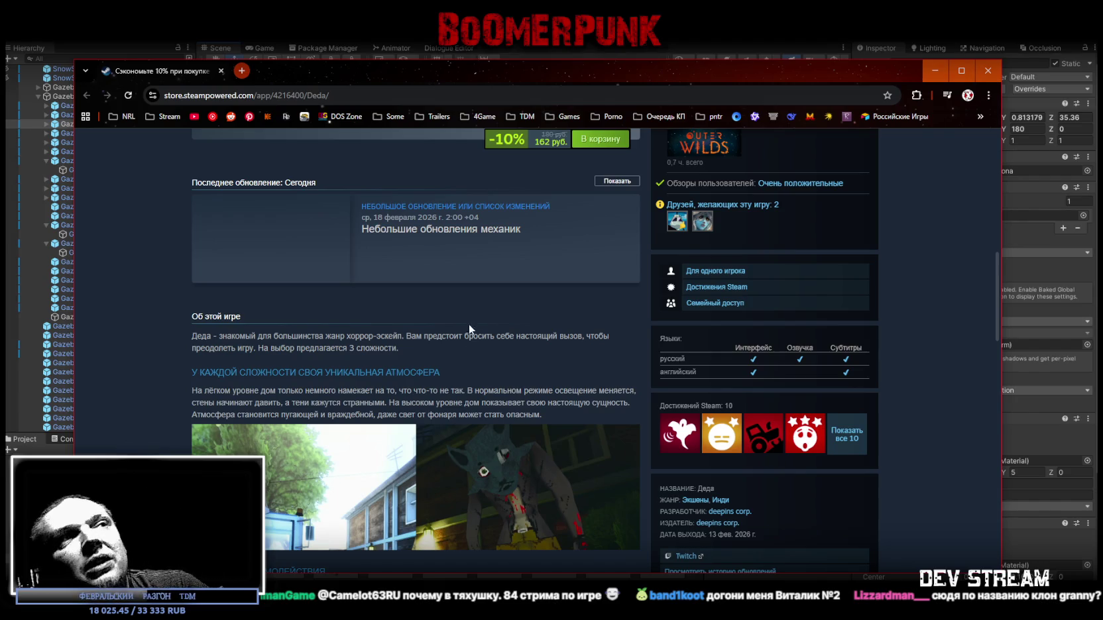
# Step: Expand the Деда game description to its full length
pyautogui.scroll(-6, 469, 327)
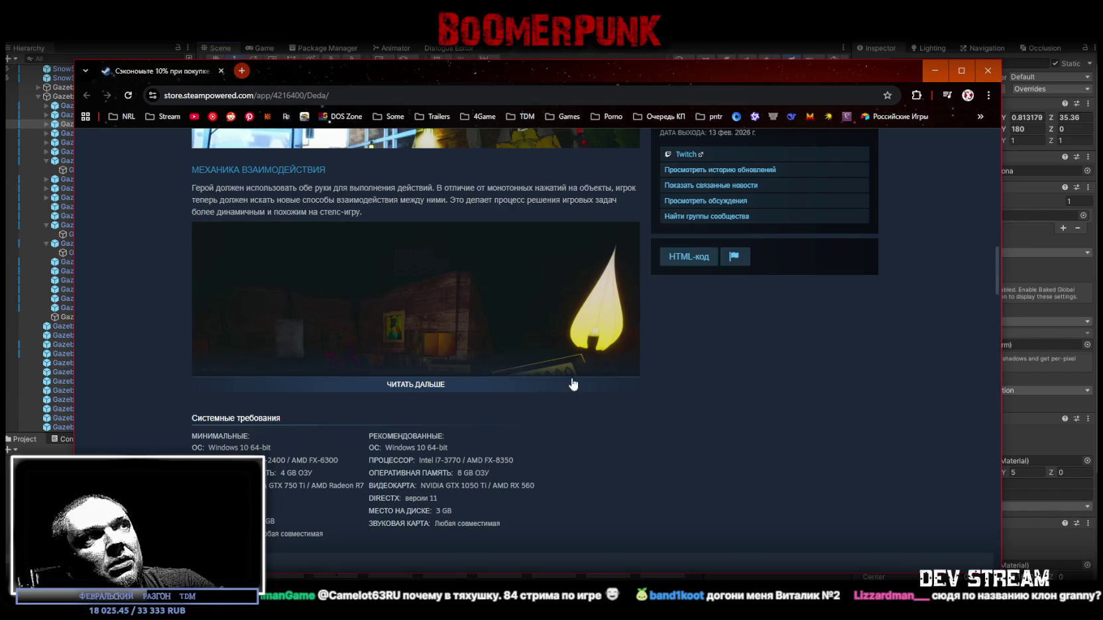
pyautogui.click(423, 391)
pyautogui.scroll(15, 729, 416)
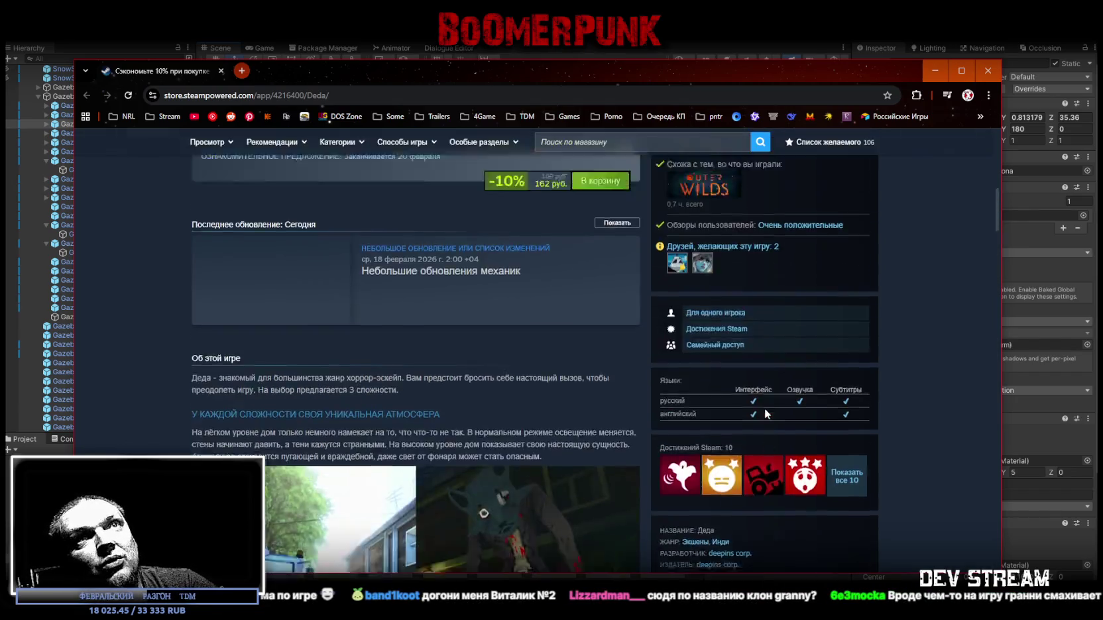
pyautogui.click(632, 198)
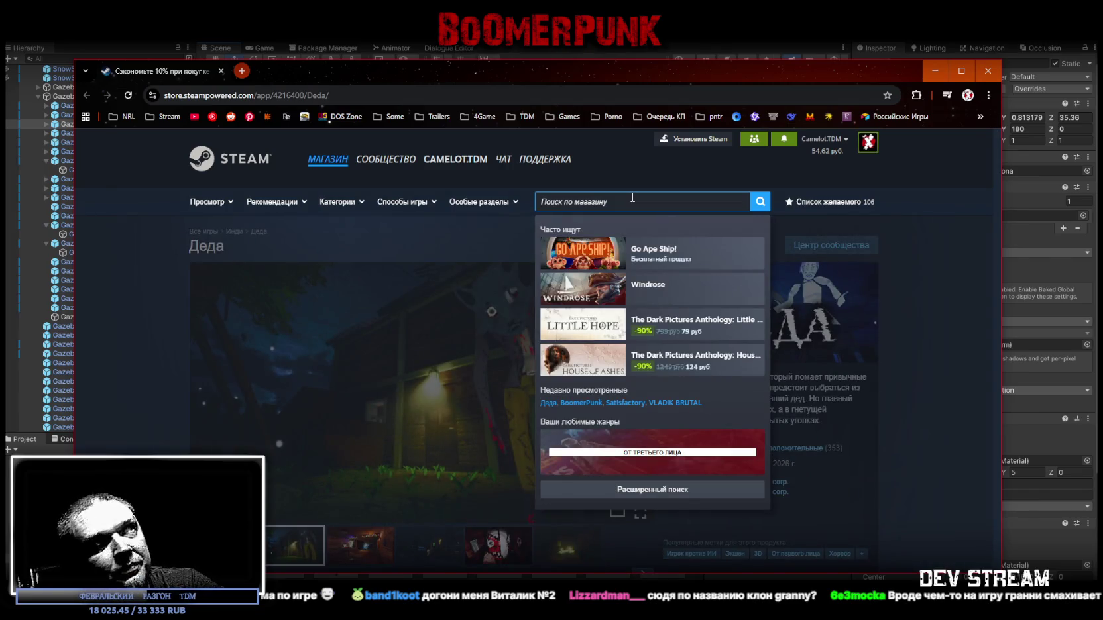
# Step: Search the store for 'underground man' and open the first The Underground Man result
pyautogui.write('gjlptvysq')
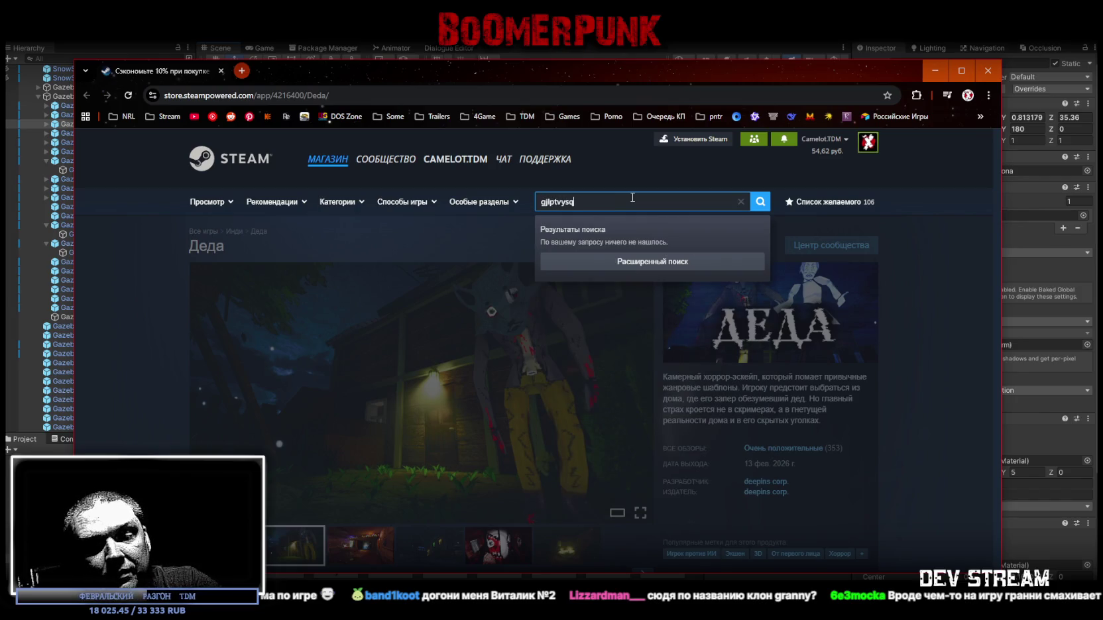
pyautogui.hotkey('ctrl', 'a')
pyautogui.press('BackSpace')
pyautogui.write('gjlkpt')
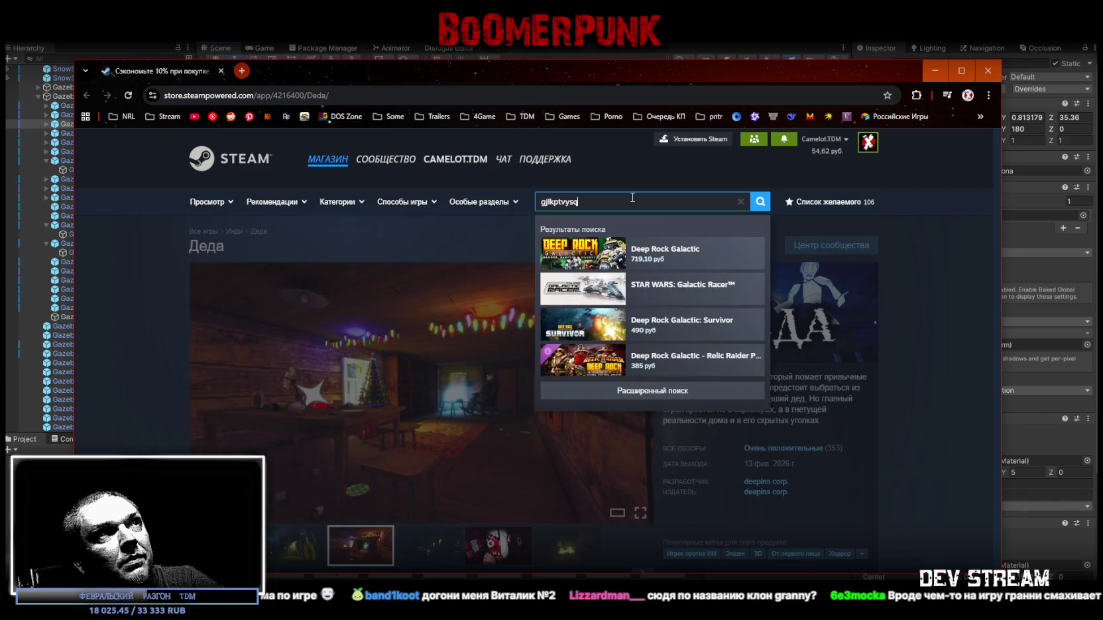
pyautogui.press('BackSpace')
pyautogui.write('подземны')
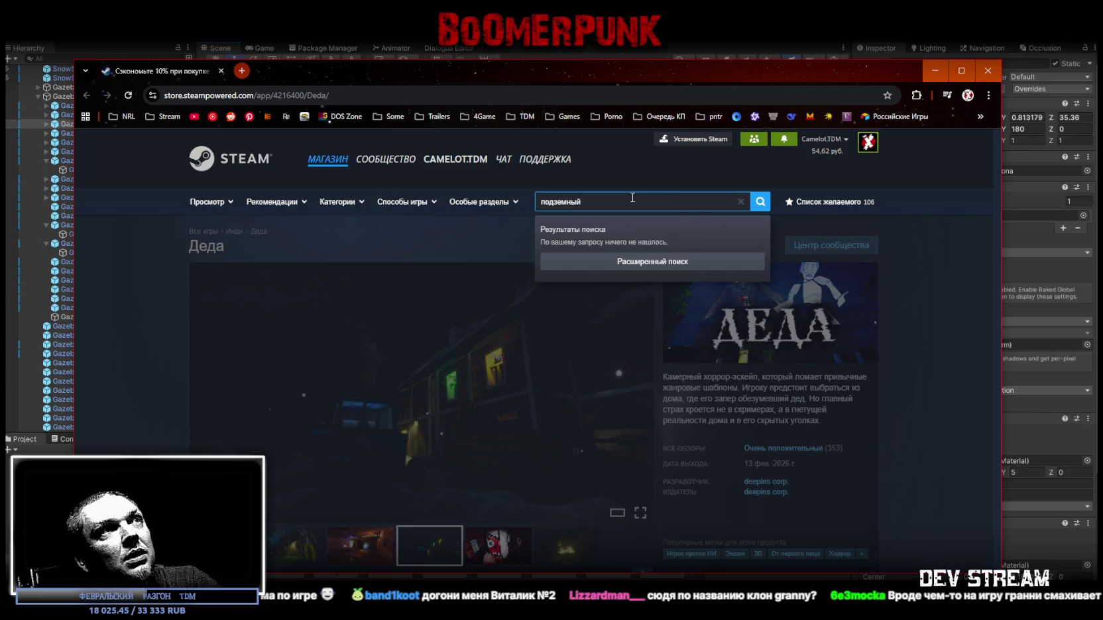
pyautogui.hotkey('ctrl', 'a')
pyautogui.press('BackSpace')
pyautogui.write('underg')
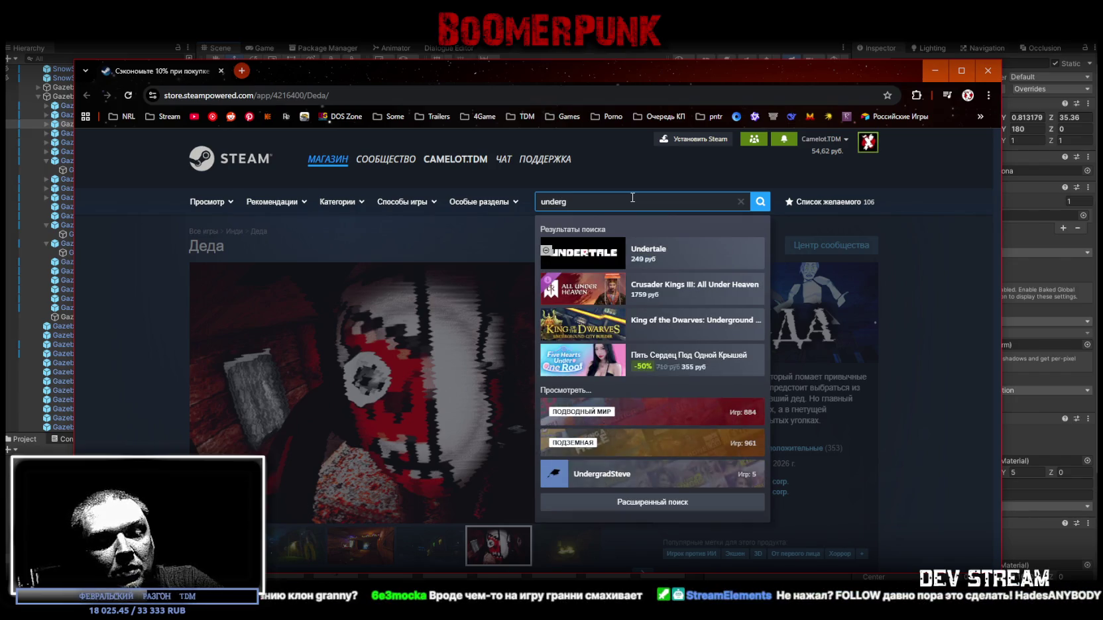
pyautogui.write('round ma')
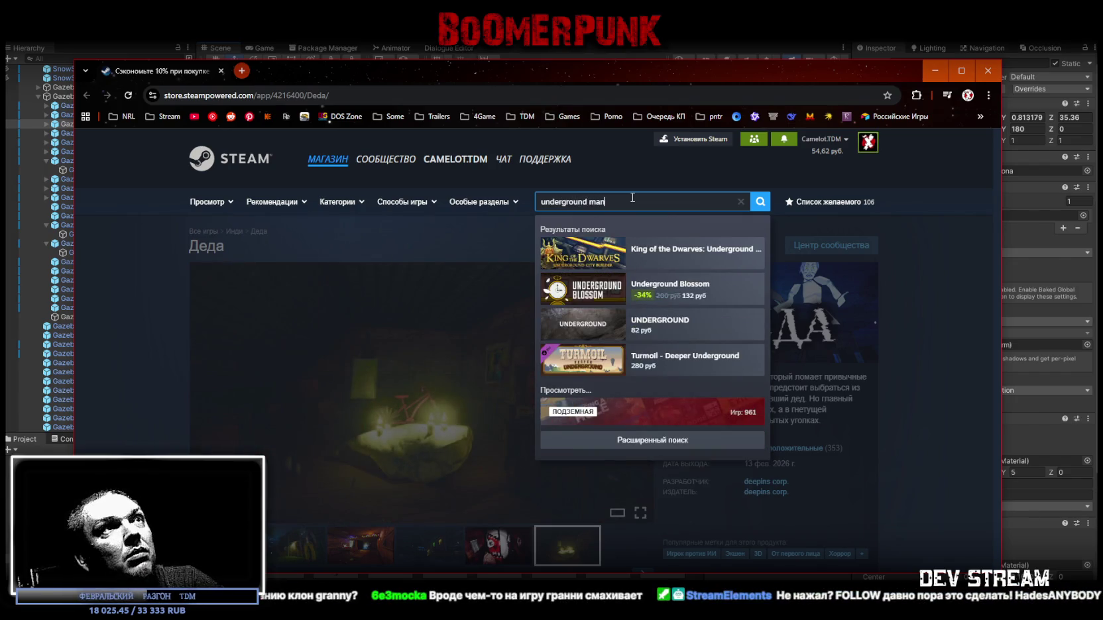
pyautogui.write('n')
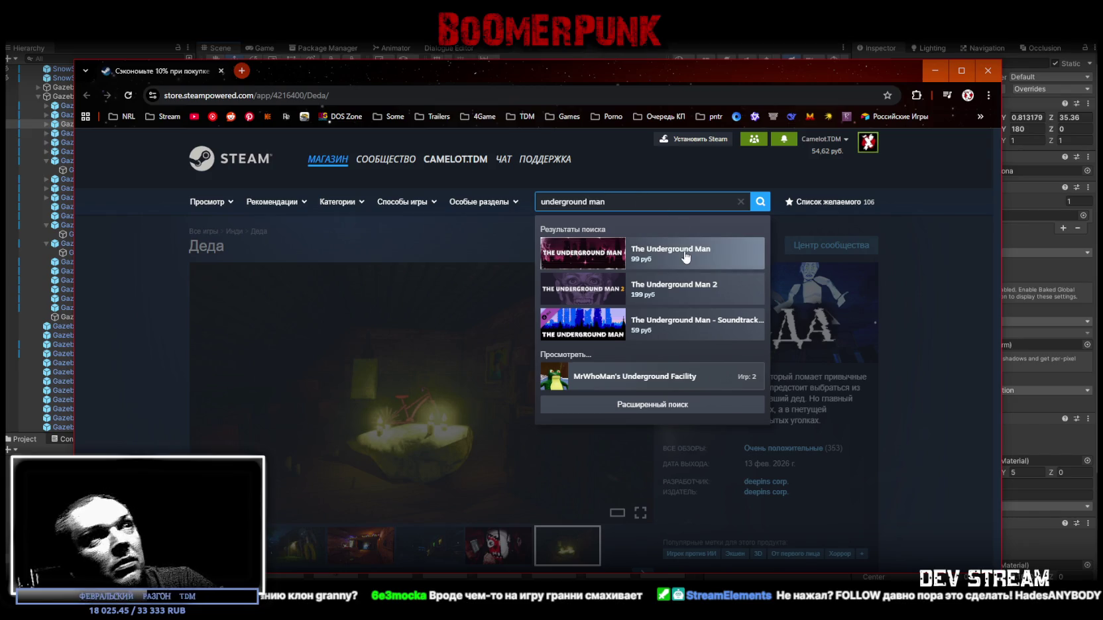
pyautogui.click(686, 257)
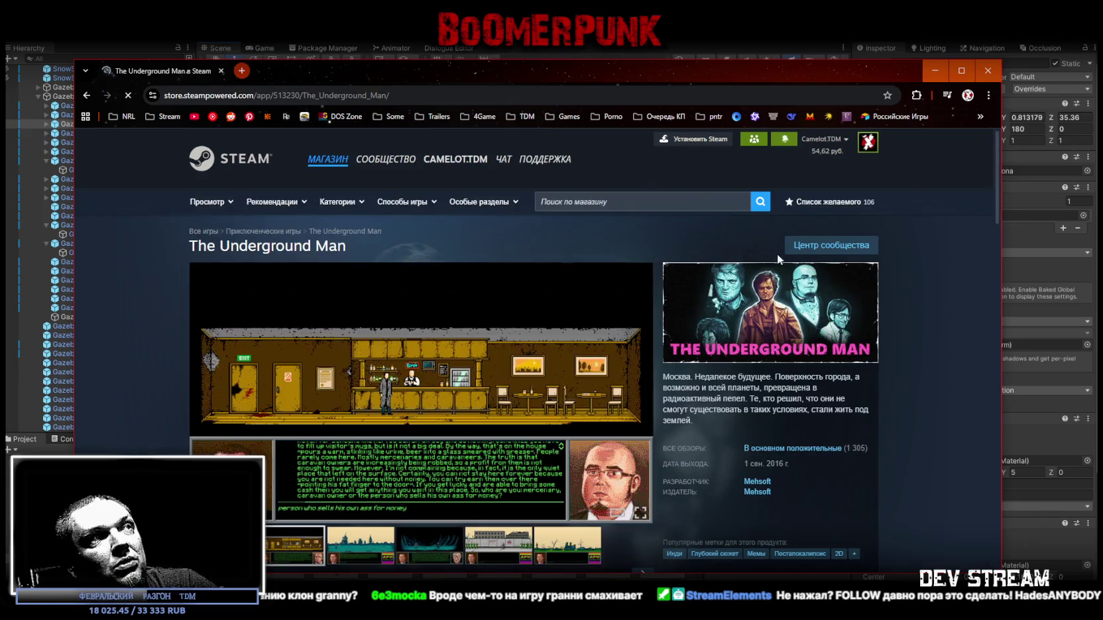
# Step: Browse The Underground Man page and play its trailer in fullscreen
pyautogui.scroll(-1, 960, 288)
pyautogui.scroll(-4, 960, 288)
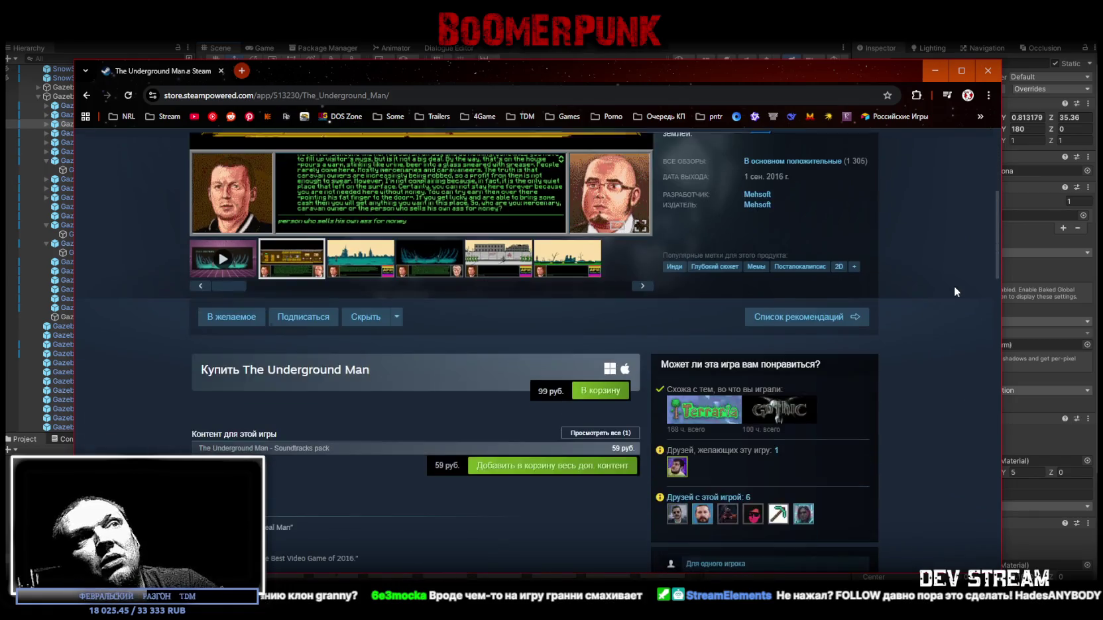
pyautogui.scroll(1, 952, 286)
pyautogui.scroll(1, 947, 289)
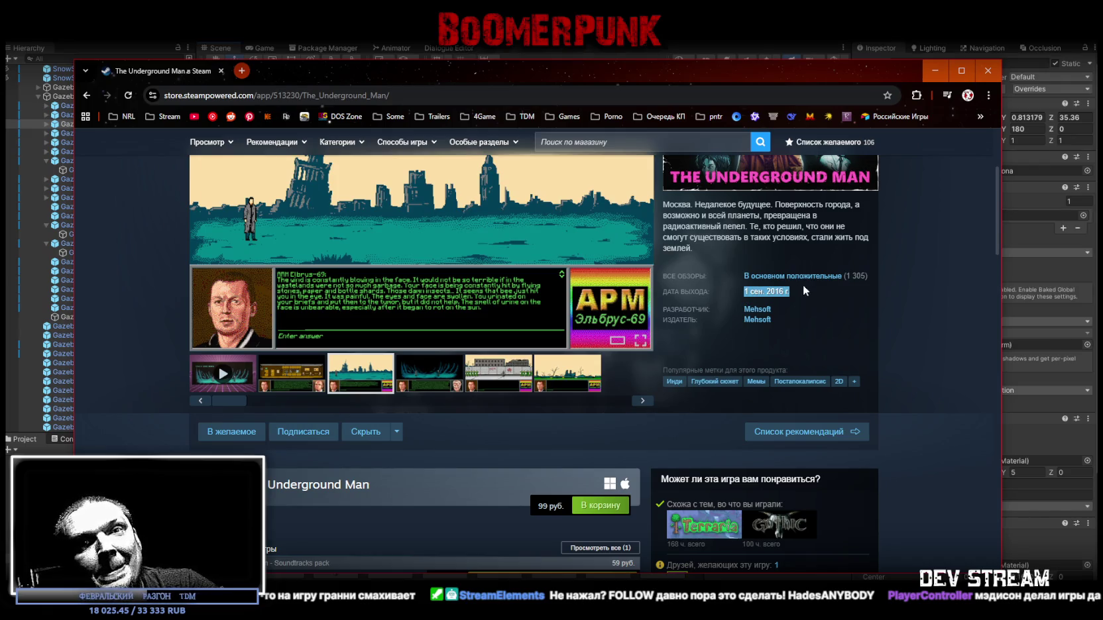
pyautogui.scroll(1, 922, 300)
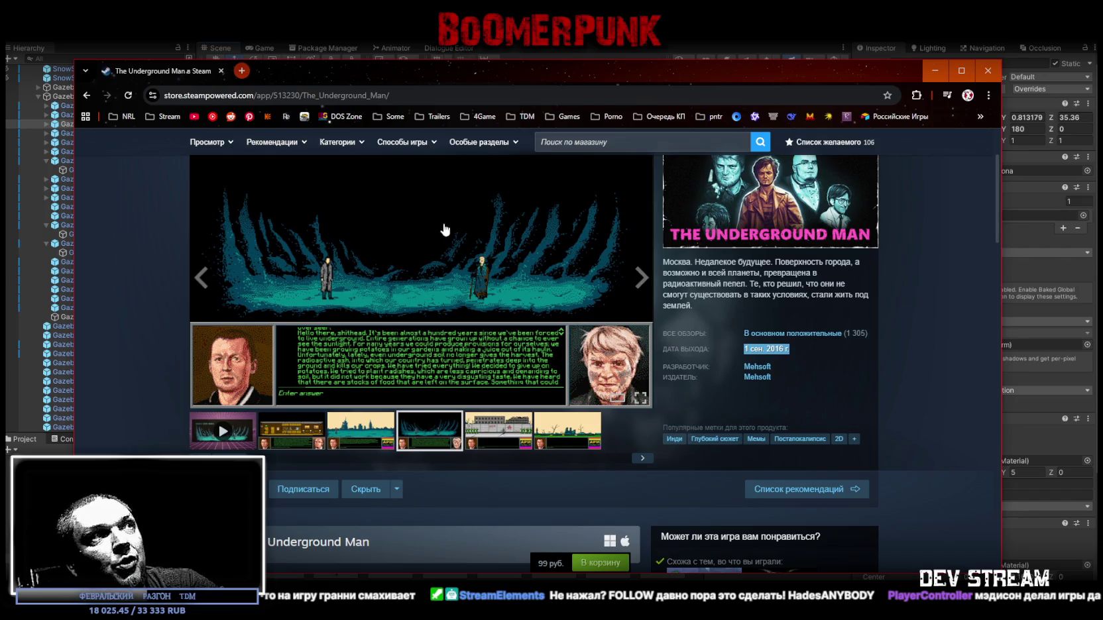
pyautogui.scroll(-2, 445, 234)
pyautogui.scroll(4, 392, 385)
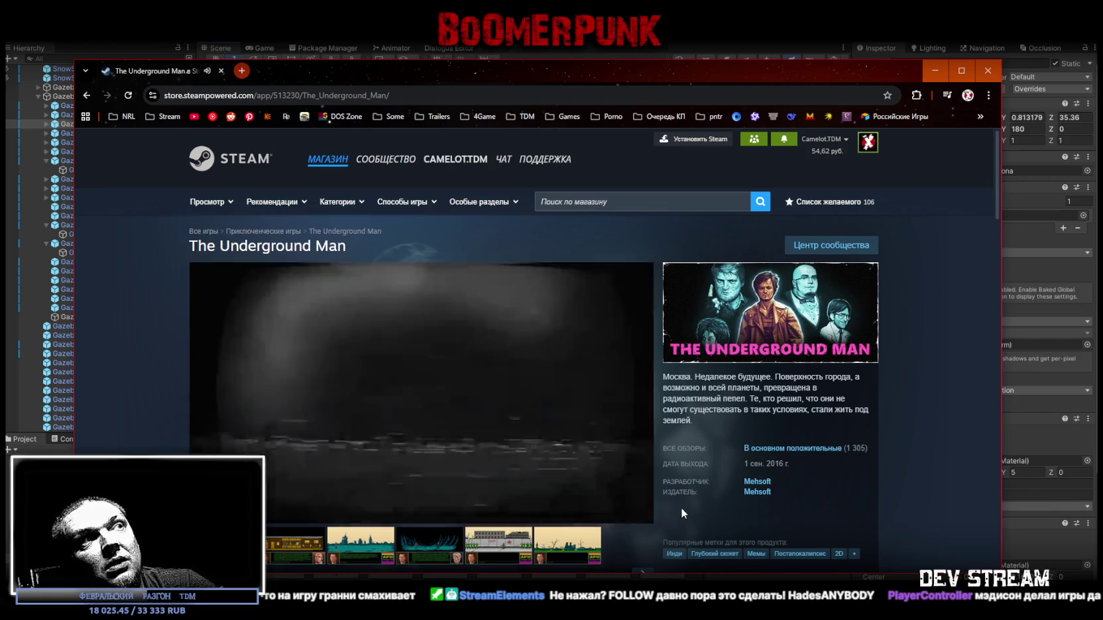
pyautogui.scroll(-1, 670, 458)
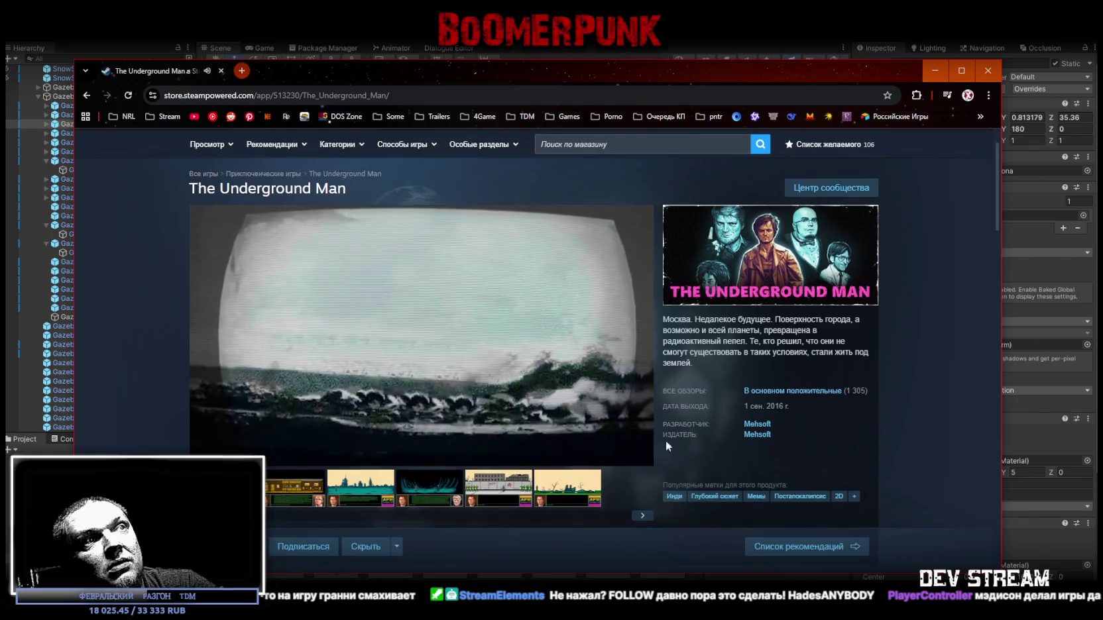
pyautogui.click(638, 457)
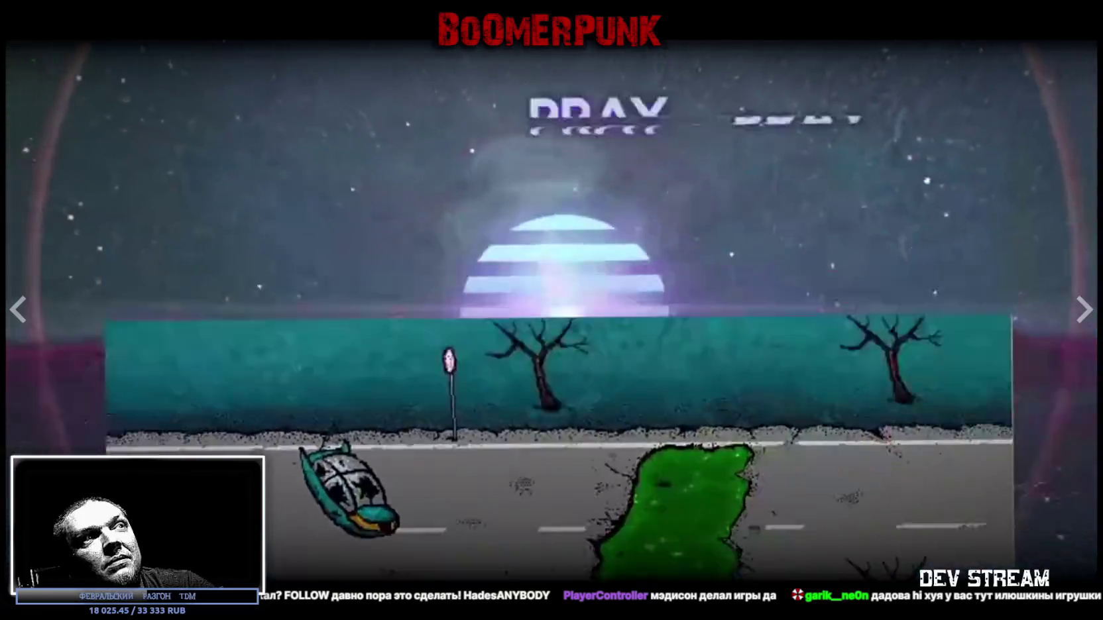
# Step: Exit the fullscreen trailer, look over the page, and close the Steam browser window
pyautogui.press('Escape')
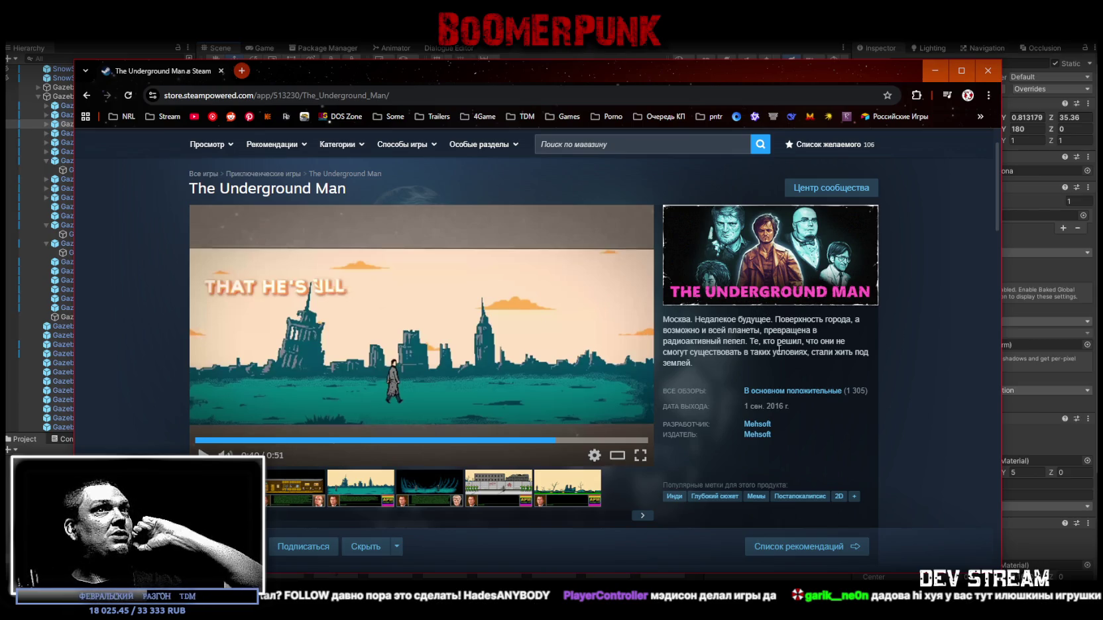
pyautogui.scroll(-4, 778, 353)
pyautogui.scroll(-1, 450, 368)
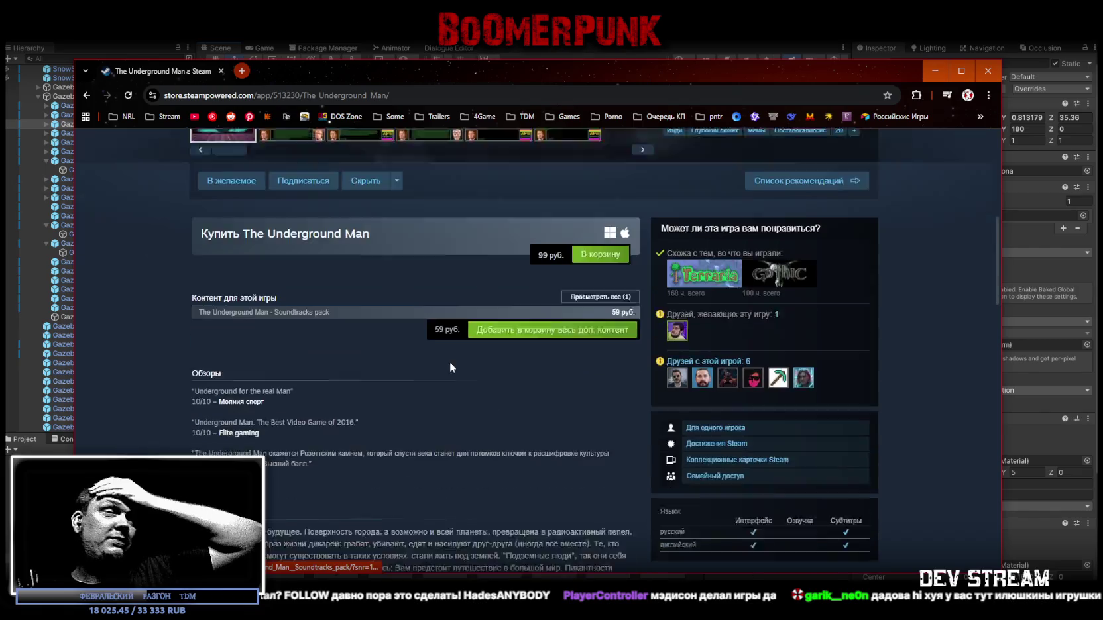
pyautogui.scroll(5, 443, 364)
pyautogui.scroll(-5, 399, 316)
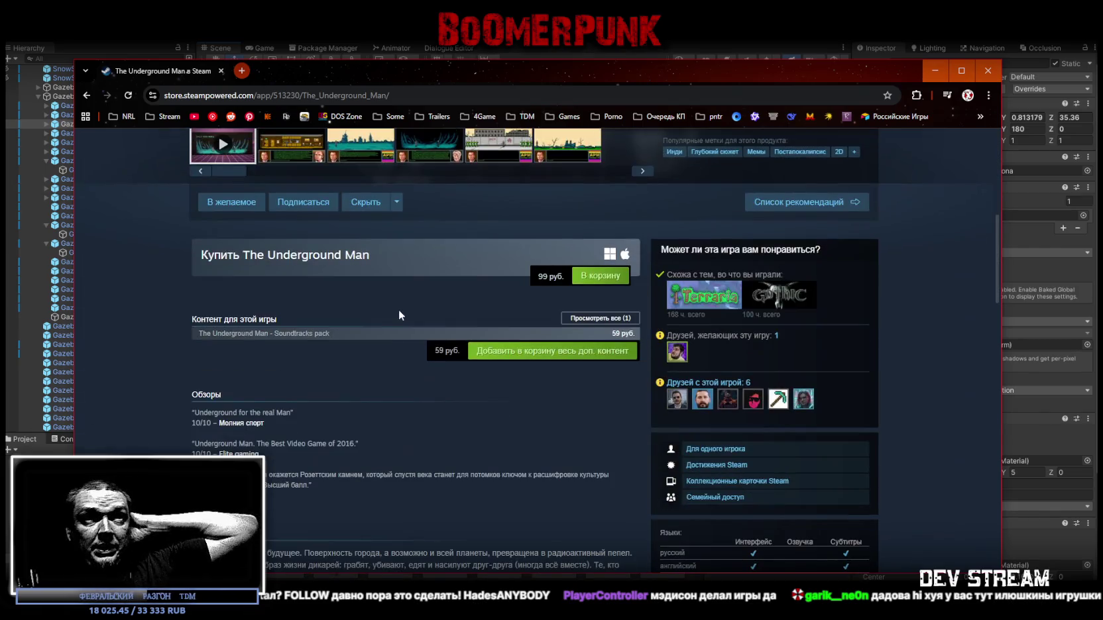
pyautogui.scroll(3, 398, 308)
pyautogui.click(221, 70)
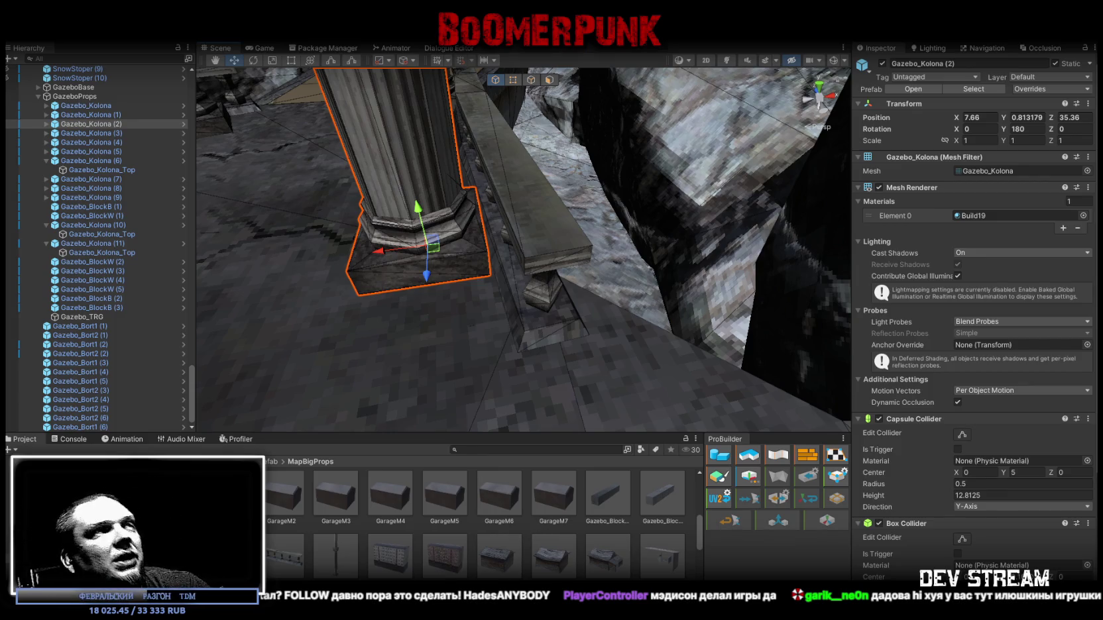
# Step: Shift the column Gazebo_Kolona (4) into place beside the gazebo floor
pyautogui.moveTo(595, 164)
pyautogui.mouseDown()
pyautogui.moveTo(499, 179)
pyautogui.moveTo(393, 177)
pyautogui.moveTo(578, 227)
pyautogui.moveTo(341, 138)
pyautogui.moveTo(494, 290)
pyautogui.moveTo(403, 283)
pyautogui.moveTo(493, 291)
pyautogui.mouseUp()
pyautogui.click(494, 290)
pyautogui.moveTo(529, 323)
pyautogui.mouseDown()
pyautogui.moveTo(575, 314)
pyautogui.moveTo(551, 164)
pyautogui.moveTo(648, 288)
pyautogui.moveTo(549, 314)
pyautogui.mouseUp()
# Step: Move the column Gazebo_Kolona (3) to X 2.35, Z 33.88
pyautogui.click(452, 334)
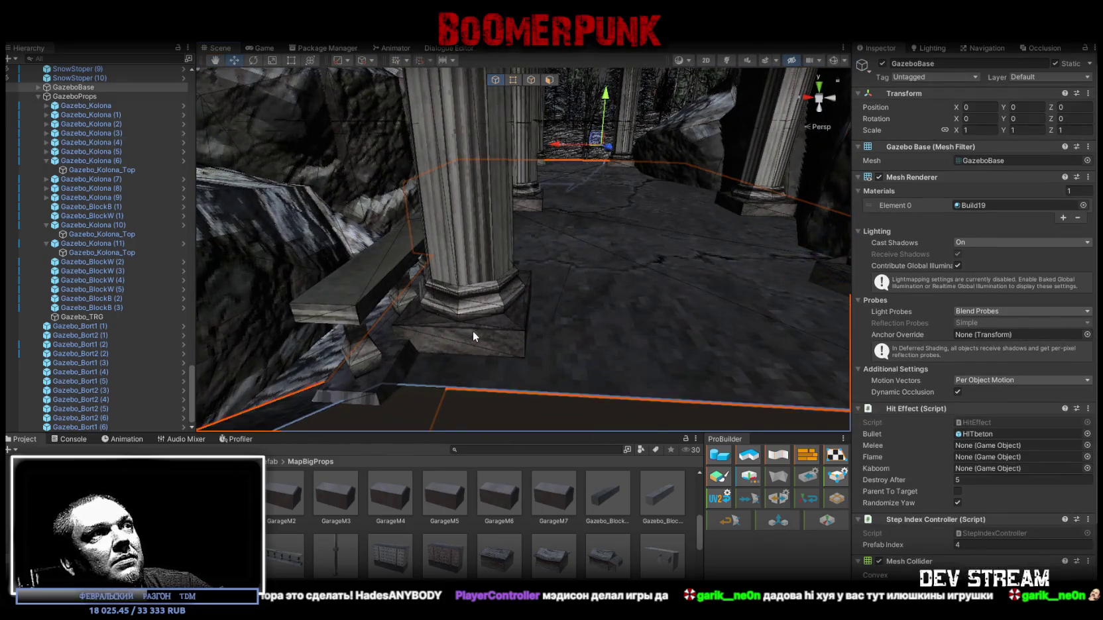
pyautogui.click(473, 336)
pyautogui.moveTo(473, 336)
pyautogui.mouseDown()
pyautogui.moveTo(710, 280)
pyautogui.moveTo(424, 186)
pyautogui.moveTo(461, 194)
pyautogui.moveTo(534, 264)
pyautogui.moveTo(434, 305)
pyautogui.mouseUp()
pyautogui.click(534, 273)
pyautogui.moveTo(435, 305)
pyautogui.mouseDown()
pyautogui.moveTo(382, 214)
pyautogui.moveTo(485, 228)
pyautogui.moveTo(606, 188)
pyautogui.moveTo(515, 307)
pyautogui.moveTo(522, 315)
pyautogui.moveTo(555, 226)
pyautogui.moveTo(583, 266)
pyautogui.moveTo(573, 297)
pyautogui.moveTo(574, 239)
pyautogui.moveTo(390, 228)
pyautogui.mouseUp()
pyautogui.click(594, 240)
# Step: Lower Gazebo_Kolona_Top onto its column at Y 5.323, then switch to the YouTube window
pyautogui.press('f')
pyautogui.scroll(3, 456, 250)
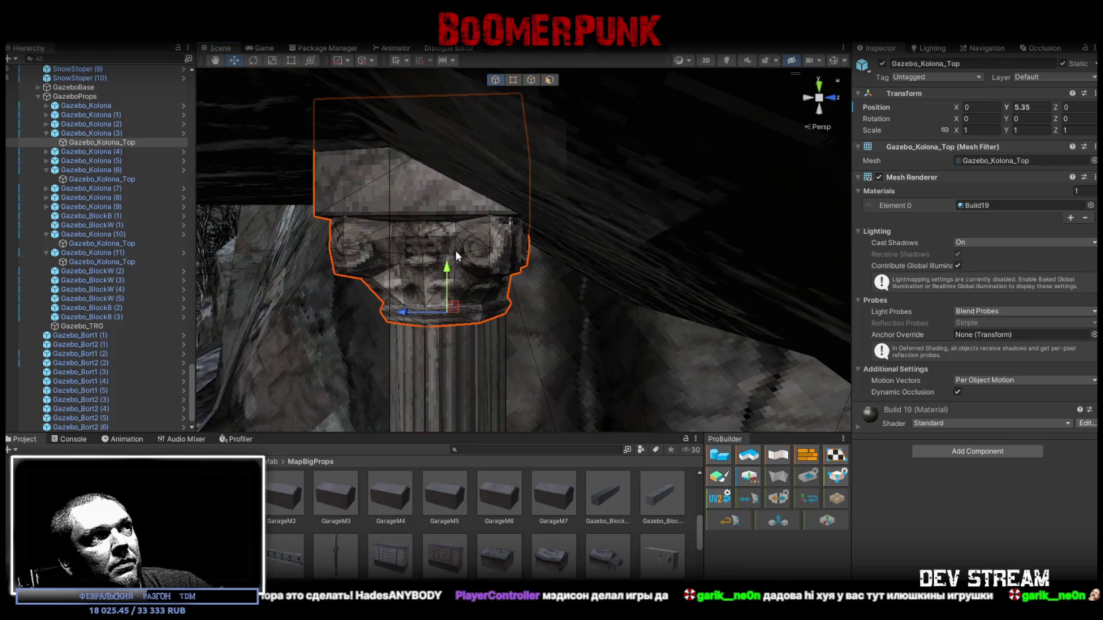
pyautogui.moveTo(447, 268); pyautogui.dragTo(448, 272)
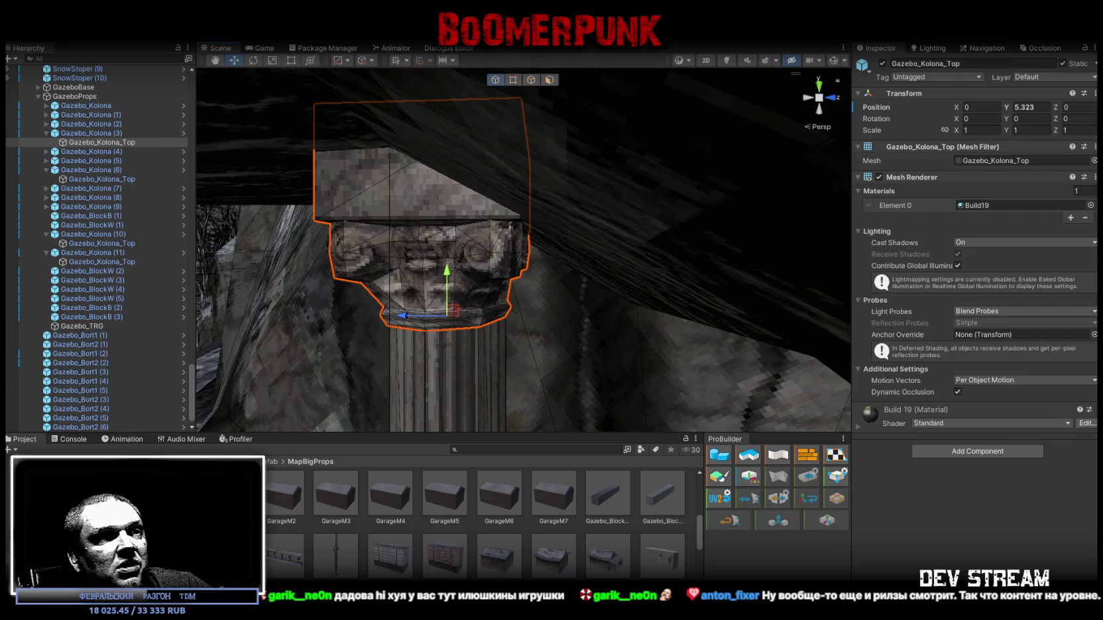
pyautogui.hotkey('alt', 'Tab')
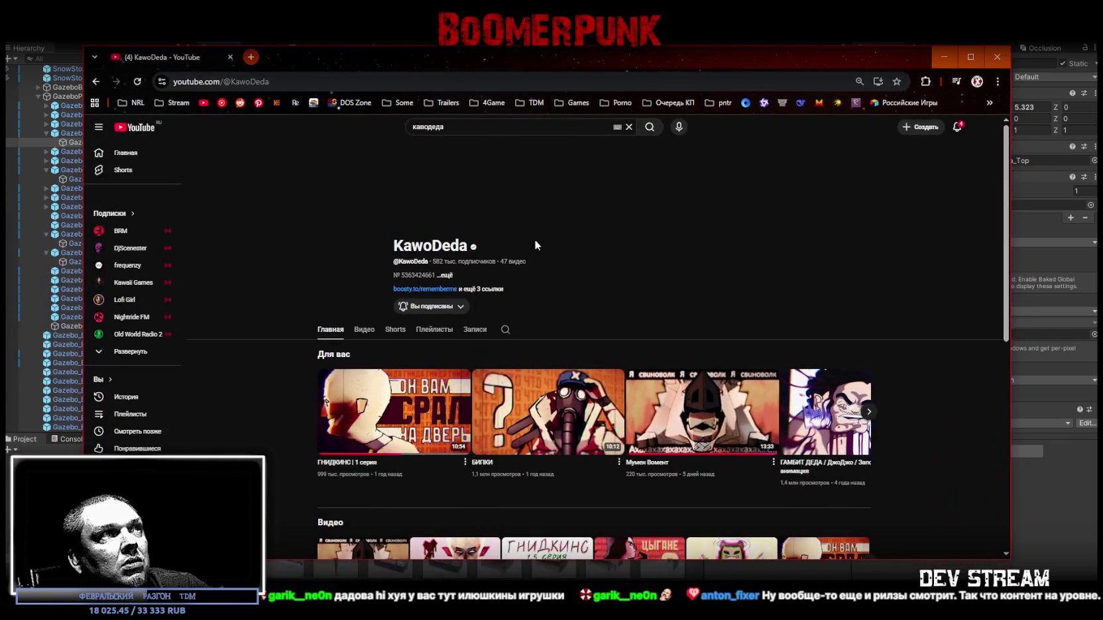
# Step: From the channel's Videos grid, start the РЫЦАРЬ УМЕР | серия 3 episode
pyautogui.click(368, 333)
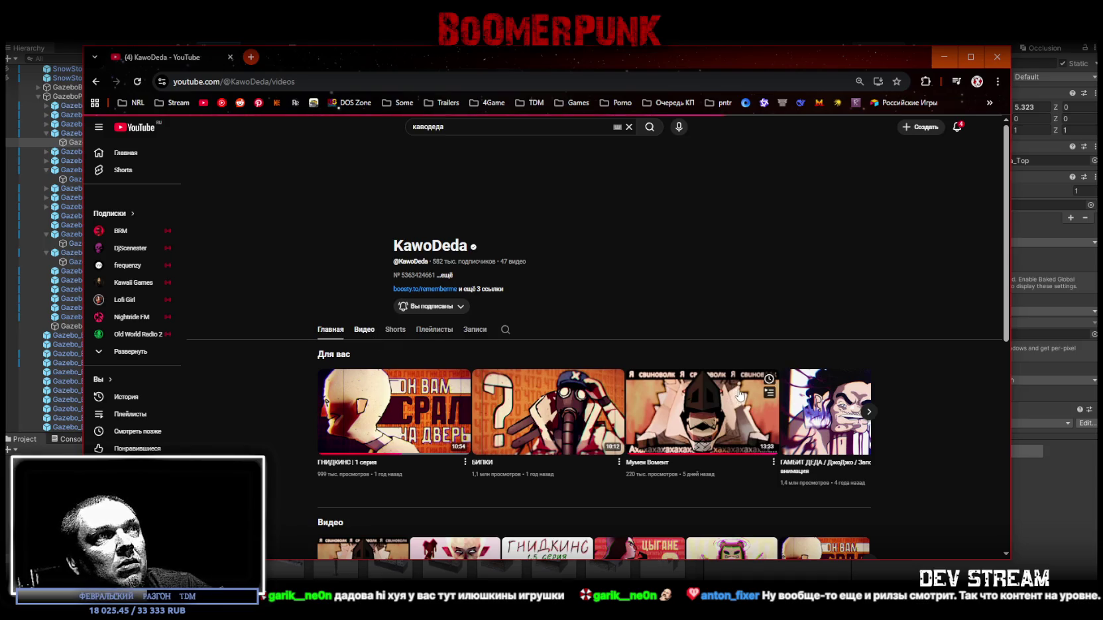
pyautogui.scroll(-3, 723, 388)
pyautogui.scroll(-2, 722, 388)
pyautogui.scroll(1, 689, 392)
pyautogui.moveTo(690, 393)
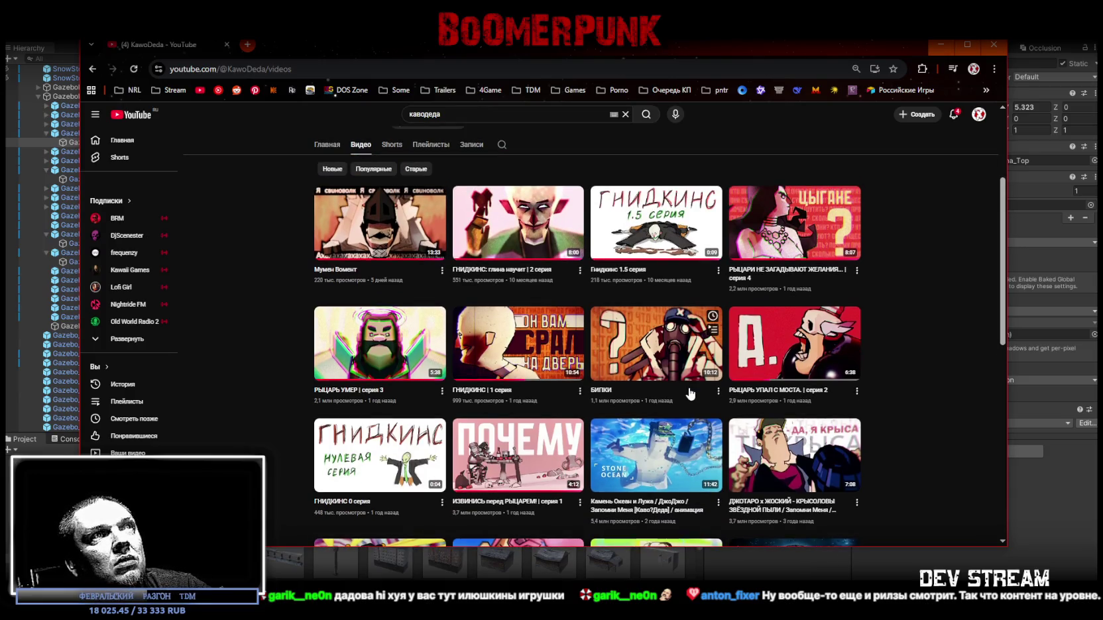
pyautogui.scroll(-2, 690, 394)
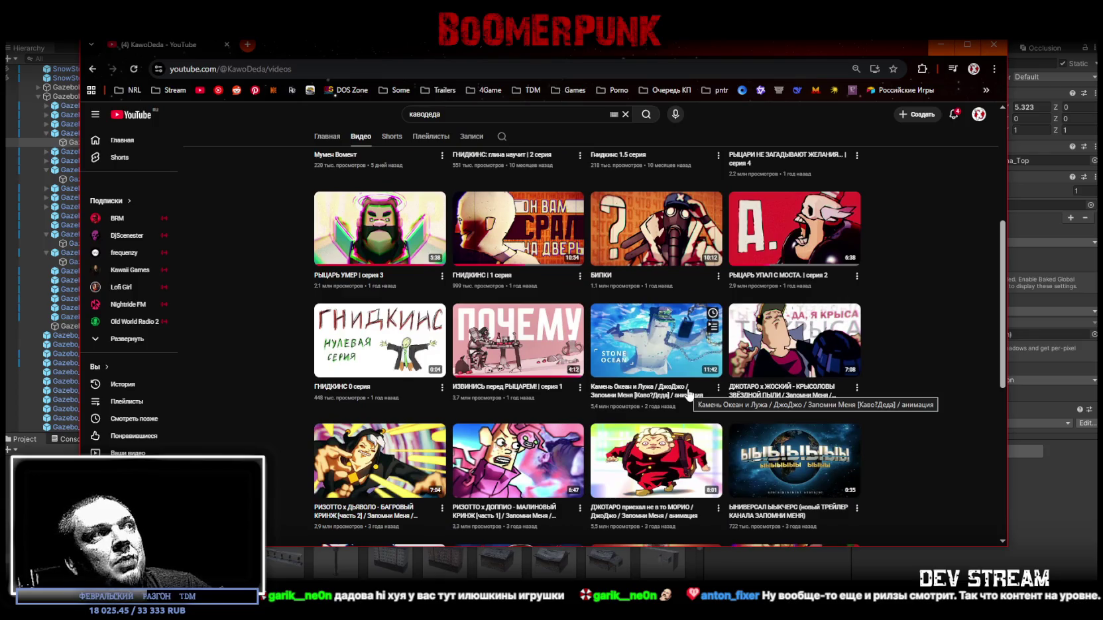
pyautogui.scroll(2, 690, 395)
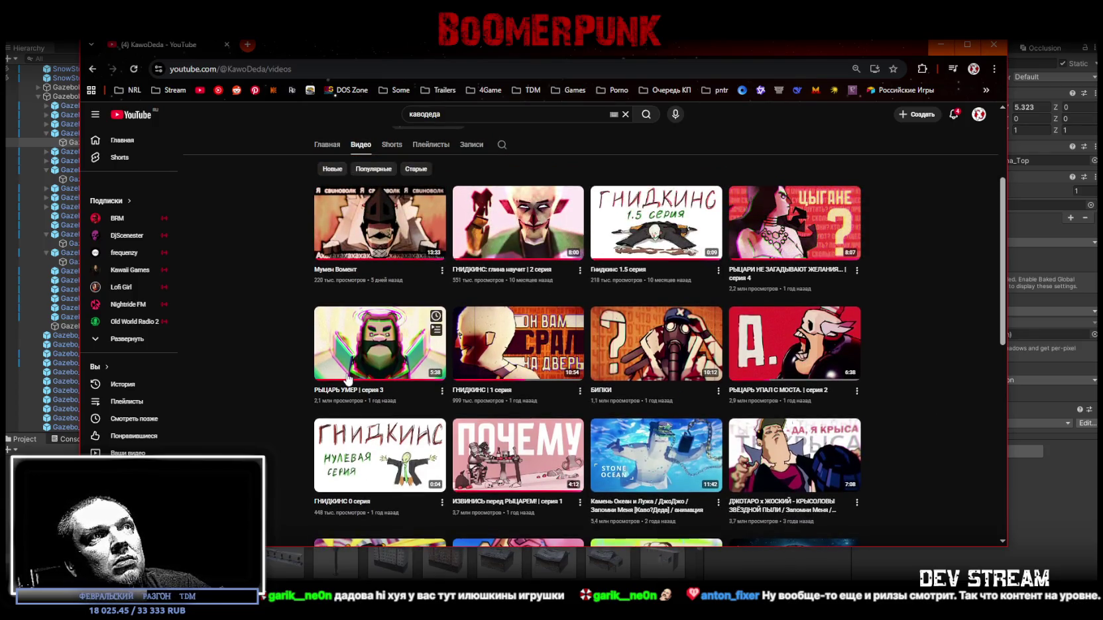
pyautogui.click(375, 359)
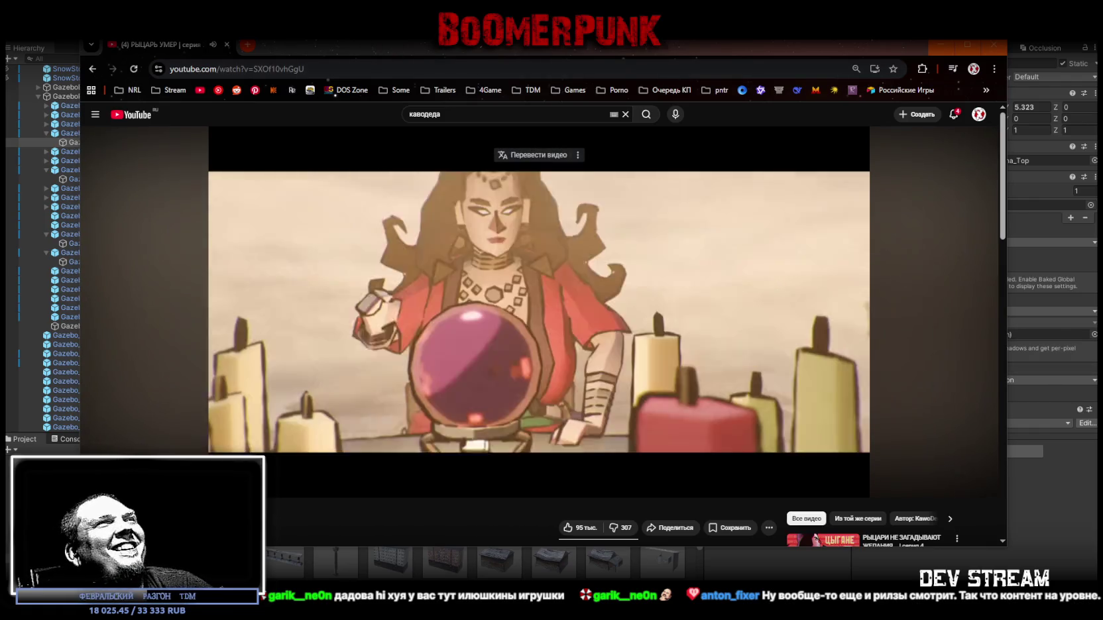
# Step: Pause the РЫЦАРЬ УМЕР episode and return to the Unity editor
pyautogui.click(530, 248)
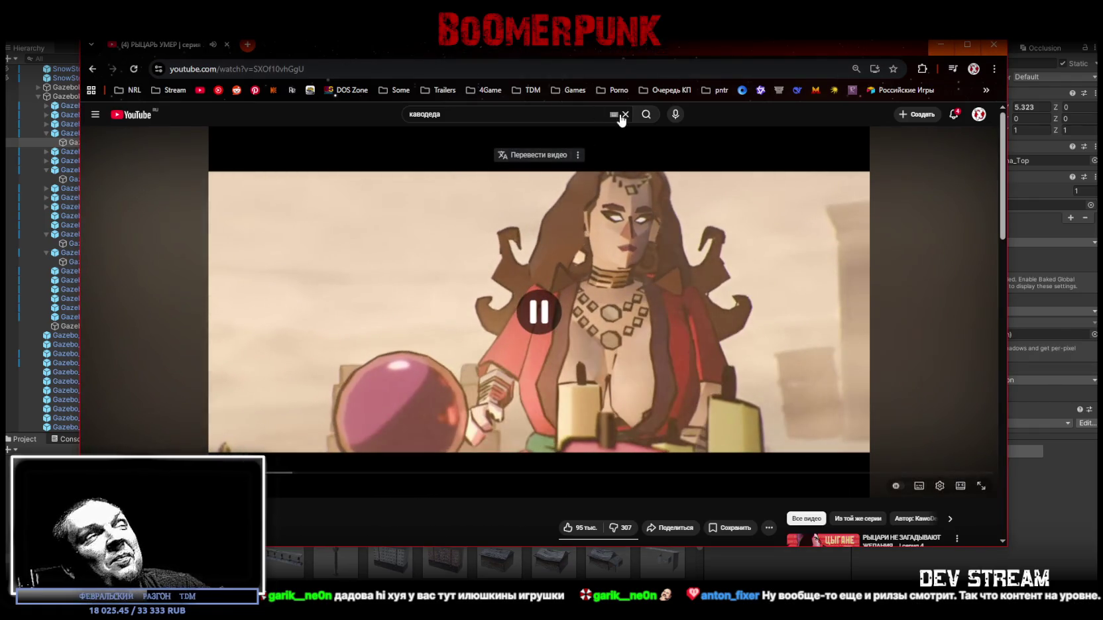
pyautogui.hotkey('alt', 'Tab')
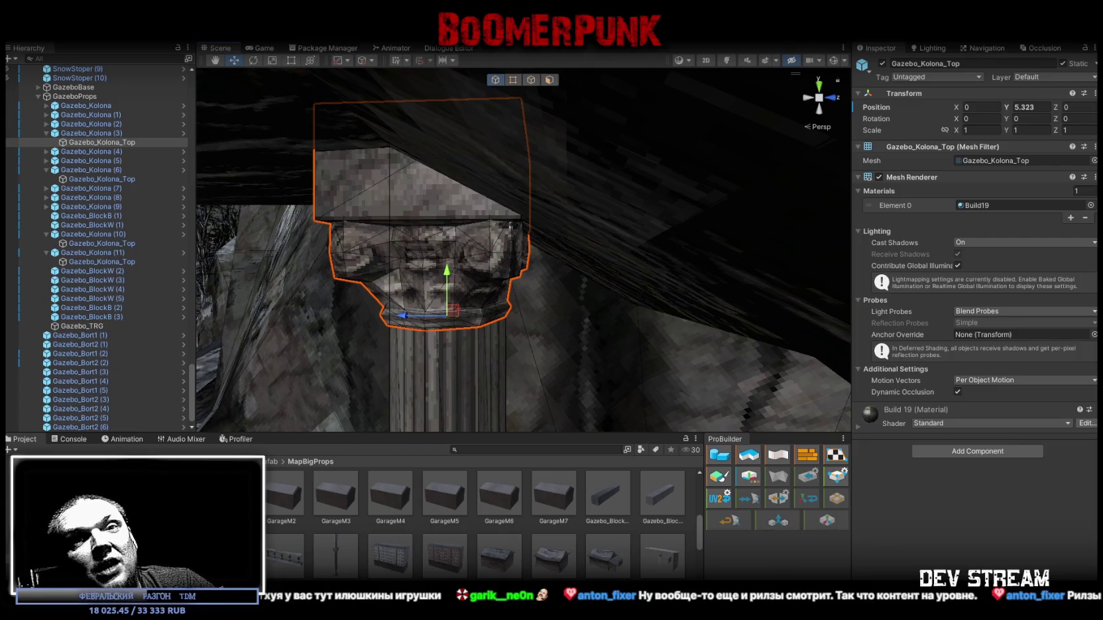
# Step: Move railing Gazebo_Bort2 (7) to X 10.261, Z 32.595 and rotate it to Y 134.825
pyautogui.moveTo(333, 421)
pyautogui.mouseDown()
pyautogui.moveTo(584, 237)
pyautogui.moveTo(711, 209)
pyautogui.moveTo(691, 220)
pyautogui.moveTo(681, 265)
pyautogui.moveTo(643, 244)
pyautogui.mouseUp()
pyautogui.click(611, 222)
pyautogui.click(611, 222)
pyautogui.press('f')
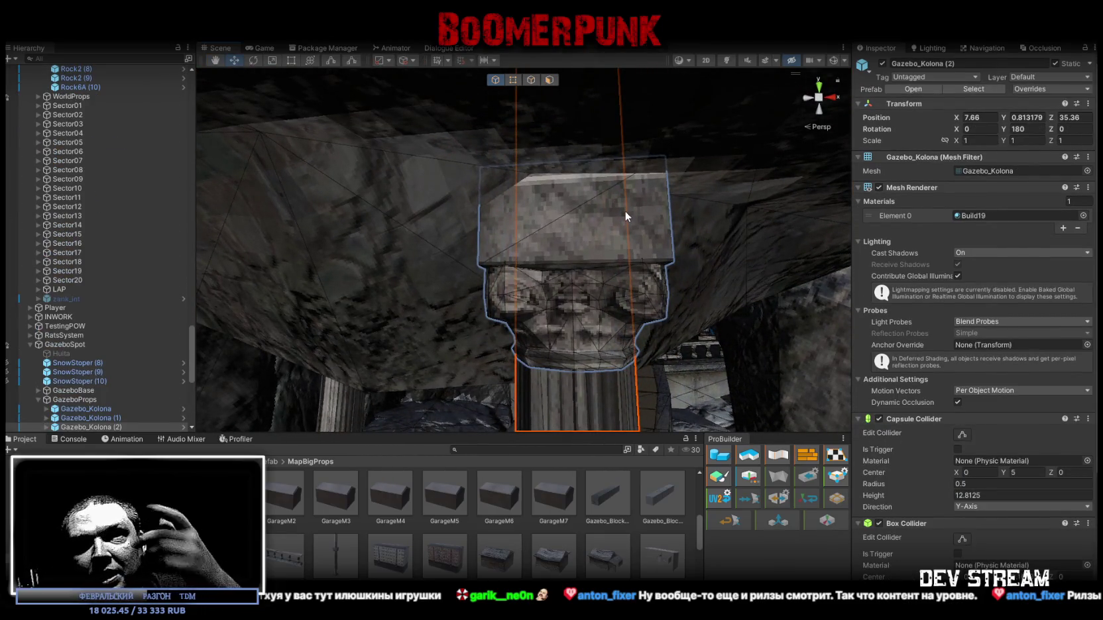
pyautogui.moveTo(623, 209)
pyautogui.mouseDown()
pyautogui.moveTo(525, 362)
pyautogui.moveTo(556, 336)
pyautogui.moveTo(649, 300)
pyautogui.moveTo(554, 337)
pyautogui.moveTo(490, 253)
pyautogui.moveTo(338, 227)
pyautogui.moveTo(646, 255)
pyautogui.mouseUp()
pyautogui.click(555, 336)
pyautogui.click(491, 254)
pyautogui.press('e')
pyautogui.moveTo(708, 295)
pyautogui.mouseDown()
pyautogui.moveTo(464, 286)
pyautogui.moveTo(679, 257)
pyautogui.moveTo(638, 246)
pyautogui.mouseUp()
pyautogui.press('w')
pyautogui.scroll(5, 615, 285)
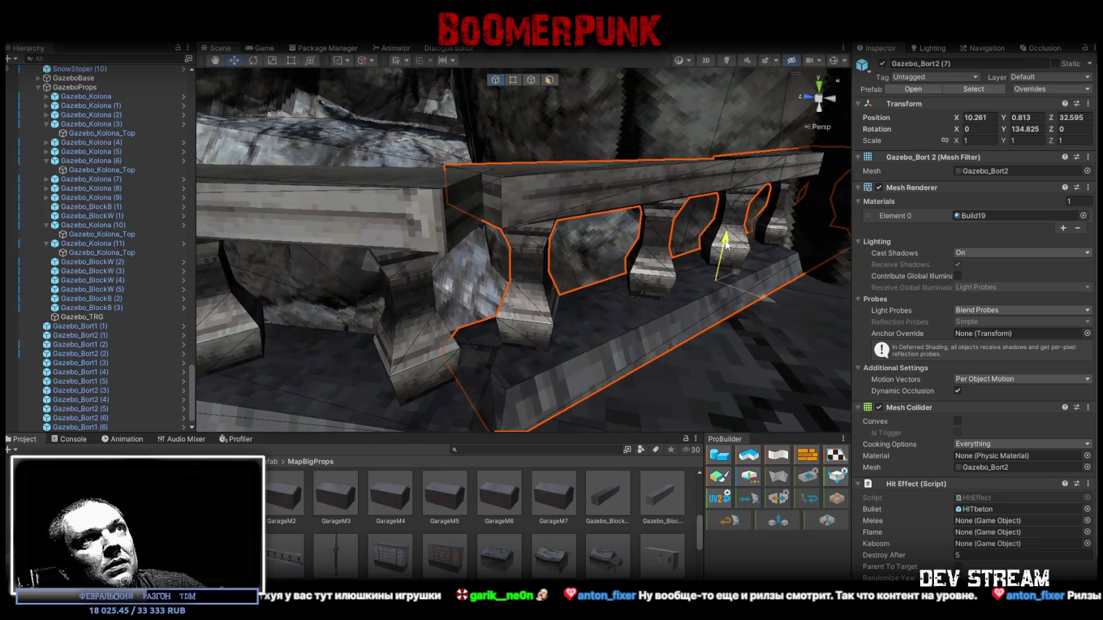
# Step: Lower Gazebo_Bort2 (7) to Y 0.786 and tilt it slightly
pyautogui.moveTo(726, 245); pyautogui.dragTo(726, 251)
pyautogui.press('e')
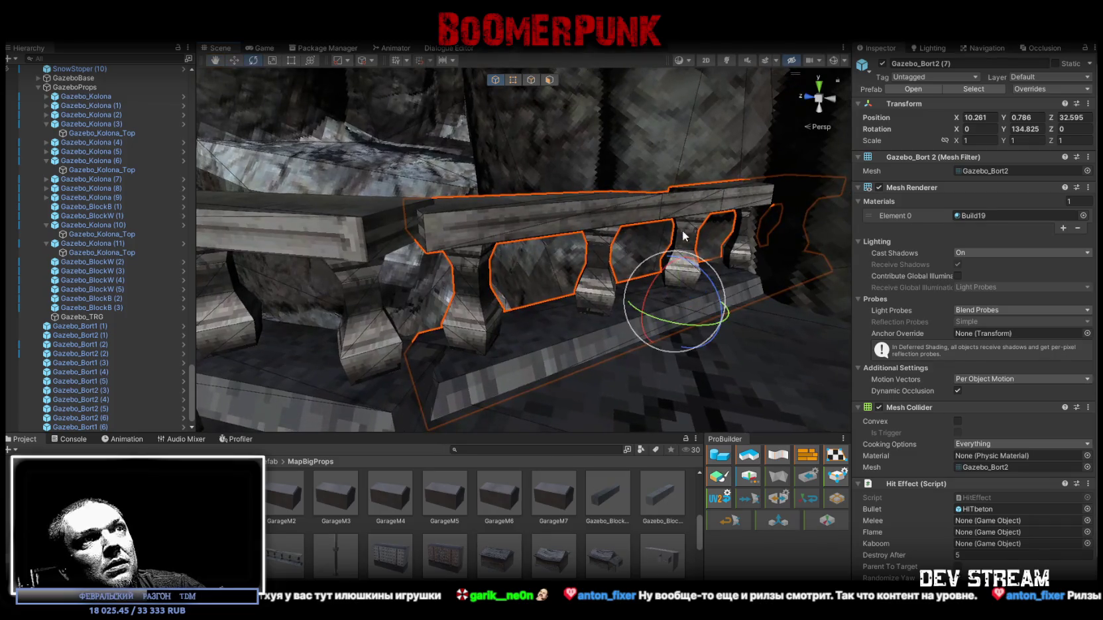
pyautogui.moveTo(665, 268)
pyautogui.mouseDown()
pyautogui.moveTo(682, 259)
pyautogui.moveTo(793, 319)
pyautogui.moveTo(916, 332)
pyautogui.moveTo(946, 348)
pyautogui.moveTo(927, 351)
pyautogui.moveTo(861, 262)
pyautogui.mouseUp()
# Step: Rotate railing Gazebo_Bort1 (7) to line up with its column and nudge it flush against it
pyautogui.moveTo(782, 282)
pyautogui.mouseDown()
pyautogui.moveTo(491, 289)
pyautogui.moveTo(621, 237)
pyautogui.moveTo(703, 366)
pyautogui.moveTo(512, 323)
pyautogui.moveTo(555, 305)
pyautogui.moveTo(334, 312)
pyautogui.mouseUp()
pyautogui.click(531, 278)
pyautogui.click(531, 313)
pyautogui.moveTo(222, 301)
pyautogui.mouseDown()
pyautogui.moveTo(635, 300)
pyautogui.moveTo(762, 328)
pyautogui.moveTo(922, 322)
pyautogui.moveTo(641, 335)
pyautogui.moveTo(695, 309)
pyautogui.moveTo(457, 269)
pyautogui.moveTo(504, 252)
pyautogui.moveTo(510, 281)
pyautogui.moveTo(616, 245)
pyautogui.moveTo(648, 220)
pyautogui.moveTo(566, 186)
pyautogui.moveTo(464, 233)
pyautogui.mouseUp()
pyautogui.press('e')
pyautogui.press('w')
pyautogui.moveTo(407, 252); pyautogui.dragTo(398, 251)
pyautogui.press('f')
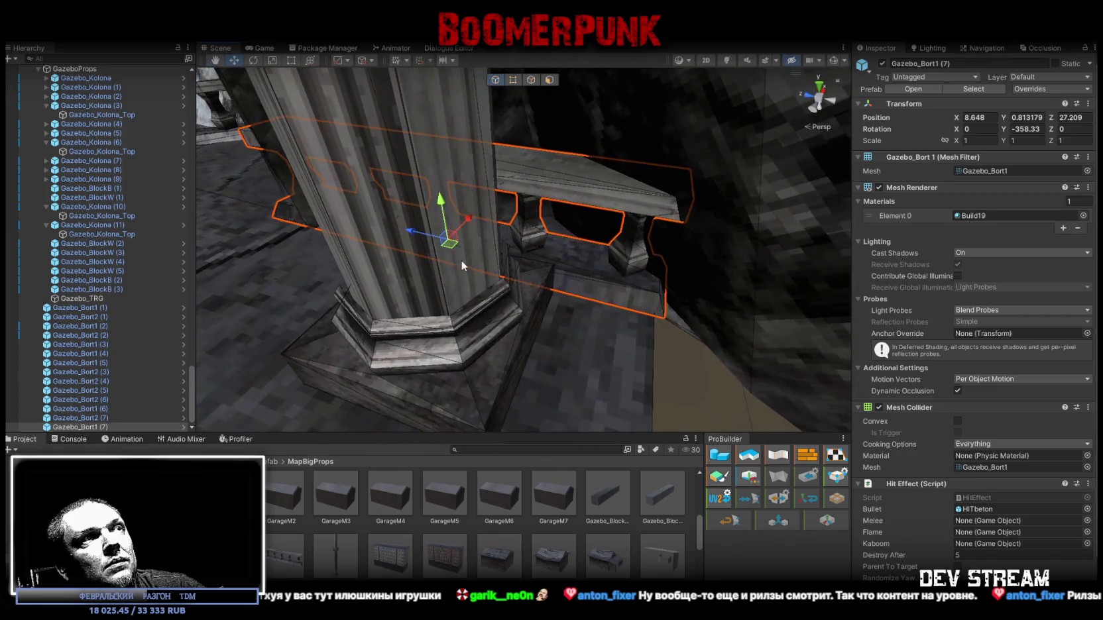
pyautogui.moveTo(455, 246)
pyautogui.mouseDown()
pyautogui.moveTo(467, 240)
pyautogui.moveTo(424, 234)
pyautogui.moveTo(522, 227)
pyautogui.moveTo(538, 249)
pyautogui.moveTo(655, 313)
pyautogui.moveTo(797, 313)
pyautogui.moveTo(702, 266)
pyautogui.moveTo(655, 320)
pyautogui.moveTo(675, 299)
pyautogui.moveTo(271, 323)
pyautogui.moveTo(209, 371)
pyautogui.moveTo(119, 364)
pyautogui.moveTo(835, 371)
pyautogui.moveTo(697, 389)
pyautogui.moveTo(810, 365)
pyautogui.moveTo(564, 289)
pyautogui.moveTo(562, 311)
pyautogui.moveTo(569, 267)
pyautogui.moveTo(695, 343)
pyautogui.moveTo(668, 303)
pyautogui.moveTo(236, 374)
pyautogui.moveTo(317, 373)
pyautogui.moveTo(291, 342)
pyautogui.moveTo(375, 314)
pyautogui.moveTo(323, 346)
pyautogui.moveTo(192, 326)
pyautogui.moveTo(481, 331)
pyautogui.mouseUp()
# Step: Duplicate Gazebo_Bort1 (7) and place the copy on the gazebo's other side, rotated to Y -435.97
pyautogui.hotkey('ctrl', 'd')
pyautogui.moveTo(653, 229)
pyautogui.mouseDown()
pyautogui.moveTo(344, 289)
pyautogui.moveTo(513, 325)
pyautogui.mouseUp()
pyautogui.press('e')
pyautogui.press('w')
pyautogui.moveTo(349, 293)
pyautogui.mouseDown()
pyautogui.moveTo(321, 317)
pyautogui.moveTo(468, 249)
pyautogui.moveTo(464, 277)
pyautogui.moveTo(469, 265)
pyautogui.moveTo(446, 290)
pyautogui.moveTo(621, 246)
pyautogui.moveTo(593, 256)
pyautogui.moveTo(463, 239)
pyautogui.moveTo(739, 261)
pyautogui.moveTo(706, 286)
pyautogui.moveTo(702, 274)
pyautogui.mouseUp()
pyautogui.press('e')
pyautogui.press('w')
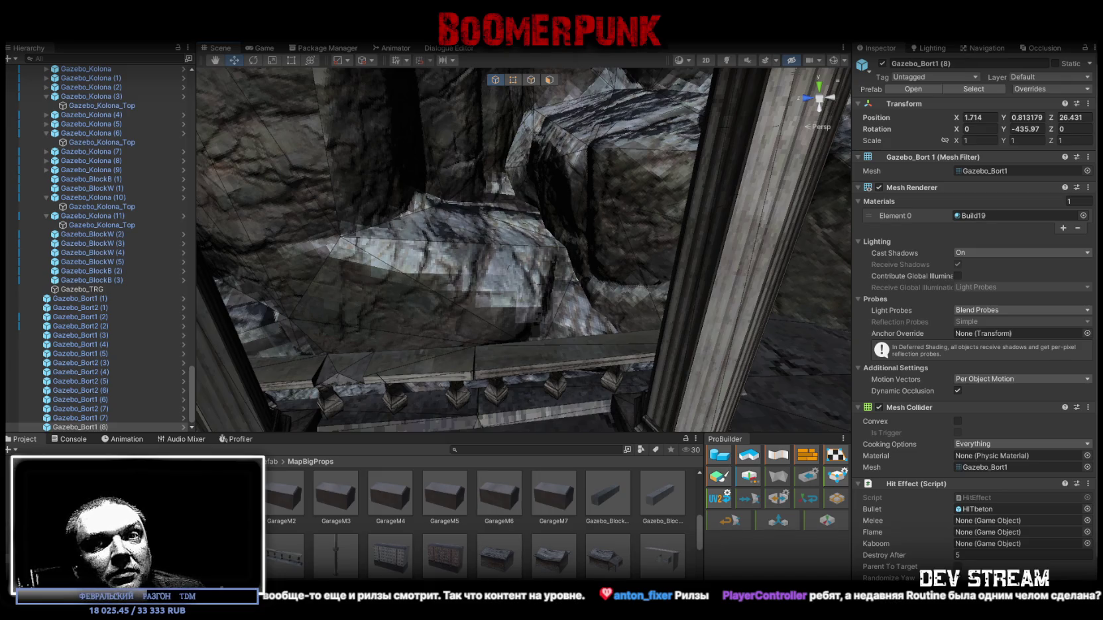
# Step: Select the railing Gazebo_Bort2 (6) and orbit toward the wooden ramp
pyautogui.moveTo(536, 319)
pyautogui.mouseDown()
pyautogui.moveTo(444, 317)
pyautogui.moveTo(596, 361)
pyautogui.moveTo(486, 398)
pyautogui.moveTo(743, 370)
pyautogui.moveTo(577, 228)
pyautogui.moveTo(583, 244)
pyautogui.moveTo(774, 338)
pyautogui.moveTo(460, 276)
pyautogui.moveTo(409, 283)
pyautogui.mouseUp()
pyautogui.click(486, 399)
pyautogui.moveTo(599, 300)
pyautogui.mouseDown()
pyautogui.moveTo(365, 242)
pyautogui.moveTo(430, 239)
pyautogui.moveTo(649, 292)
pyautogui.moveTo(557, 317)
pyautogui.mouseUp()
# Step: Shorten Gazebo_Bort2 (6) to Z scale 0.923458
pyautogui.press('r')
pyautogui.moveTo(480, 338)
pyautogui.mouseDown()
pyautogui.moveTo(627, 319)
pyautogui.moveTo(548, 343)
pyautogui.mouseUp()
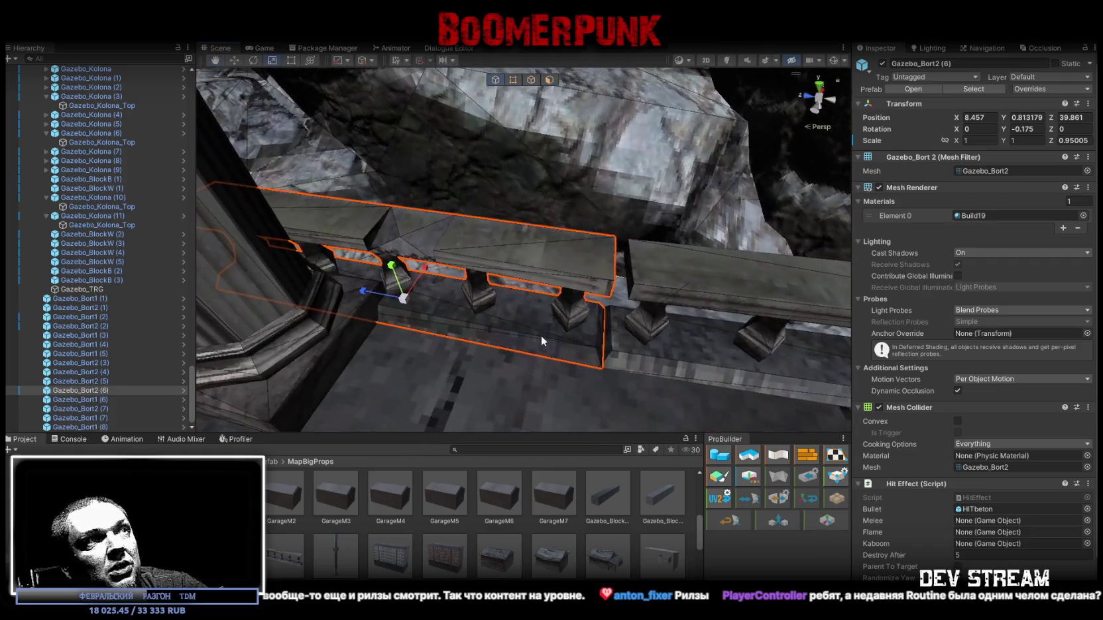
pyautogui.moveTo(366, 292); pyautogui.dragTo(372, 293)
# Step: Move Gazebo_Bort2 (6) to Z 39.70982 so its end meets the column
pyautogui.moveTo(573, 250); pyautogui.dragTo(285, 214)
pyautogui.press('w')
pyautogui.moveTo(496, 287)
pyautogui.mouseDown()
pyautogui.moveTo(462, 294)
pyautogui.moveTo(566, 254)
pyautogui.moveTo(473, 229)
pyautogui.moveTo(427, 239)
pyautogui.mouseUp()
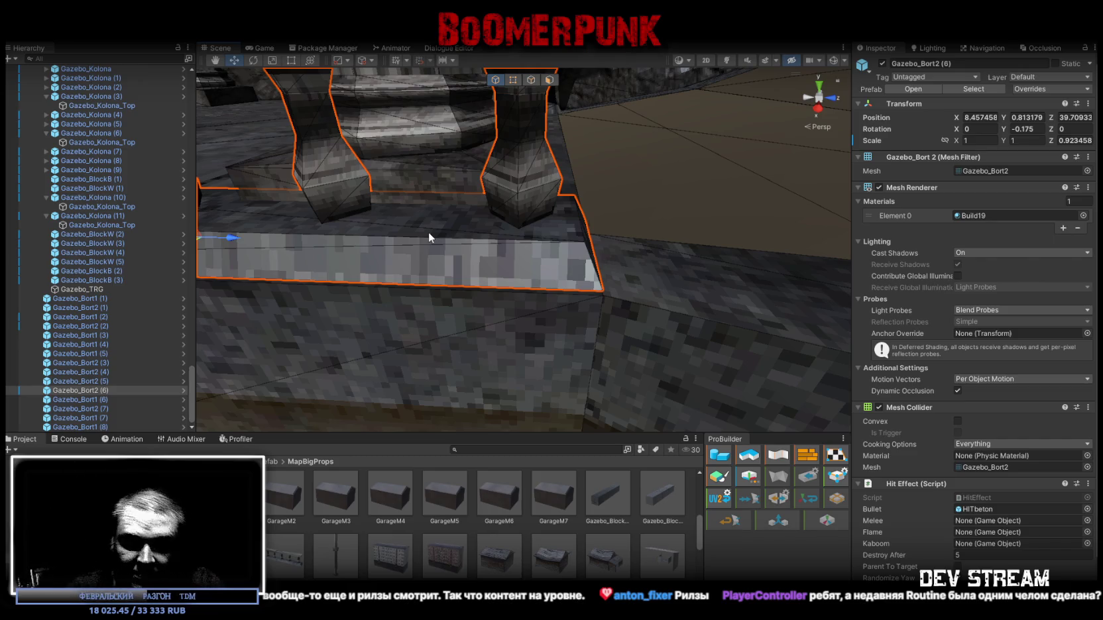
pyautogui.moveTo(437, 220)
pyautogui.mouseDown()
pyautogui.moveTo(524, 207)
pyautogui.moveTo(364, 258)
pyautogui.mouseUp()
pyautogui.moveTo(458, 249); pyautogui.dragTo(341, 218)
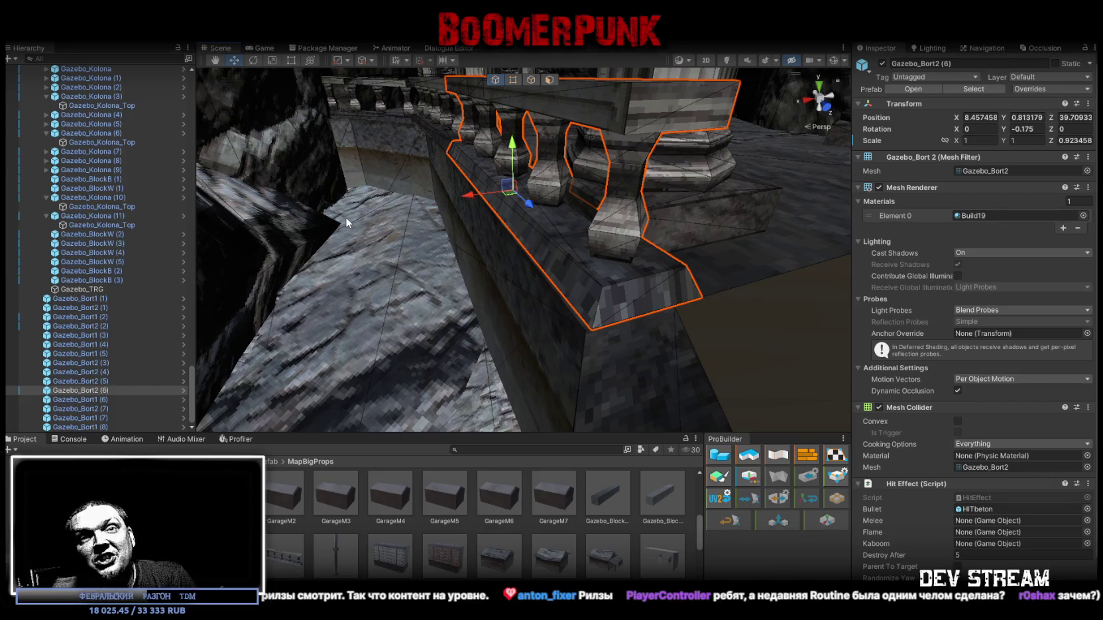
pyautogui.scroll(5, 628, 290)
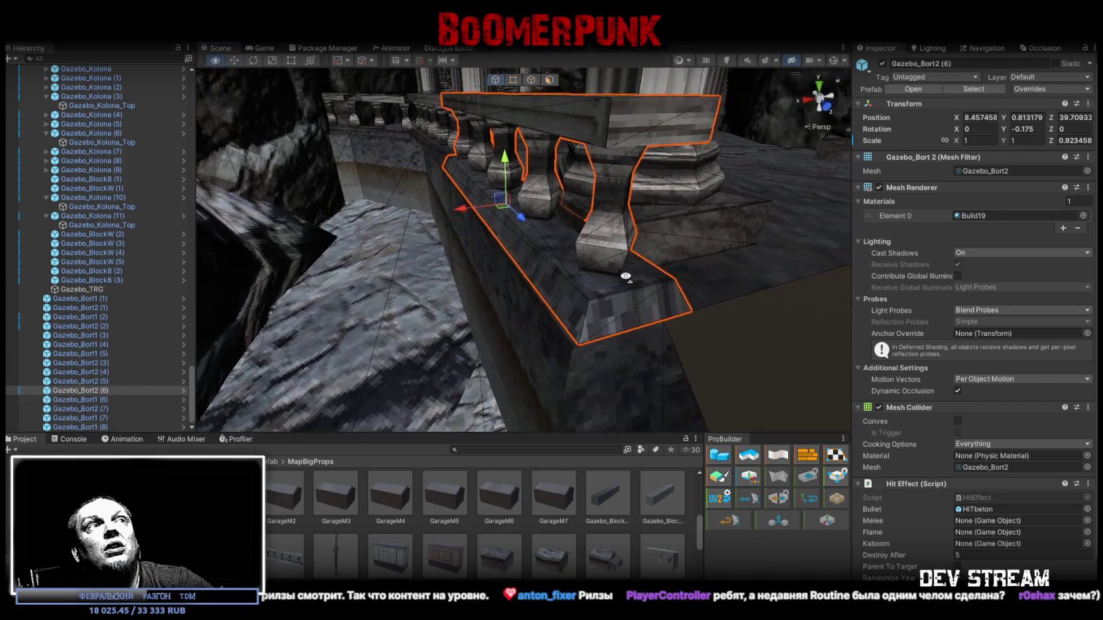
# Step: Turn Gazebo_Bort2 (6) to 0.522° on Y and view its underside from below
pyautogui.press('e')
pyautogui.moveTo(496, 195); pyautogui.dragTo(494, 189)
pyautogui.press('w')
pyautogui.scroll(-8, 504, 319)
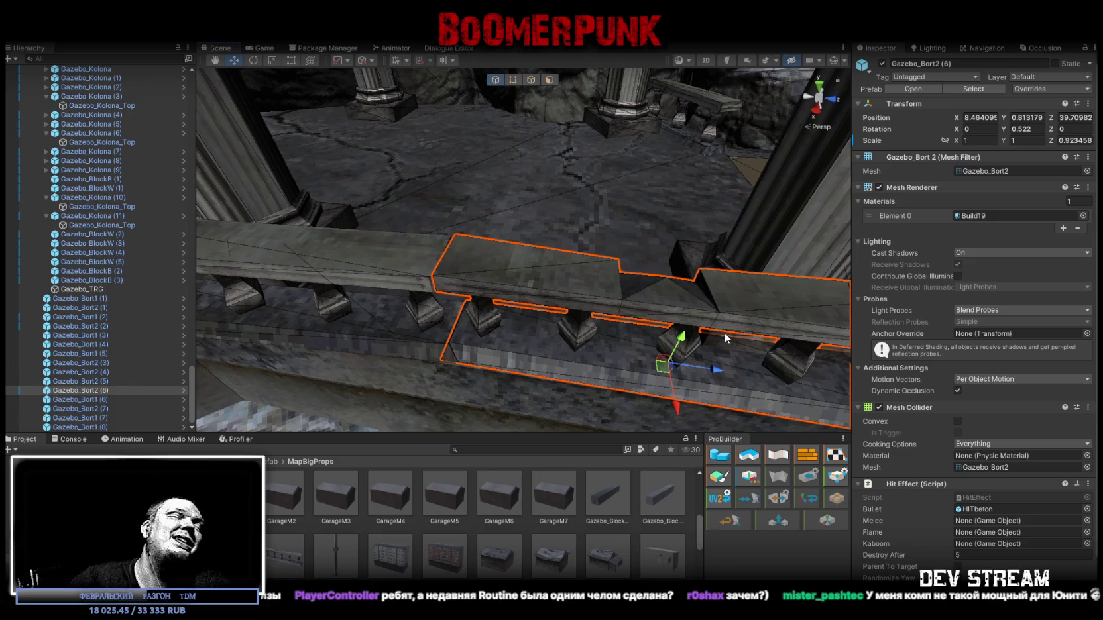
pyautogui.moveTo(668, 262)
pyautogui.keyDown('alt'); pyautogui.mouseDown()
pyautogui.moveTo(424, 272)
pyautogui.moveTo(712, 262)
pyautogui.mouseUp(); pyautogui.keyUp('alt')
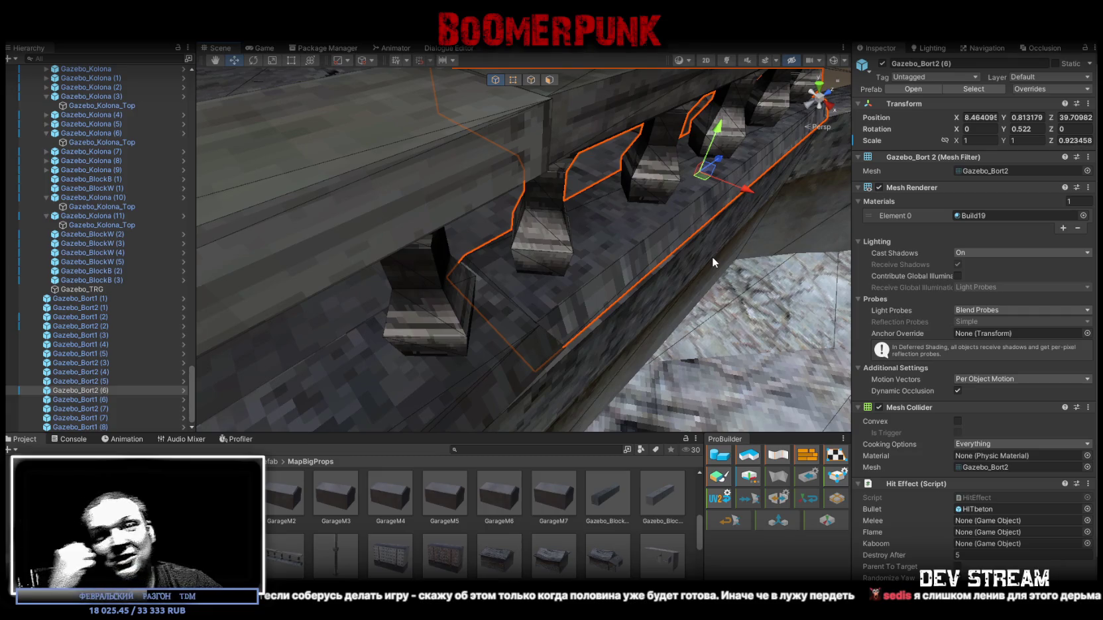